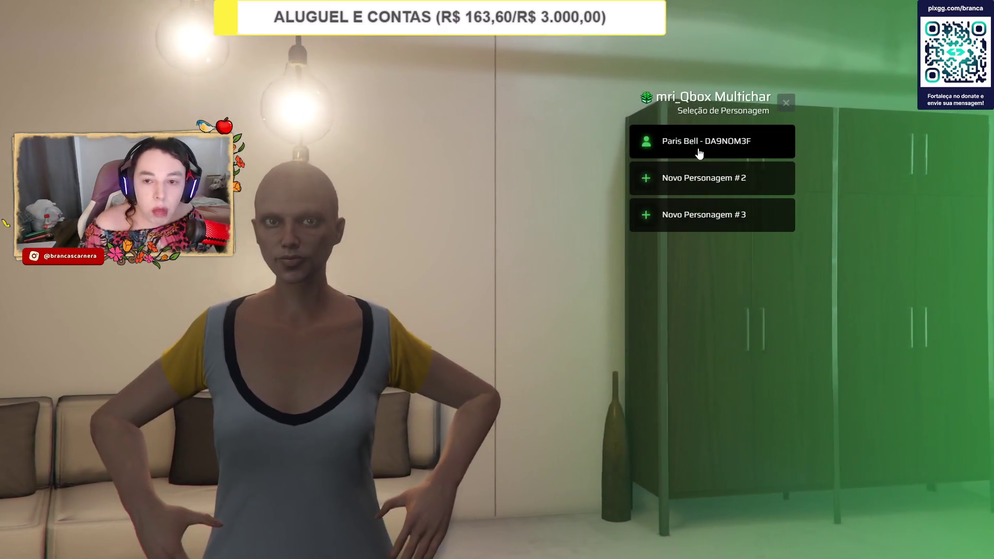
Spawn the saved character and teleport it to the entered coordinates from the admin menu.
{"action": "left_click", "coordinate": [699, 150]}
{"action": "left_click", "coordinate": [700, 150]}
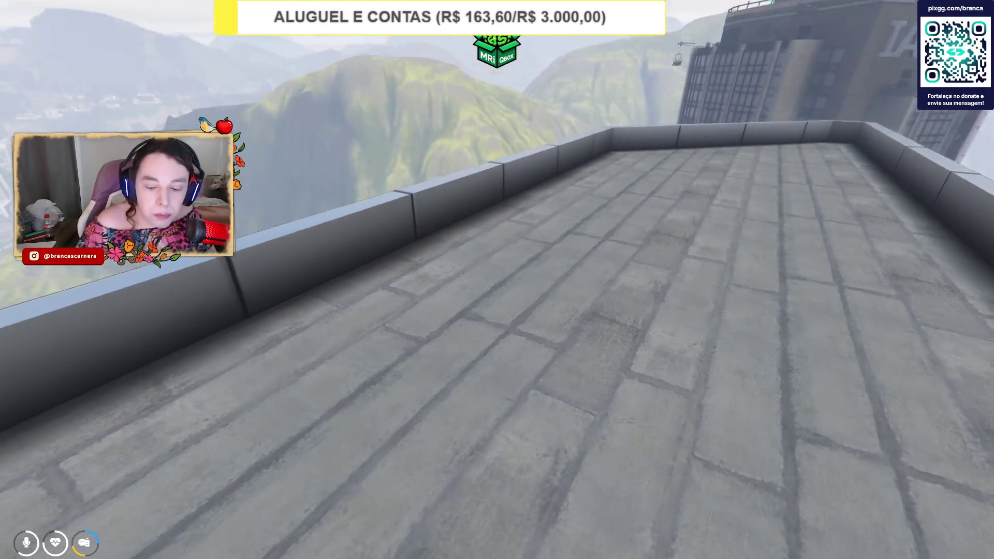
{"action": "key", "text": "F10"}
{"action": "type", "text": "coord"}
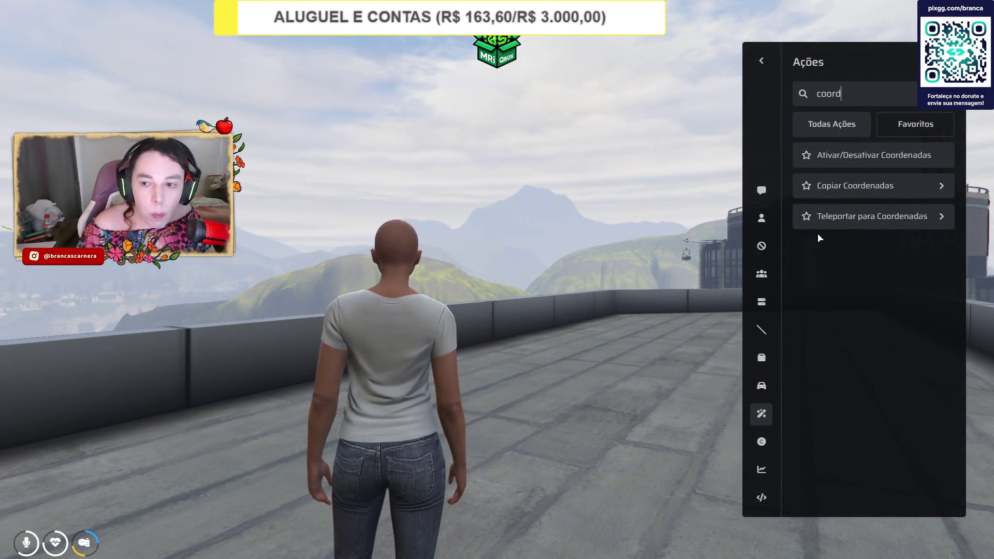
{"action": "left_click", "coordinate": [823, 227]}
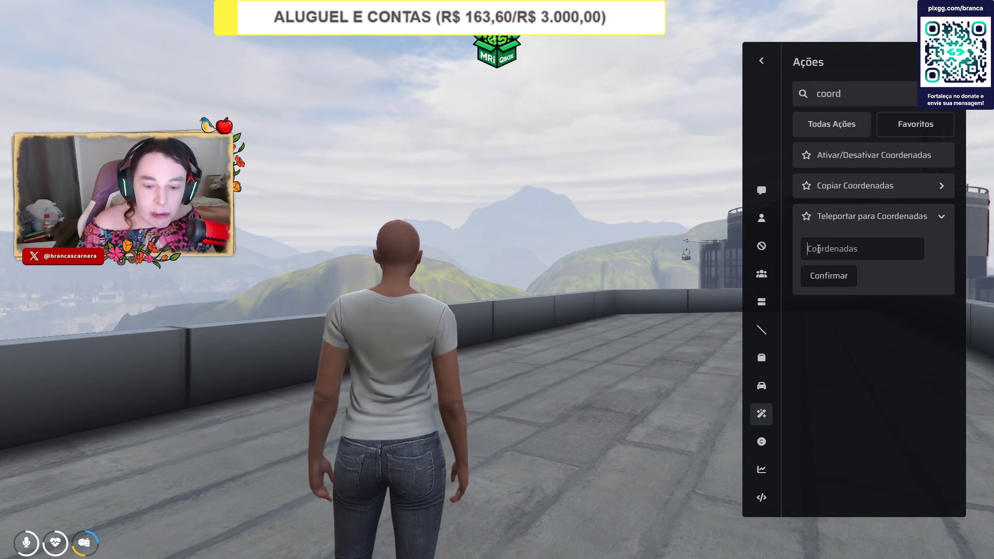
{"action": "left_click", "coordinate": [826, 284]}
{"action": "key", "text": "Escape"}
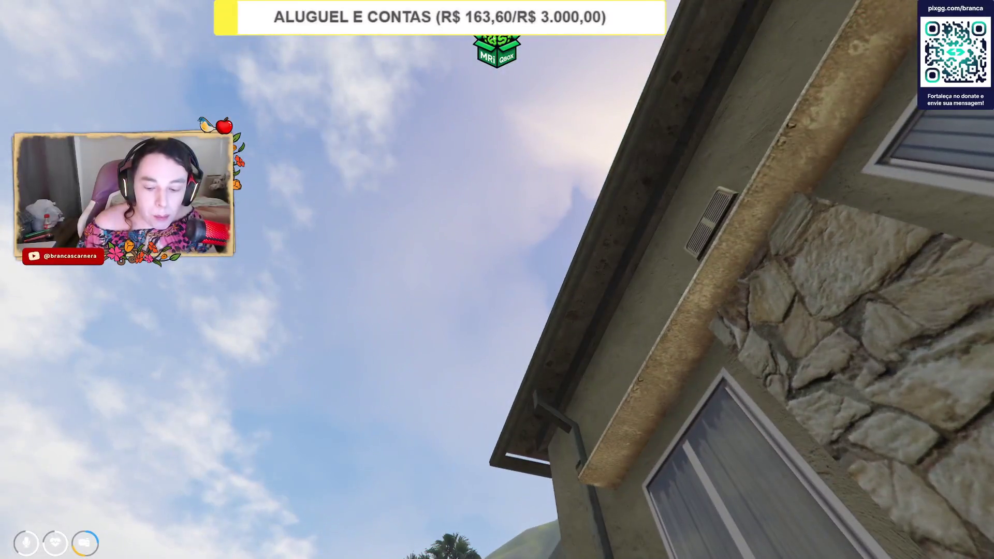
Repeat the coordinate teleport twice more, then switch to txAdmin in the browser.
{"action": "key", "text": "F10"}
{"action": "left_click", "coordinate": [865, 217]}
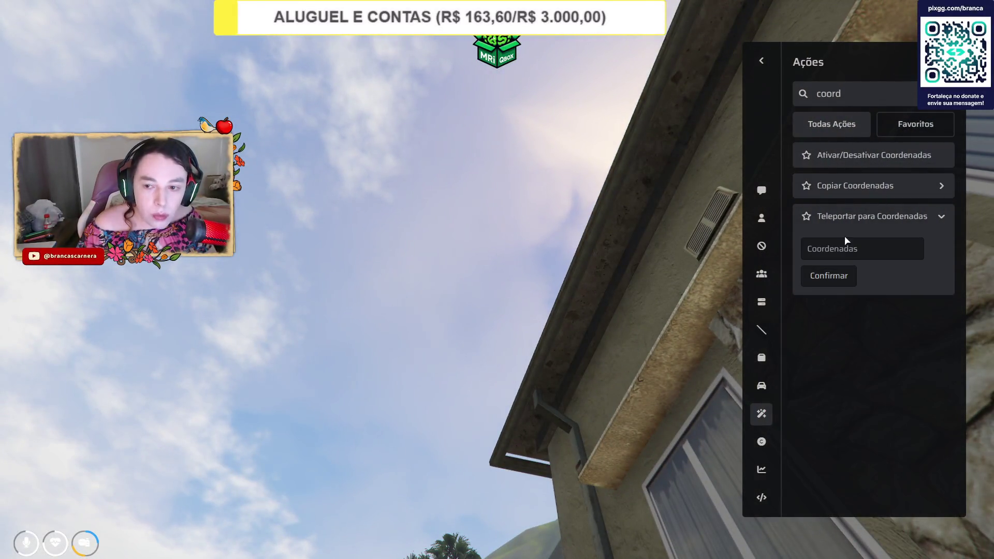
{"action": "left_click", "coordinate": [823, 283]}
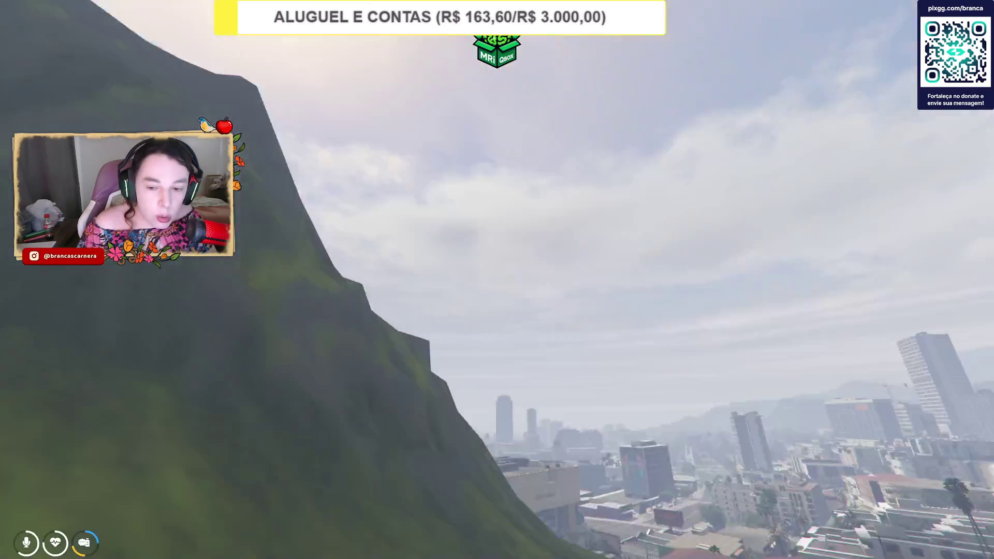
{"action": "key", "text": "Page_Down"}
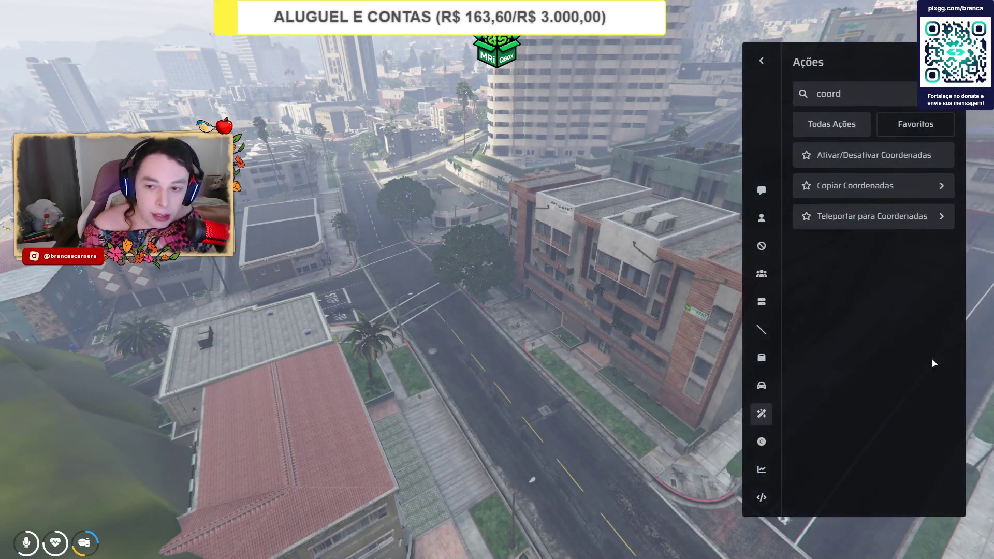
{"action": "left_click", "coordinate": [865, 220]}
{"action": "left_click", "coordinate": [837, 276]}
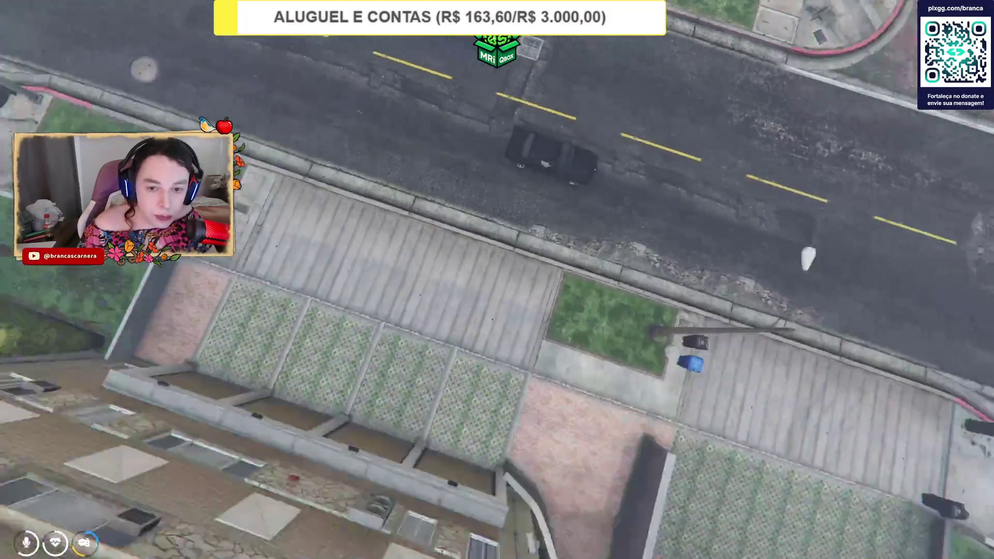
{"action": "key", "text": "alt+Tab"}
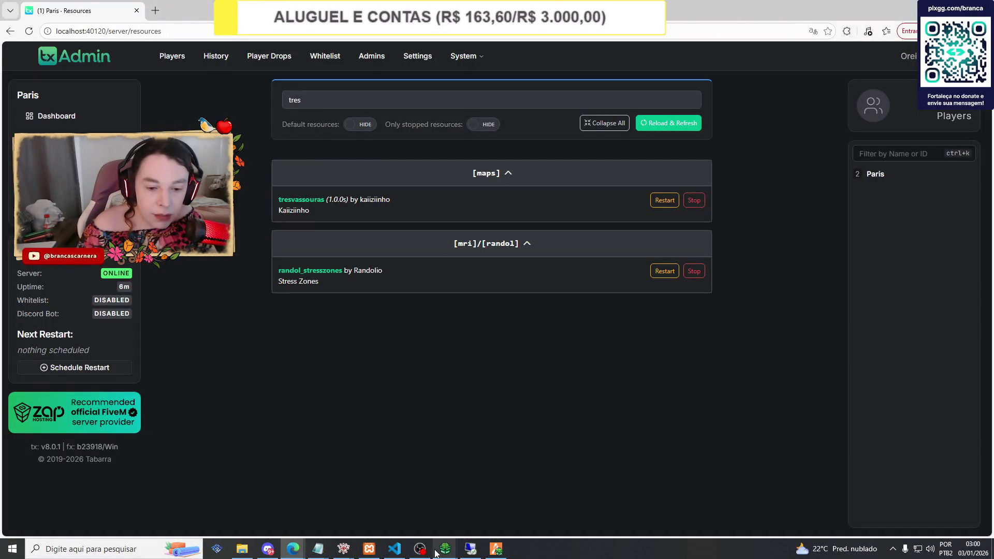
Select the int_hog_threebroomsticks entity in the milo ymap and jump the camera to it.
{"action": "mouse_move", "coordinate": [345, 551]}
{"action": "left_click", "coordinate": [399, 497]}
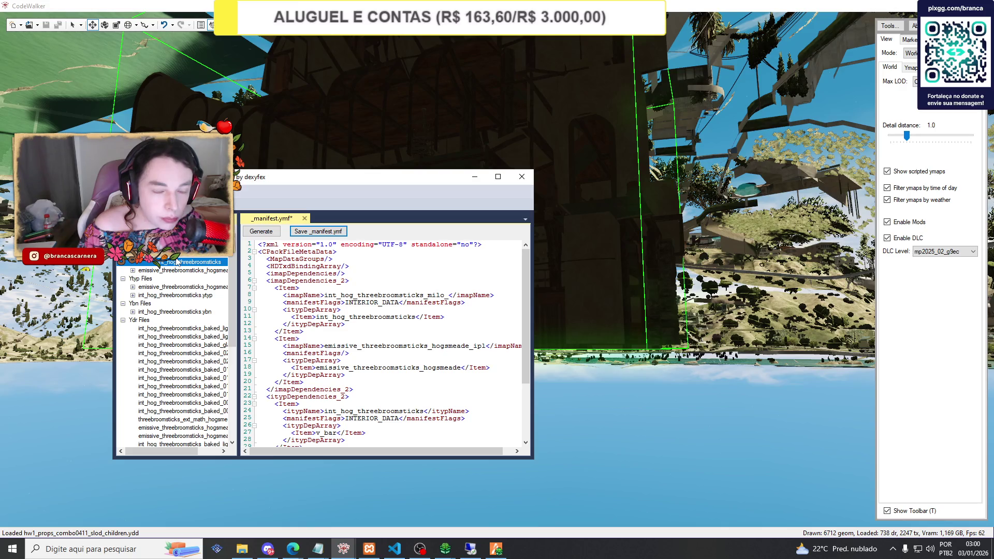
{"action": "double_click", "coordinate": [159, 262]}
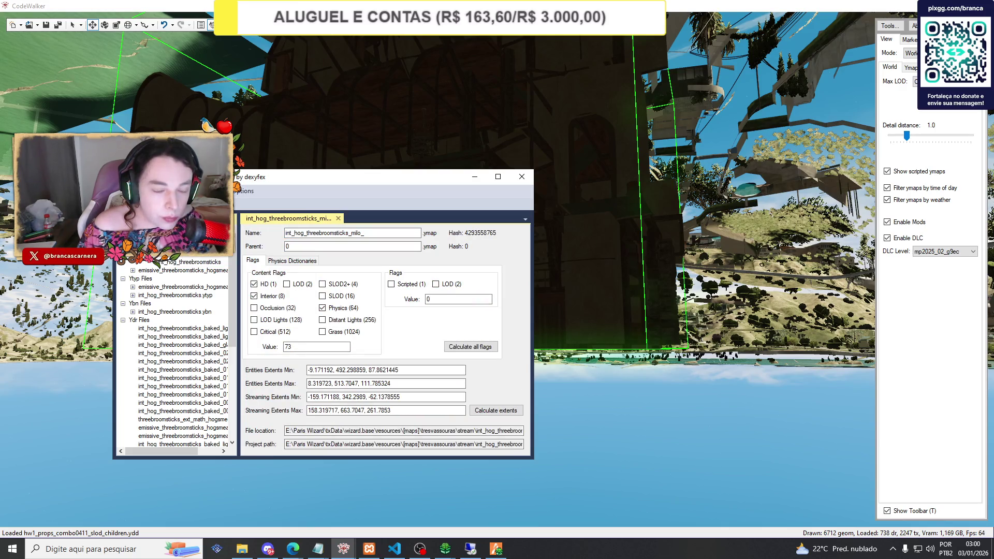
{"action": "left_click", "coordinate": [189, 264]}
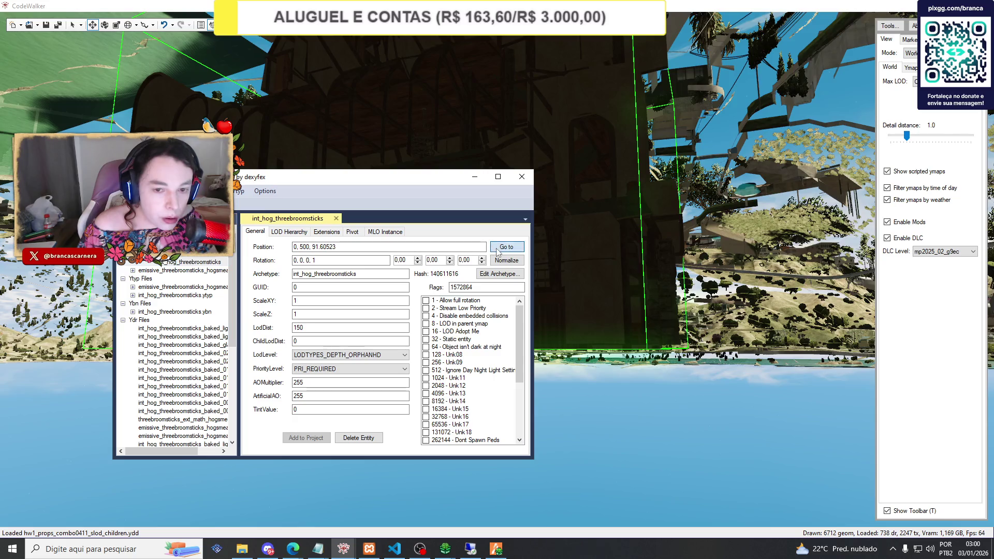
{"action": "left_click", "coordinate": [506, 247]}
Orbit the view around the interior building and reposition the project window.
{"action": "left_click", "coordinate": [474, 176]}
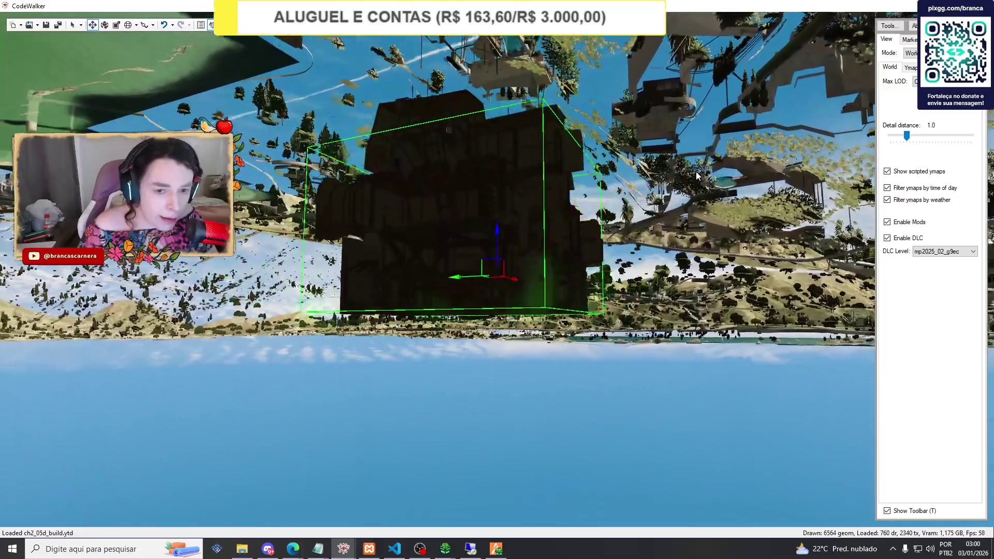
{"action": "left_click_drag", "start_coordinate": [696, 172], "coordinate": [704, 222]}
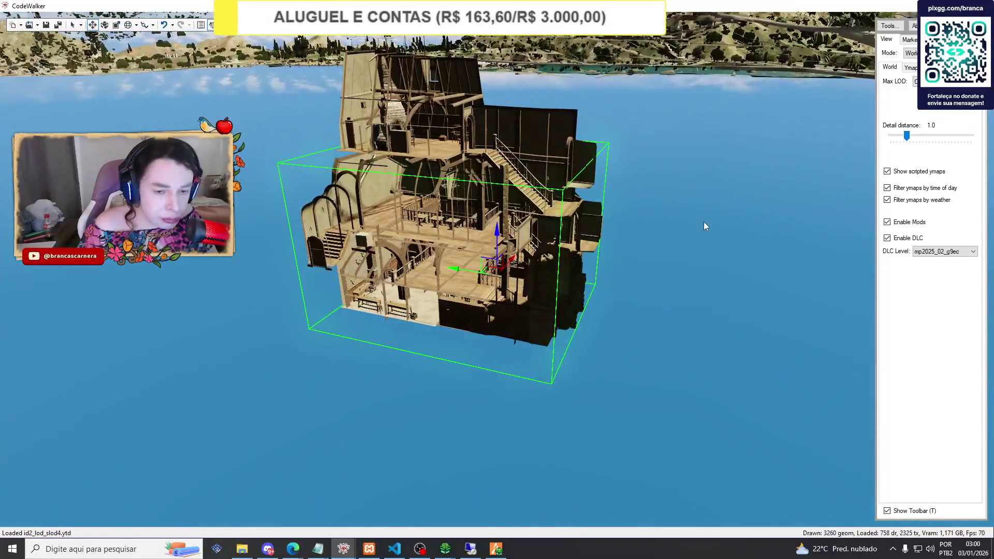
{"action": "mouse_move", "coordinate": [313, 547]}
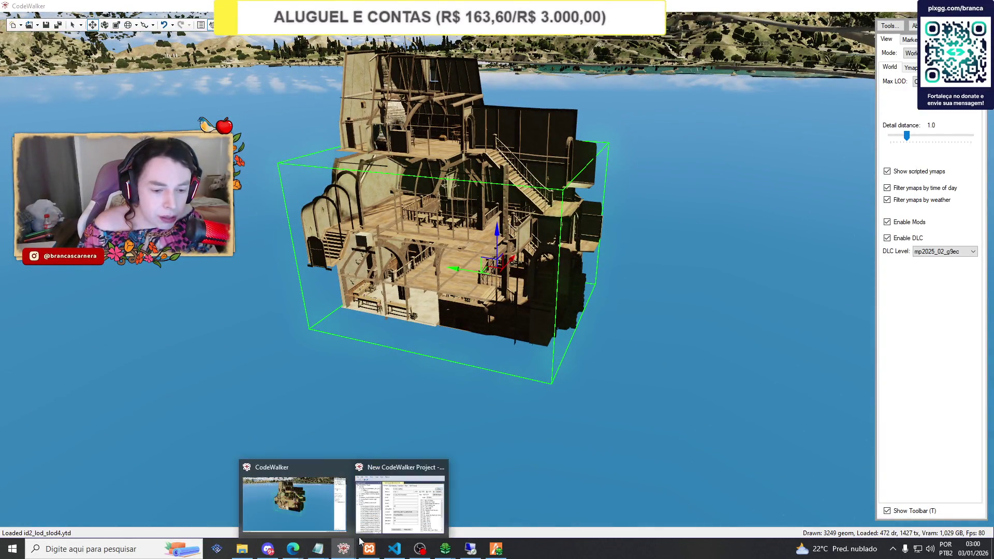
{"action": "left_click", "coordinate": [388, 490]}
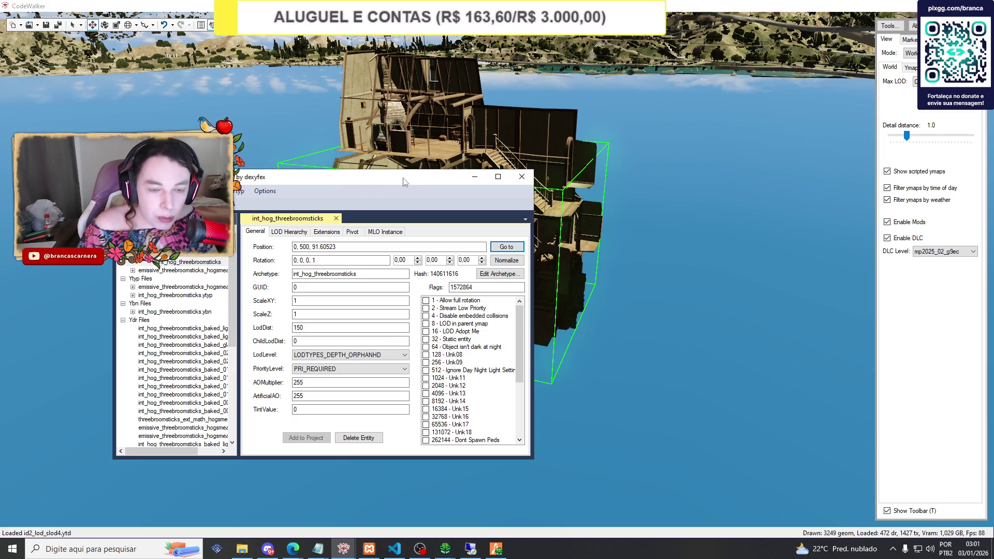
{"action": "mouse_move", "coordinate": [405, 181]}
{"action": "left_mouse_down"}
{"action": "mouse_move", "coordinate": [400, 341]}
{"action": "mouse_move", "coordinate": [295, 113]}
{"action": "left_mouse_up"}
Minimise the project window and fly the camera over the city to the hillside neighbourhood.
{"action": "left_click", "coordinate": [366, 112]}
{"action": "scroll", "coordinate": [359, 105], "scroll_direction": "down", "scroll_amount": 5}
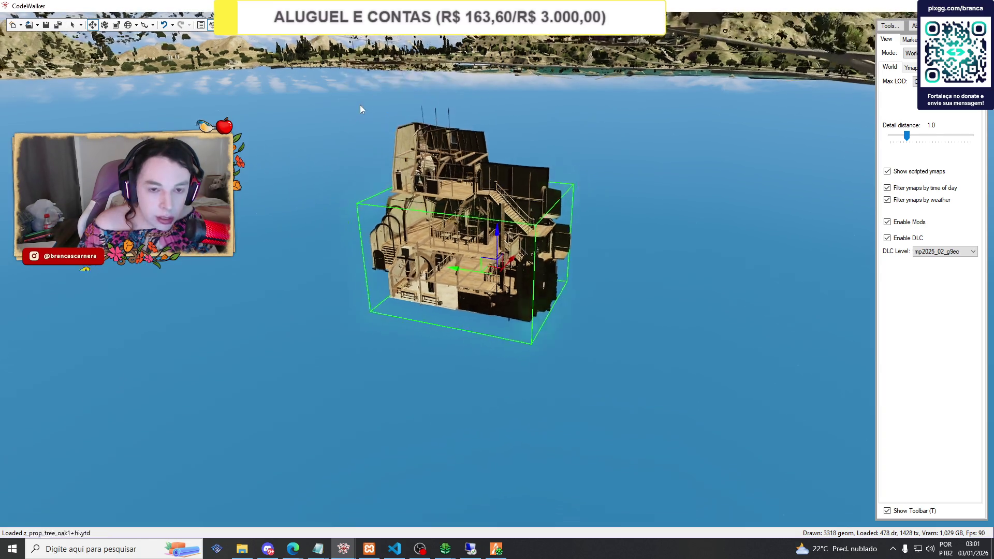
{"action": "left_click_drag", "start_coordinate": [466, 172], "coordinate": [498, 237]}
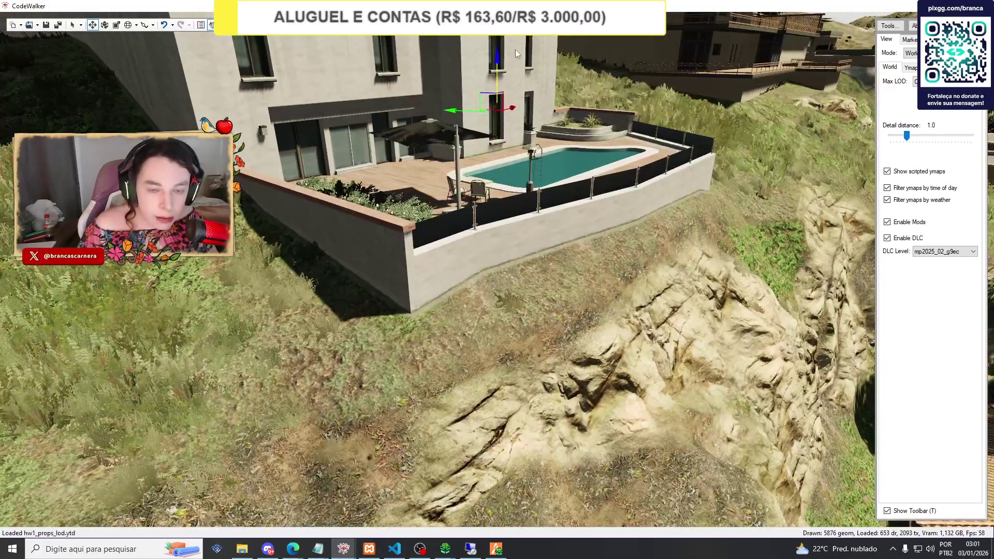
{"action": "scroll", "coordinate": [534, 98], "scroll_direction": "down", "scroll_amount": 5}
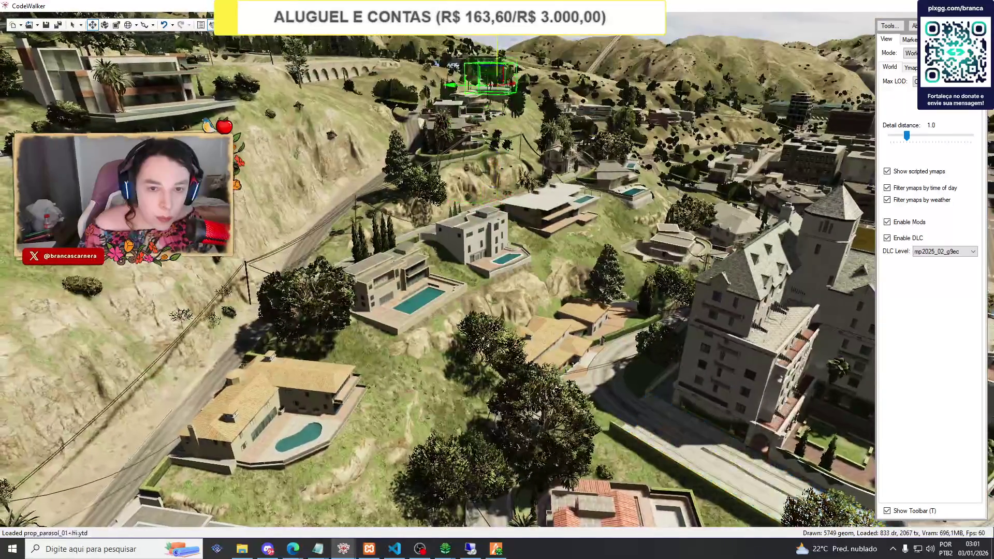
{"action": "scroll", "coordinate": [538, 70], "scroll_direction": "down", "scroll_amount": 5}
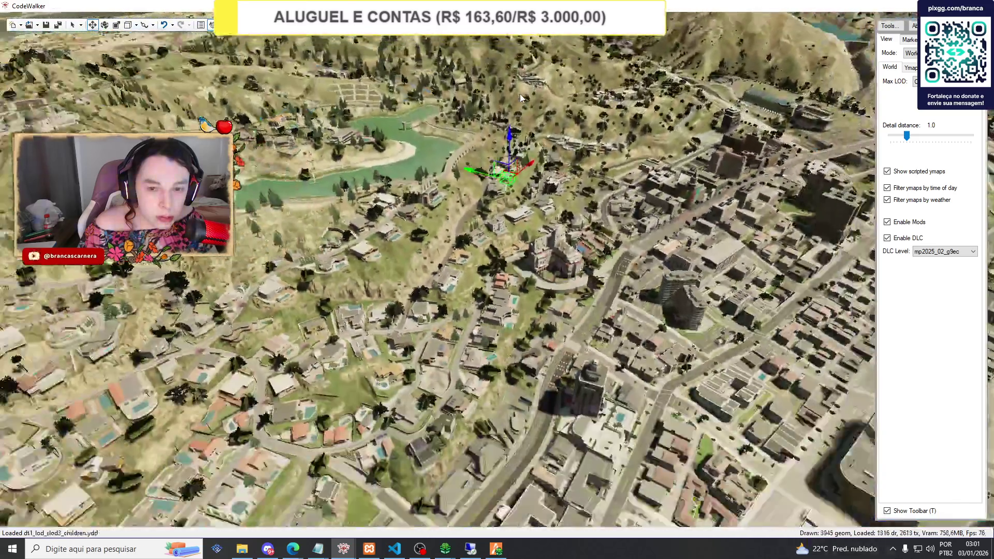
{"action": "scroll", "coordinate": [520, 98], "scroll_direction": "up", "scroll_amount": 5}
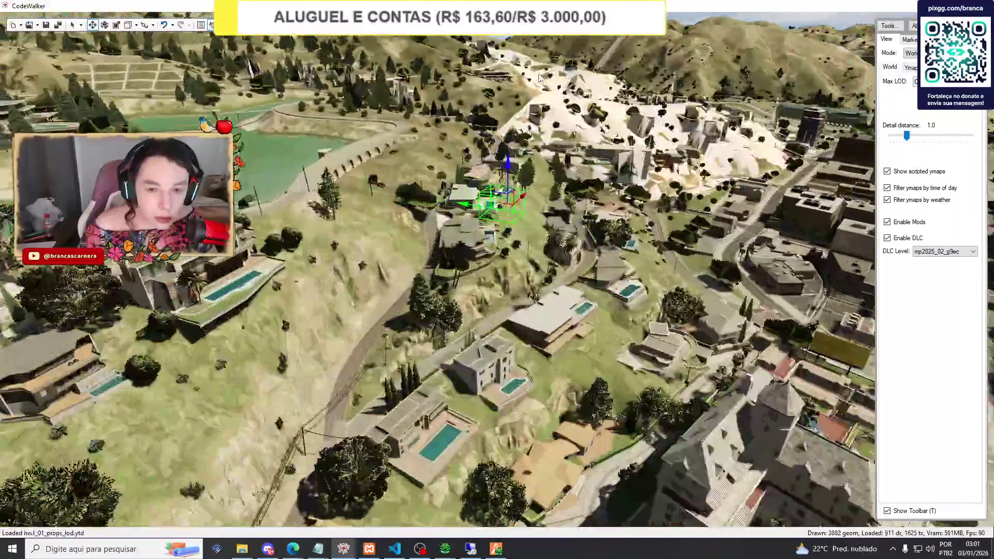
{"action": "scroll", "coordinate": [540, 74], "scroll_direction": "down", "scroll_amount": 5}
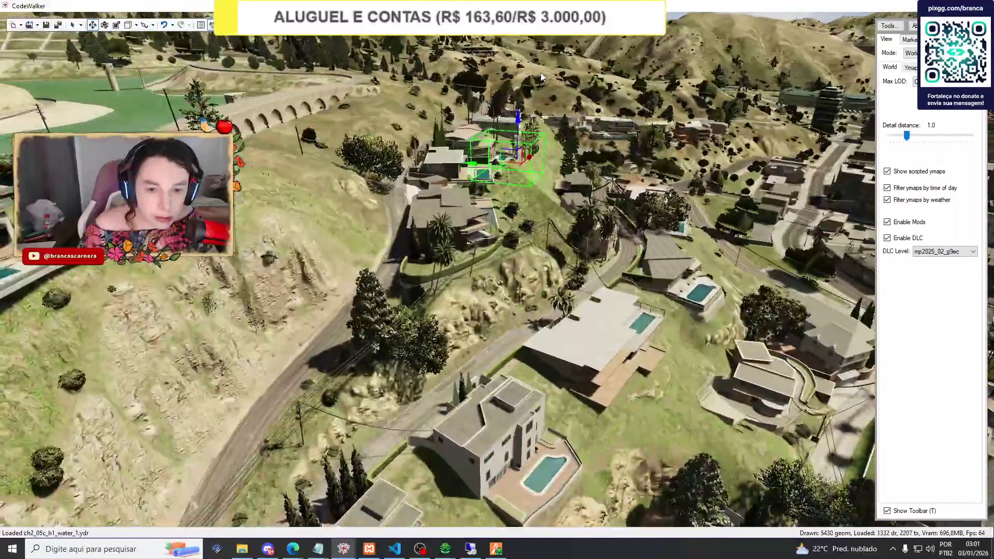
{"action": "scroll", "coordinate": [538, 78], "scroll_direction": "up", "scroll_amount": 5}
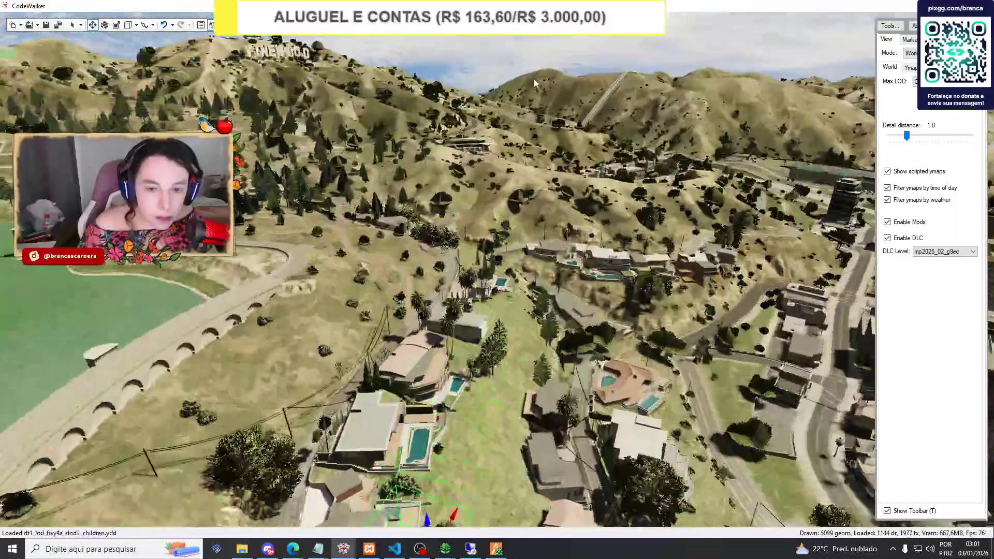
{"action": "left_click_drag", "start_coordinate": [534, 83], "coordinate": [507, 148]}
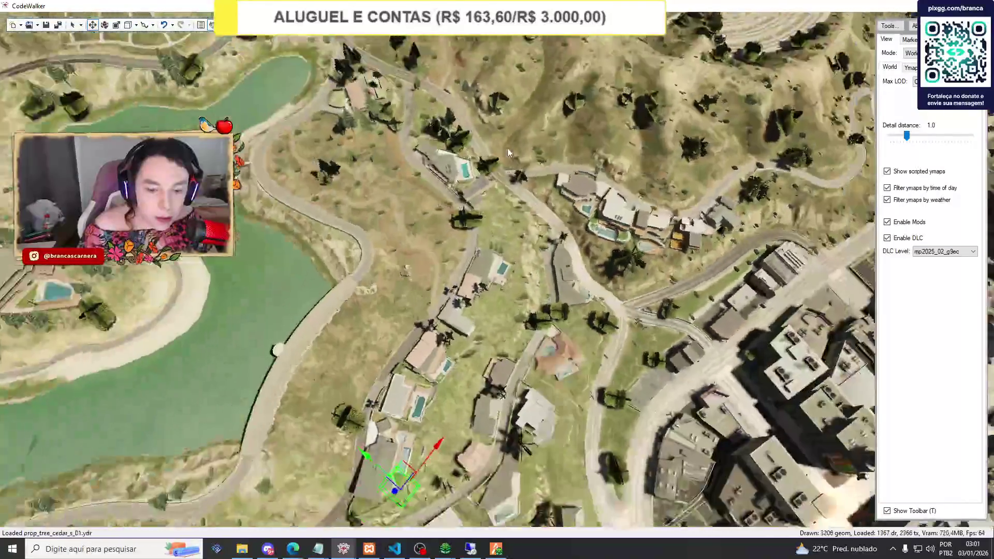
{"action": "scroll", "coordinate": [513, 233], "scroll_direction": "down", "scroll_amount": 5}
{"action": "left_click_drag", "start_coordinate": [520, 332], "coordinate": [535, 284]}
{"action": "scroll", "coordinate": [444, 404], "scroll_direction": "up", "scroll_amount": 3}
{"action": "scroll", "coordinate": [444, 404], "scroll_direction": "up", "scroll_amount": 3}
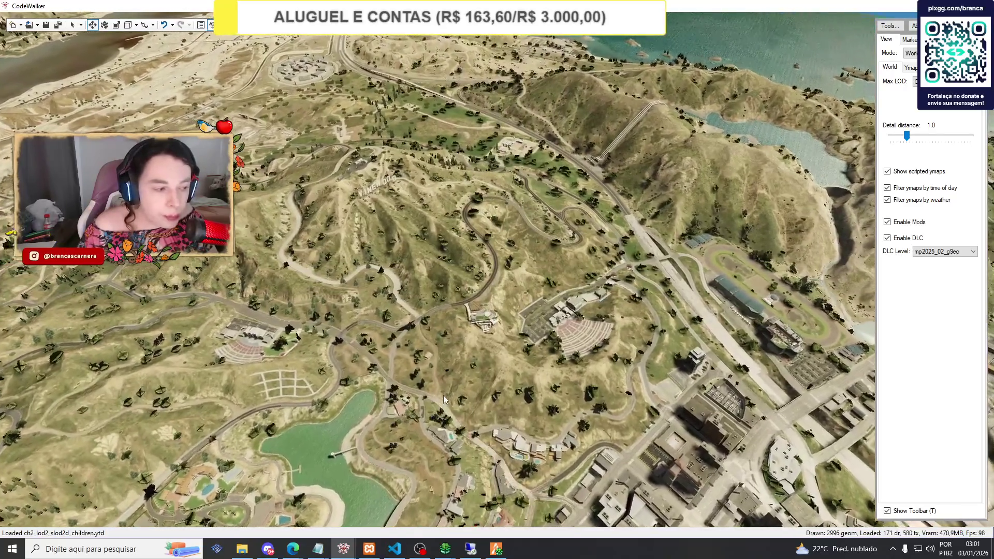
{"action": "mouse_move", "coordinate": [471, 373]}
{"action": "left_mouse_down"}
{"action": "mouse_move", "coordinate": [785, 488]}
{"action": "mouse_move", "coordinate": [673, 466]}
{"action": "left_mouse_up"}
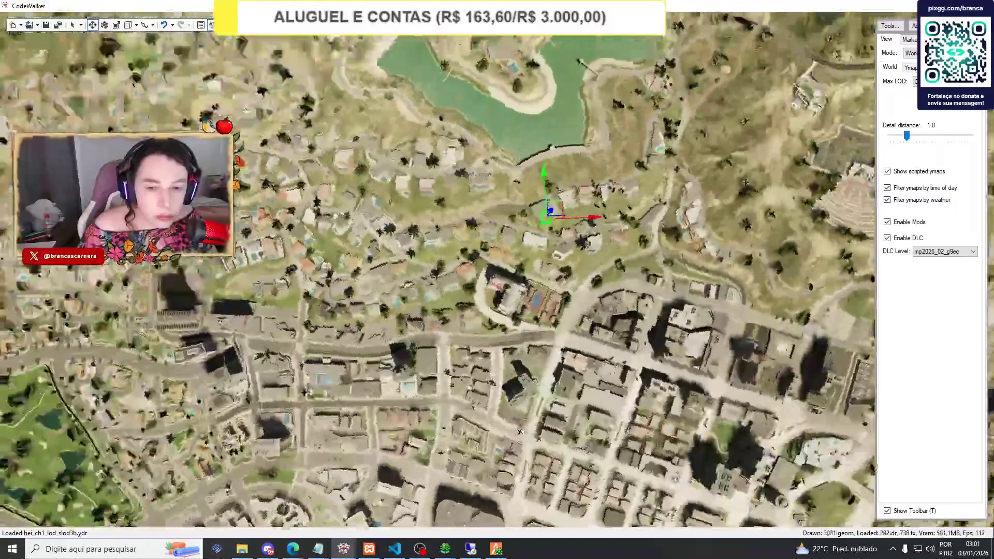
{"action": "scroll", "coordinate": [673, 466], "scroll_direction": "up", "scroll_amount": 5}
{"action": "scroll", "coordinate": [453, 275], "scroll_direction": "up", "scroll_amount": 3}
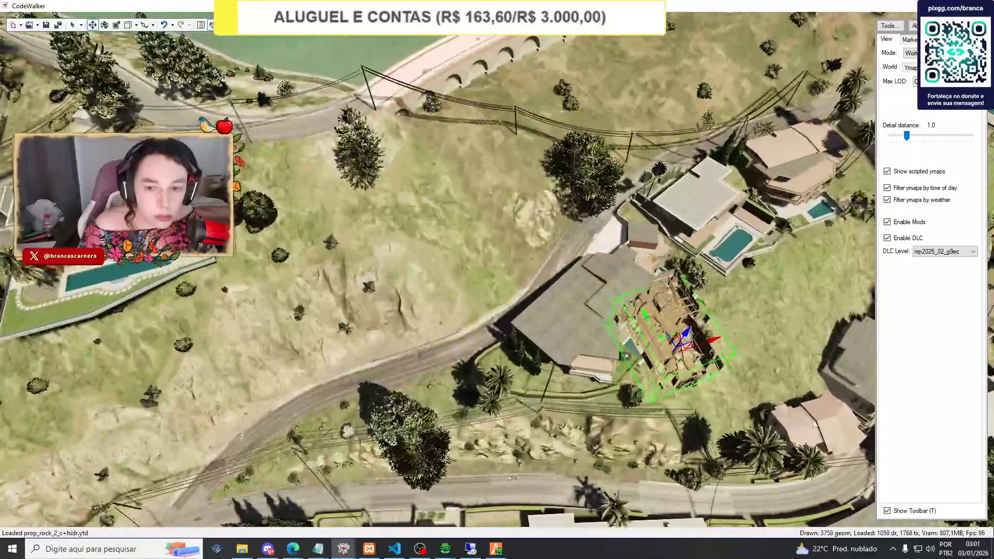
Drag int_hog_threebroomsticks onto the open grassy plot among the hillside houses.
{"action": "left_click_drag", "start_coordinate": [453, 275], "coordinate": [536, 265]}
{"action": "scroll", "coordinate": [522, 289], "scroll_direction": "up", "scroll_amount": 3}
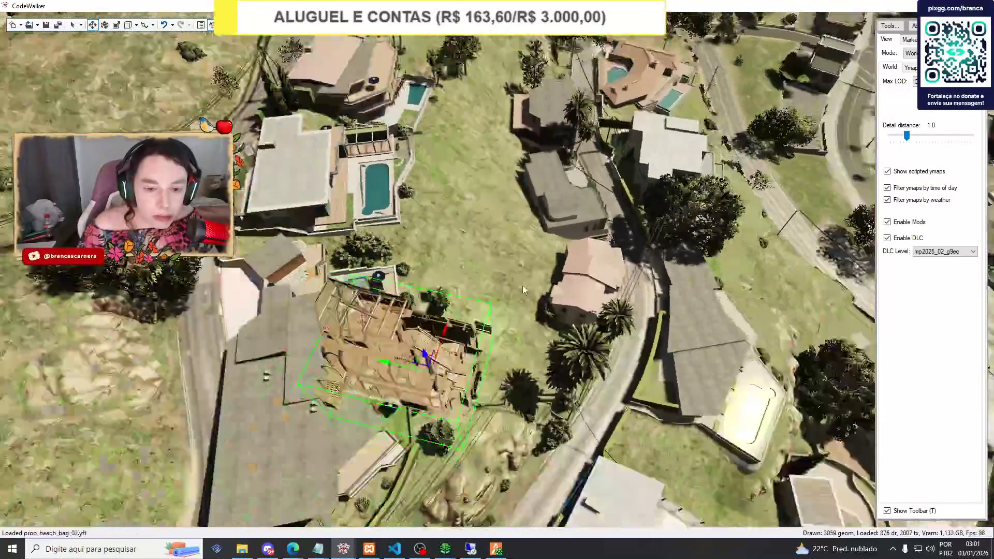
{"action": "scroll", "coordinate": [523, 289], "scroll_direction": "down", "scroll_amount": 5}
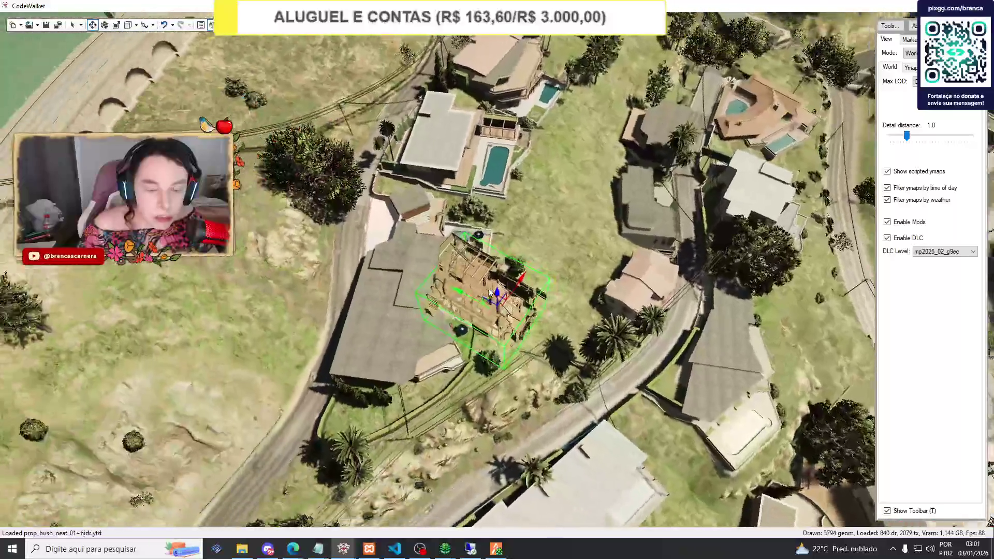
{"action": "scroll", "coordinate": [488, 292], "scroll_direction": "up", "scroll_amount": 6}
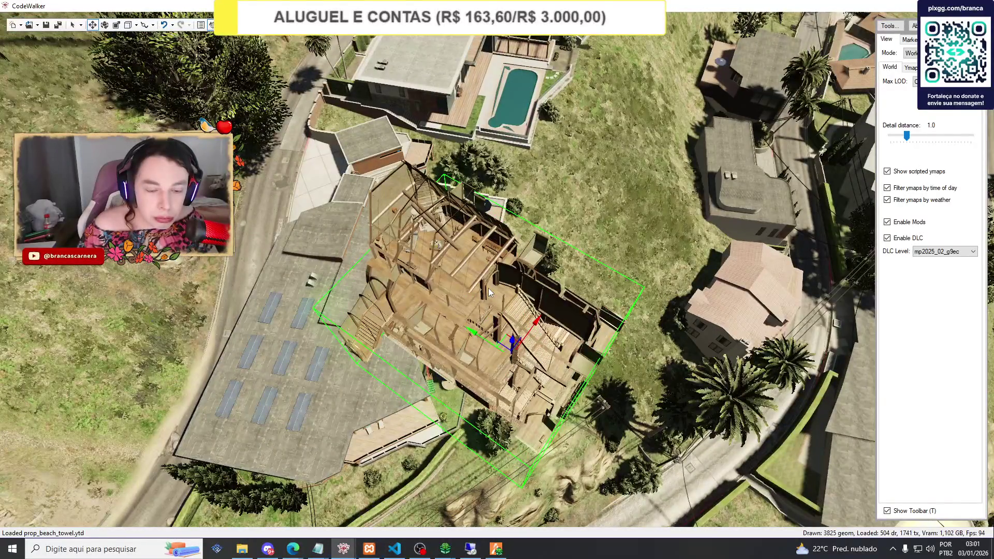
{"action": "mouse_move", "coordinate": [531, 334]}
{"action": "left_mouse_down"}
{"action": "mouse_move", "coordinate": [614, 203]}
{"action": "mouse_move", "coordinate": [632, 336]}
{"action": "mouse_move", "coordinate": [641, 307]}
{"action": "mouse_move", "coordinate": [629, 303]}
{"action": "mouse_move", "coordinate": [628, 269]}
{"action": "mouse_move", "coordinate": [625, 290]}
{"action": "mouse_move", "coordinate": [695, 189]}
{"action": "mouse_move", "coordinate": [681, 204]}
{"action": "mouse_move", "coordinate": [693, 190]}
{"action": "mouse_move", "coordinate": [585, 179]}
{"action": "mouse_move", "coordinate": [577, 199]}
{"action": "mouse_move", "coordinate": [566, 193]}
{"action": "left_mouse_up"}
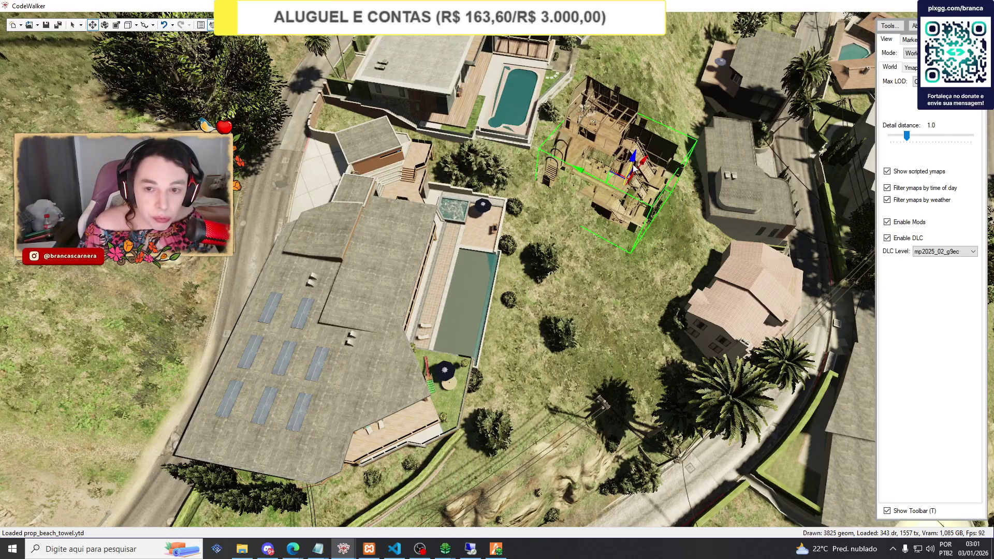
{"action": "mouse_move", "coordinate": [632, 164]}
{"action": "left_mouse_down"}
{"action": "mouse_move", "coordinate": [653, 108]}
{"action": "mouse_move", "coordinate": [652, 133]}
{"action": "left_mouse_up"}
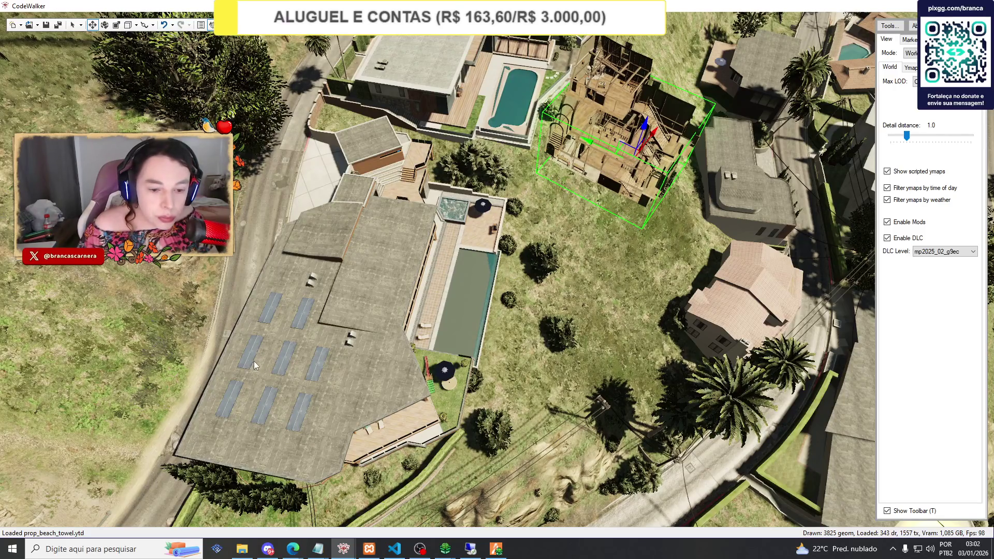
Save the regenerated _manifest_int_threebroomsticks.ymf over the existing manifest file.
{"action": "mouse_move", "coordinate": [343, 548]}
{"action": "left_click", "coordinate": [396, 496]}
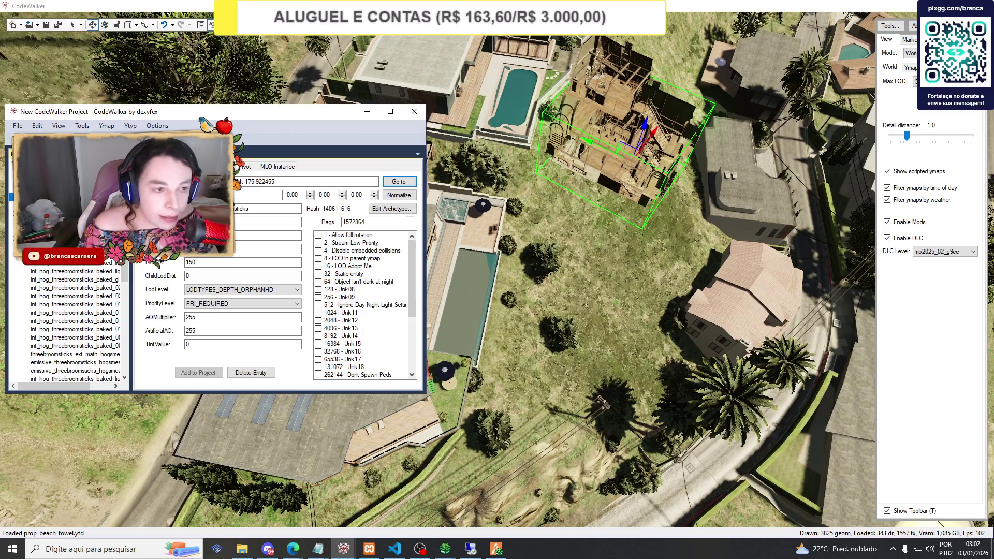
{"action": "left_click", "coordinate": [52, 164]}
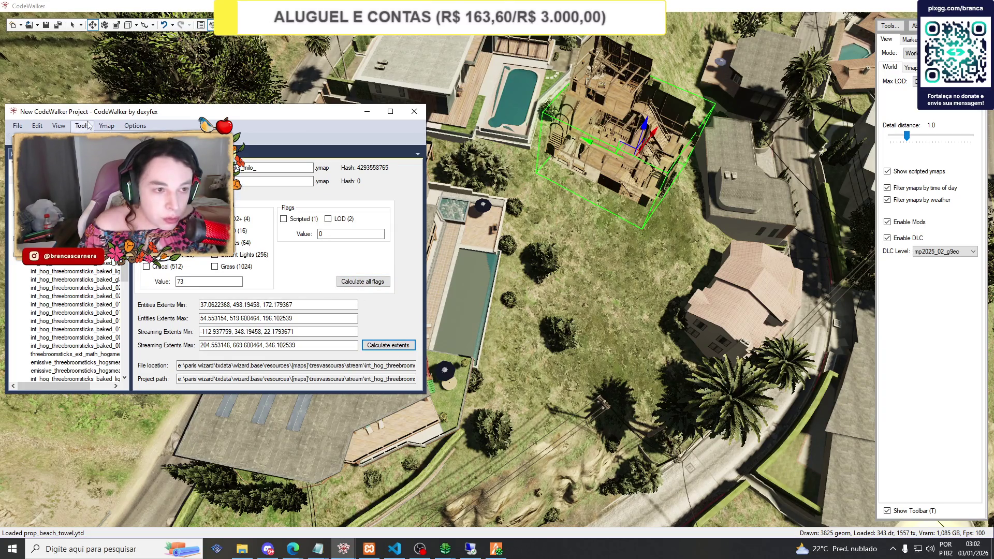
{"action": "left_click", "coordinate": [31, 155]}
{"action": "key", "text": "ctrl+s"}
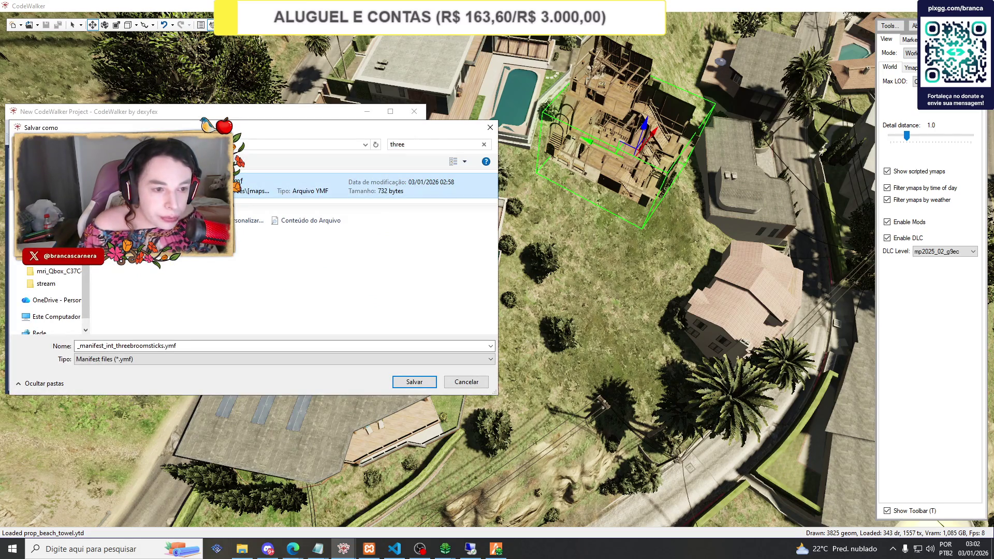
{"action": "left_click", "coordinate": [414, 381]}
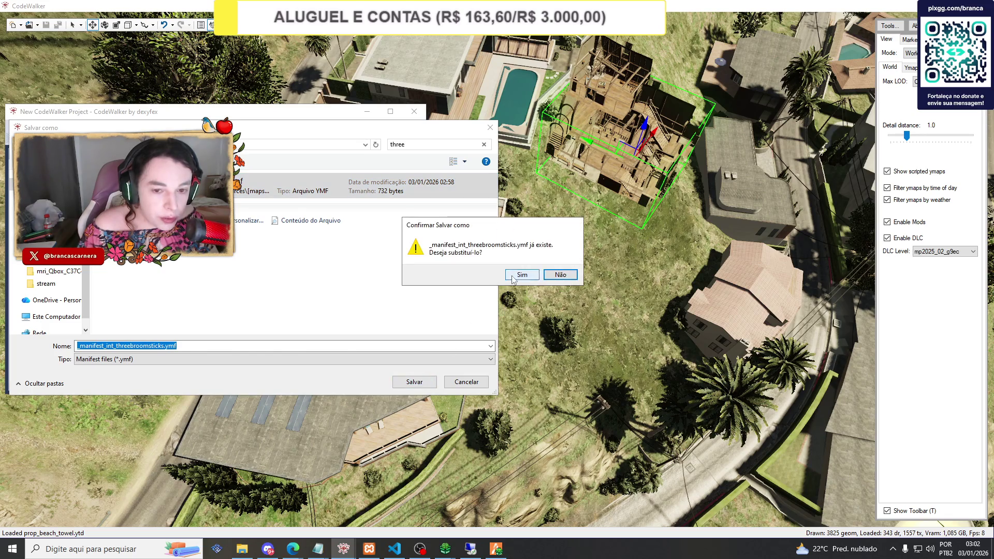
{"action": "left_click", "coordinate": [512, 275]}
Switch back to the running FiveM game via the taskbar.
{"action": "mouse_move", "coordinate": [292, 548]}
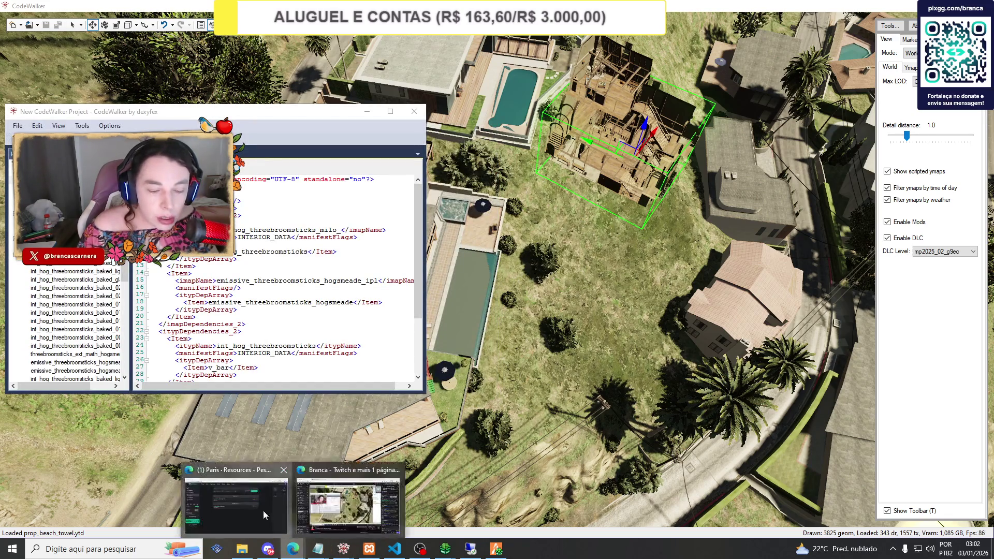
{"action": "left_click", "coordinate": [262, 510]}
{"action": "left_click", "coordinate": [501, 550]}
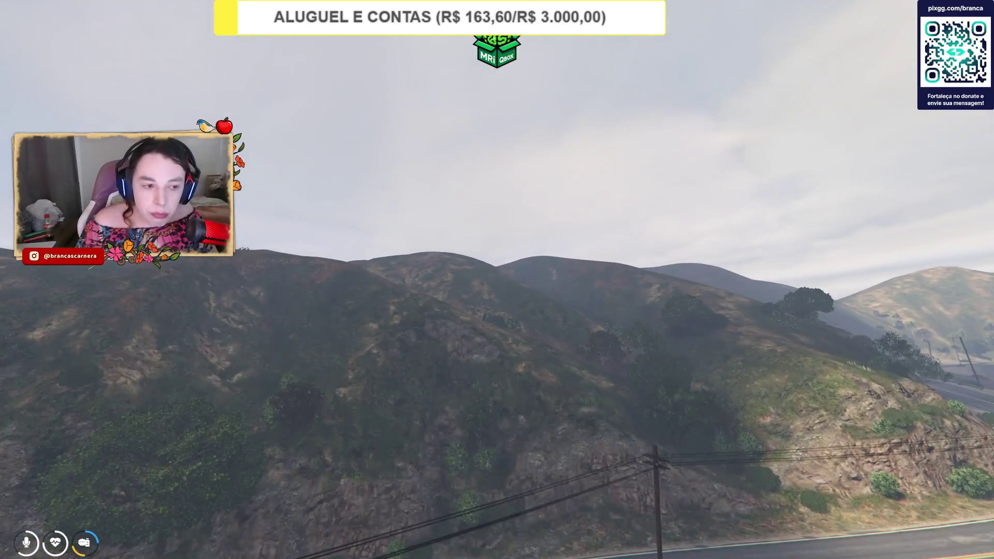
Stop and start the tresvassouras resource in txAdmin Resources.
{"action": "key", "text": "alt+Tab"}
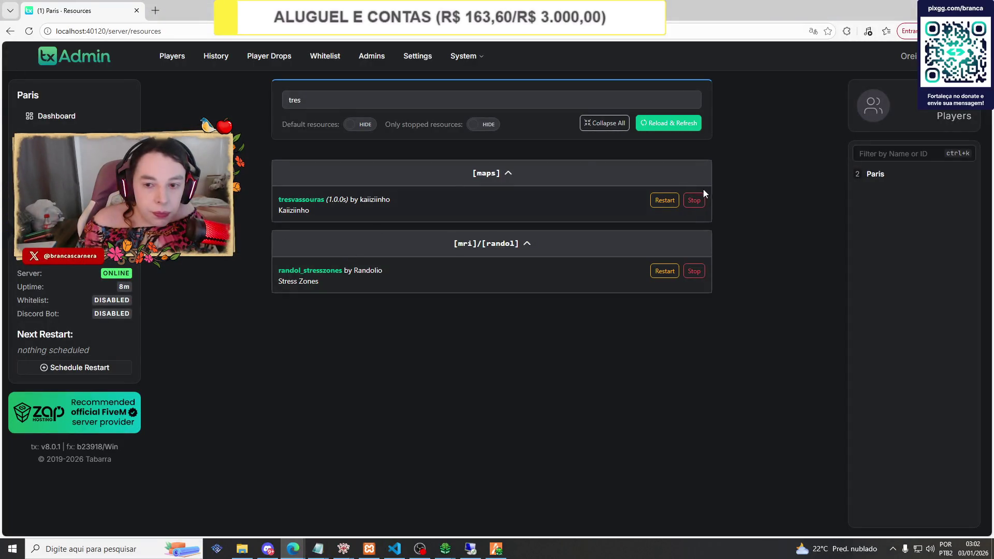
{"action": "left_click", "coordinate": [698, 199]}
{"action": "left_click", "coordinate": [695, 201]}
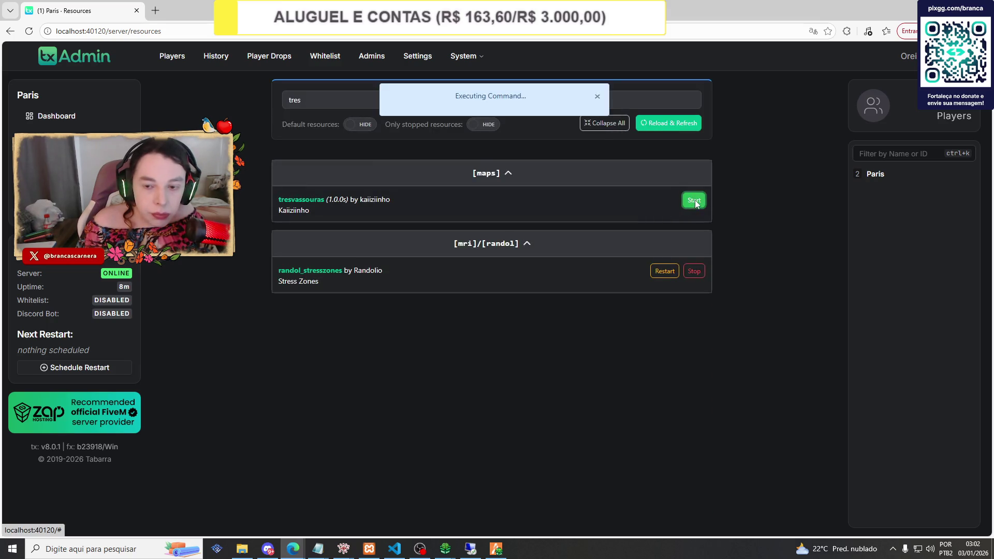
Return to the game, close the FiveM crash report, and dismiss the Windows search panel.
{"action": "left_click", "coordinate": [508, 552]}
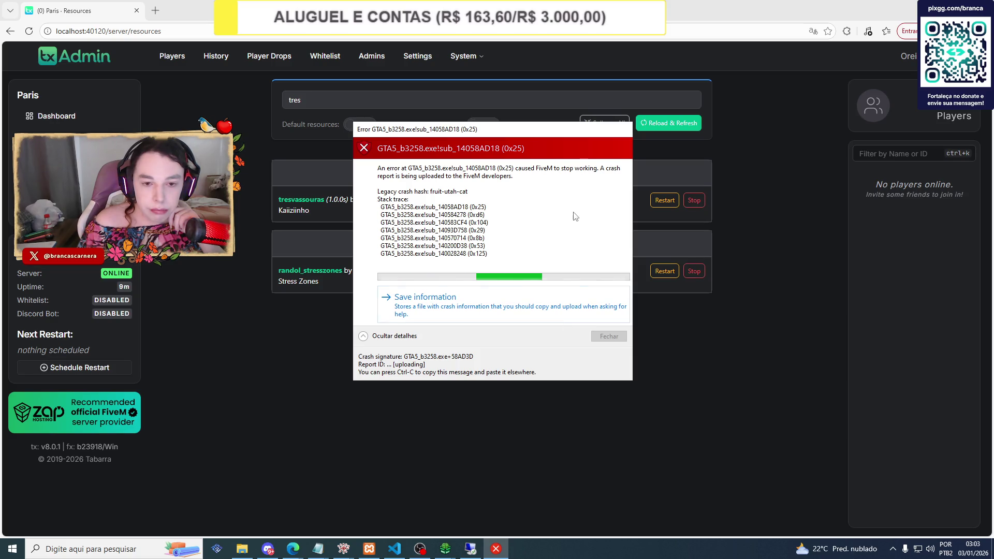
{"action": "left_click", "coordinate": [602, 335]}
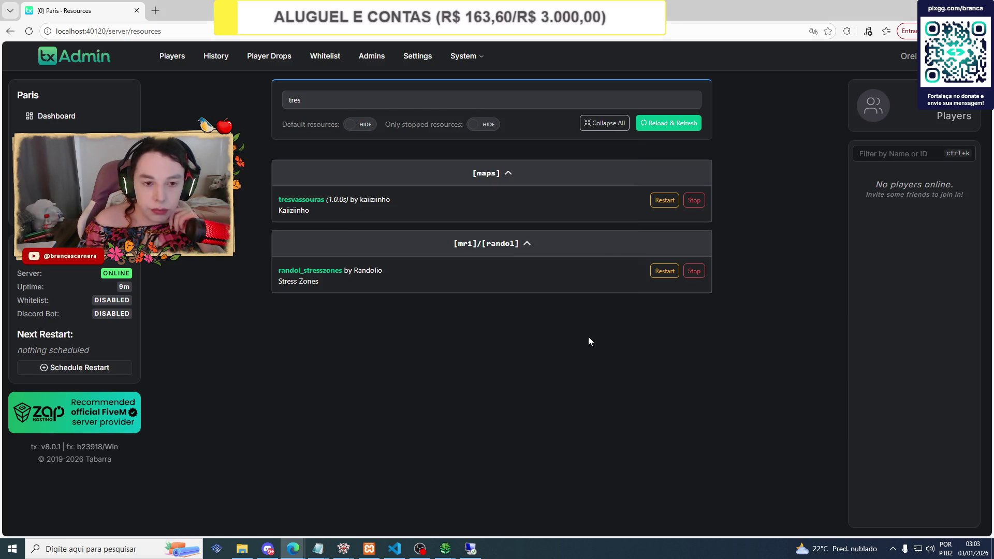
{"action": "left_click", "coordinate": [160, 546]}
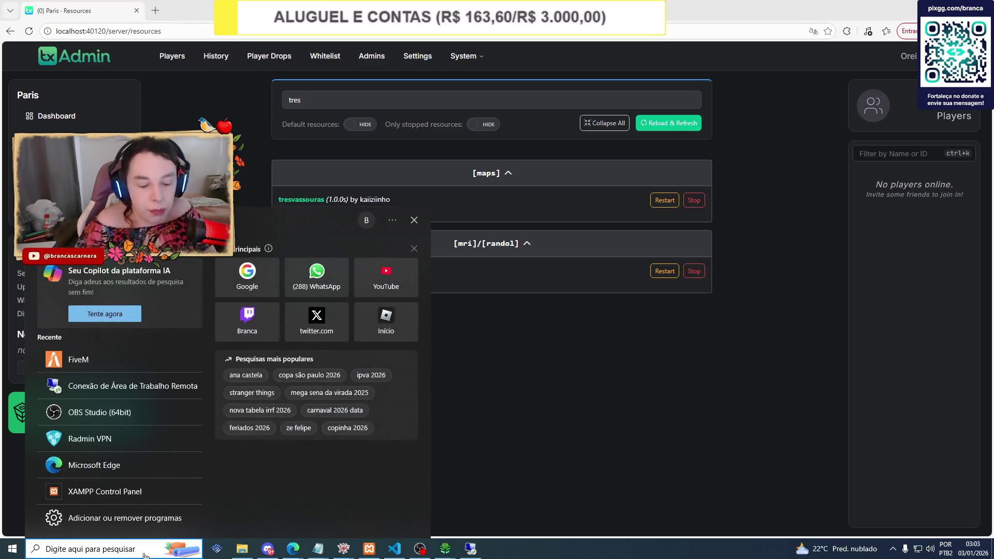
{"action": "left_click", "coordinate": [690, 200]}
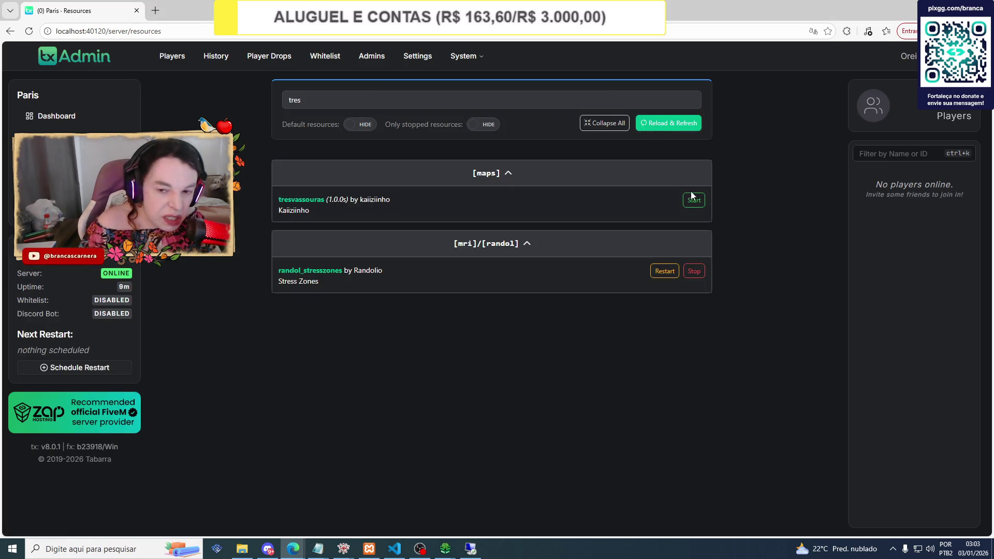
Search 'five' in Windows, launch FiveM, and dismiss the account linking prompt.
{"action": "left_click", "coordinate": [119, 549]}
{"action": "type", "text": "five"}
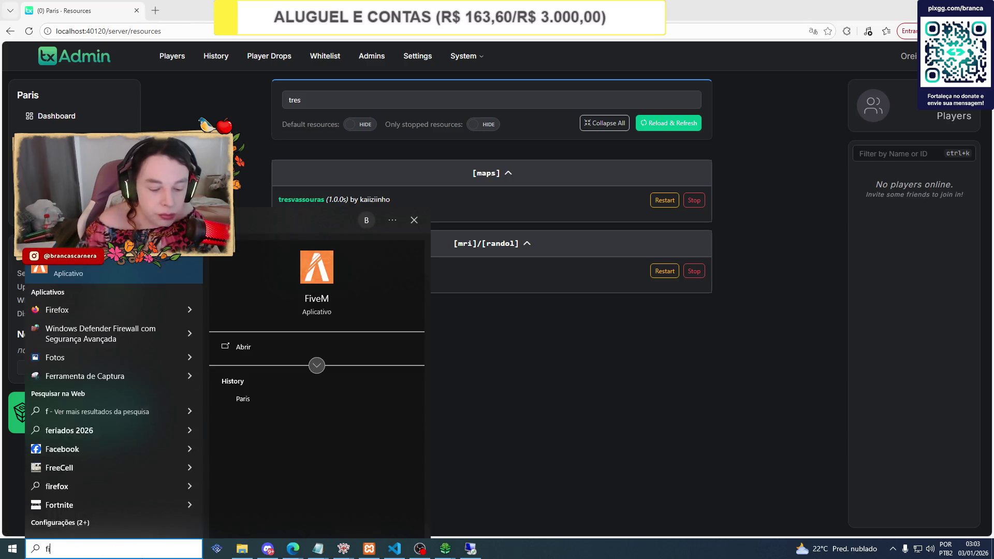
{"action": "left_click", "coordinate": [88, 268]}
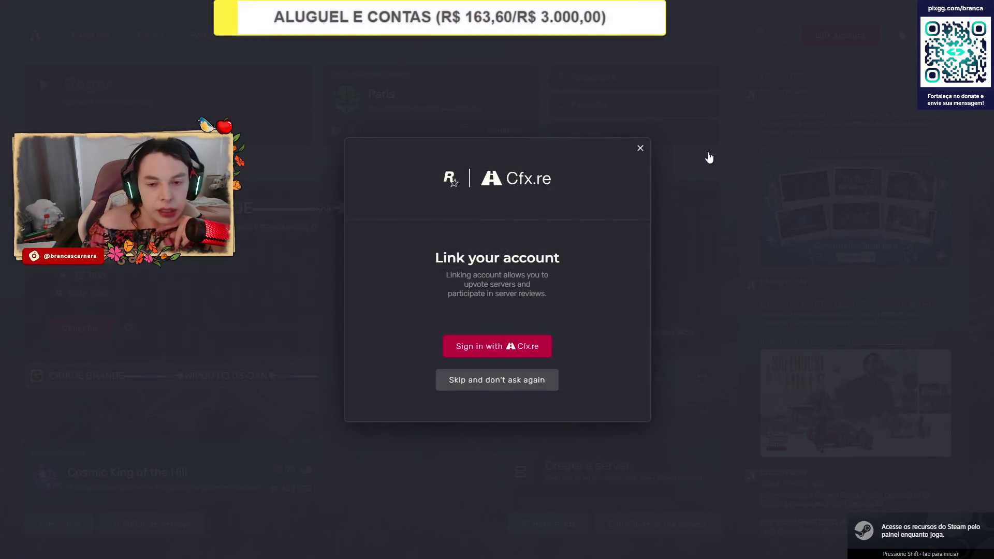
{"action": "left_click", "coordinate": [641, 148]}
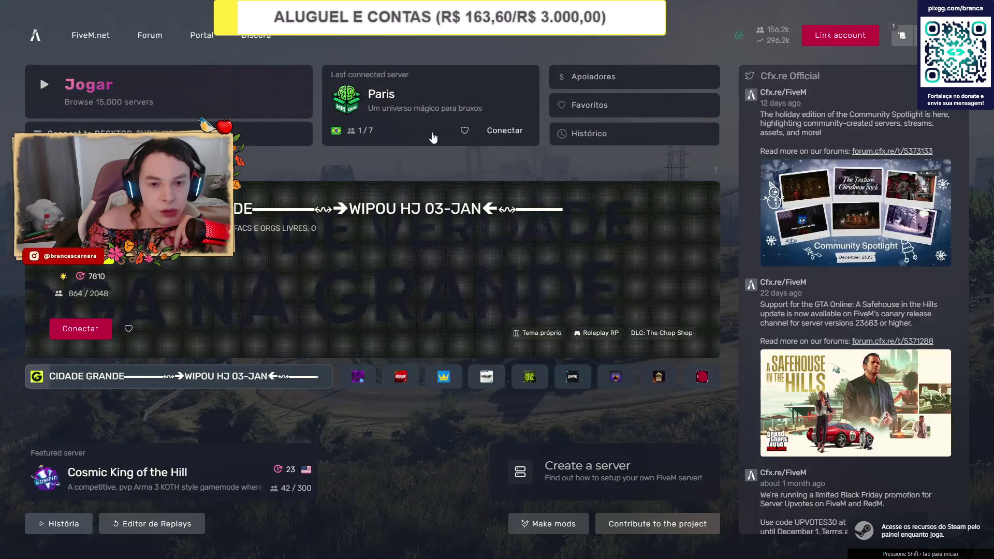
Connect to the Paris server, spawn with the existing character, and open the F10 admin panel.
{"action": "left_click", "coordinate": [504, 131]}
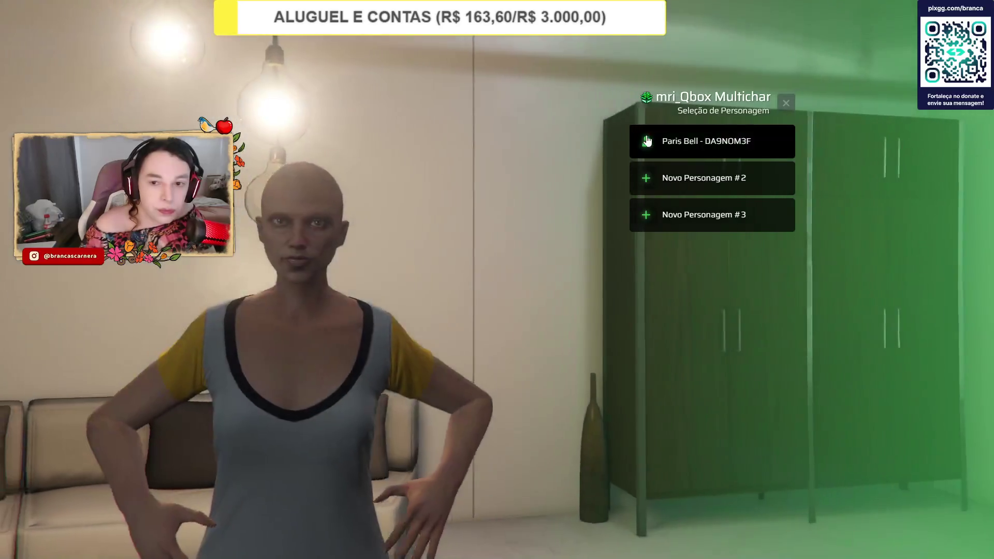
{"action": "left_click", "coordinate": [647, 141]}
{"action": "left_click", "coordinate": [668, 153]}
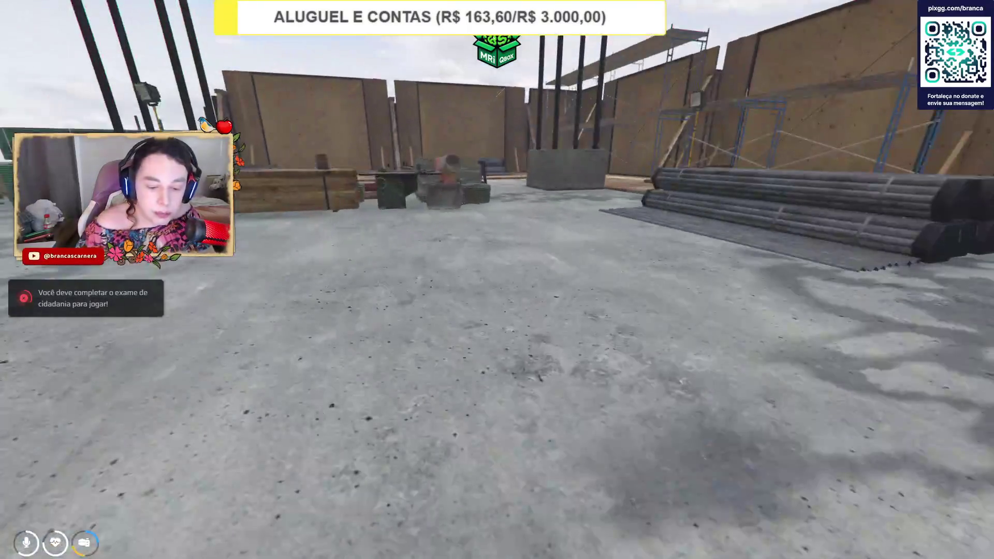
{"action": "key", "text": "F10"}
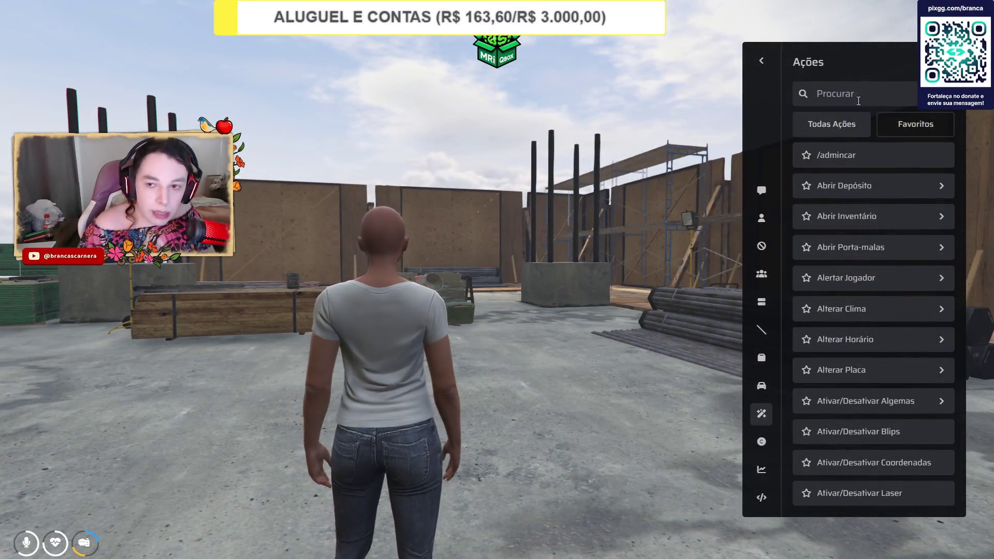
Filter the admin actions and teleport the character to the pasted coordinates.
{"action": "left_click", "coordinate": [848, 96]}
{"action": "type", "text": "coor"}
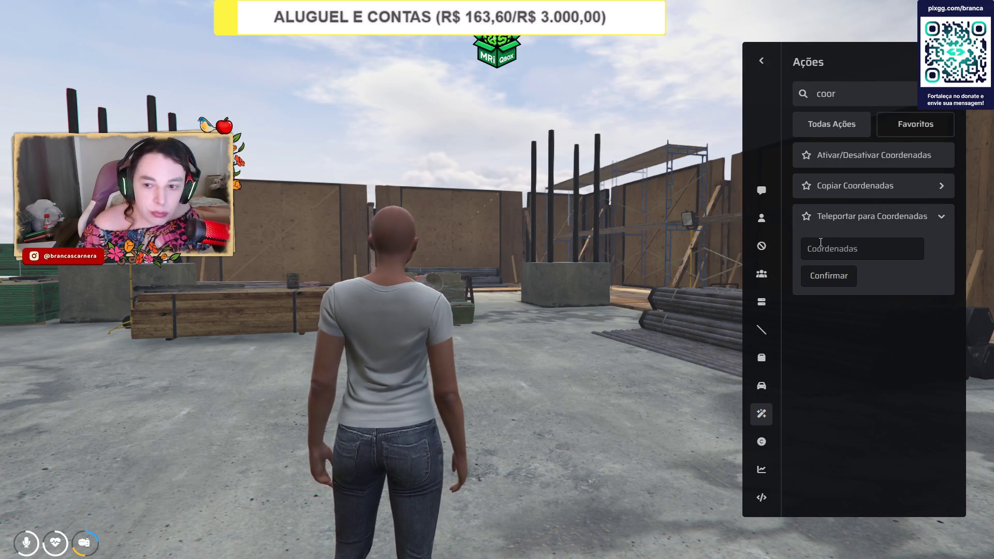
{"action": "type", "text": "0, 500, 91.60523"}
{"action": "left_click", "coordinate": [827, 275]}
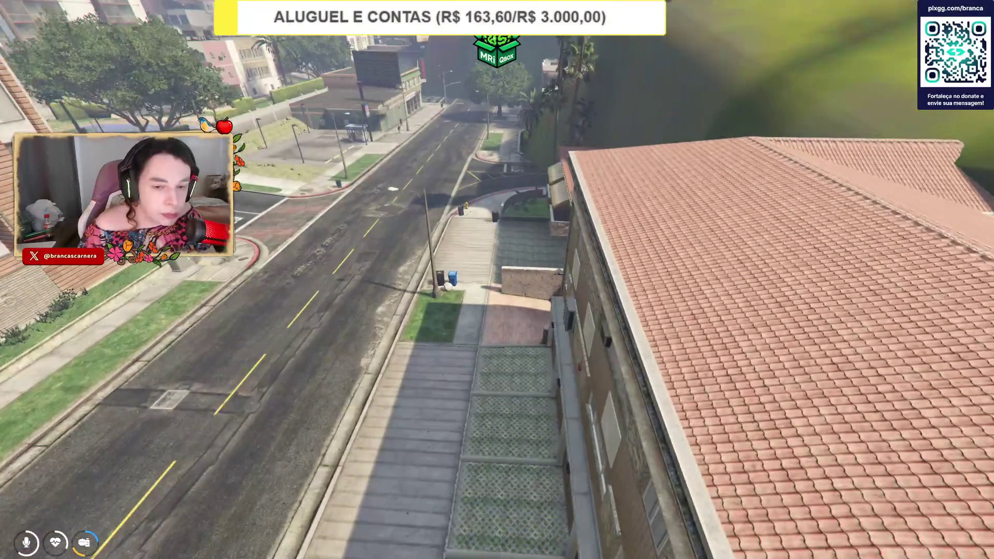
Glance at CodeWalker, then return to the game view.
{"action": "key", "text": "alt+Tab"}
{"action": "mouse_move", "coordinate": [343, 548]}
{"action": "left_click", "coordinate": [326, 491]}
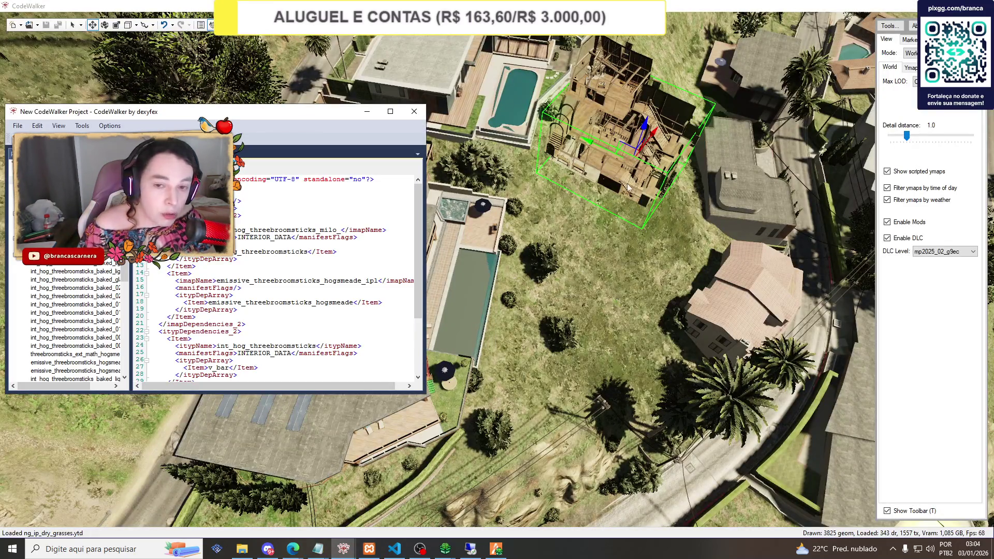
{"action": "mouse_move", "coordinate": [493, 549]}
{"action": "left_click", "coordinate": [494, 489]}
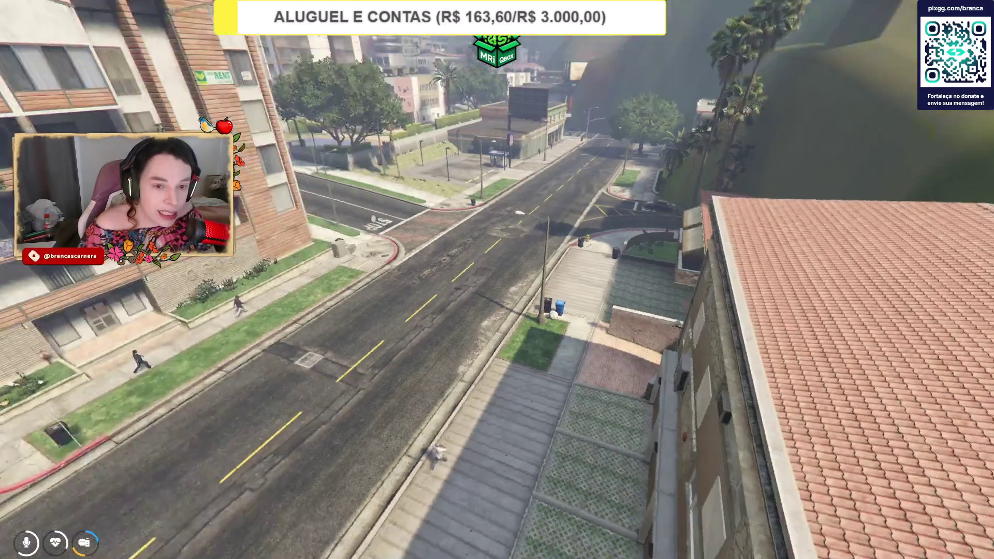
Fly over the rooftops toward the apartment blocks, then minimise CodeWalker's project window.
{"action": "key", "text": "w"}
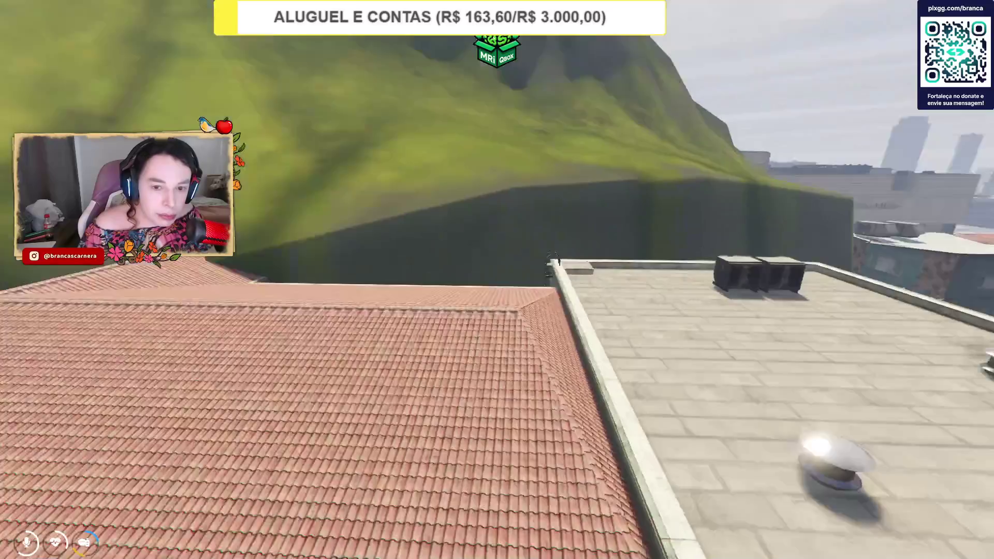
{"action": "key", "text": "w"}
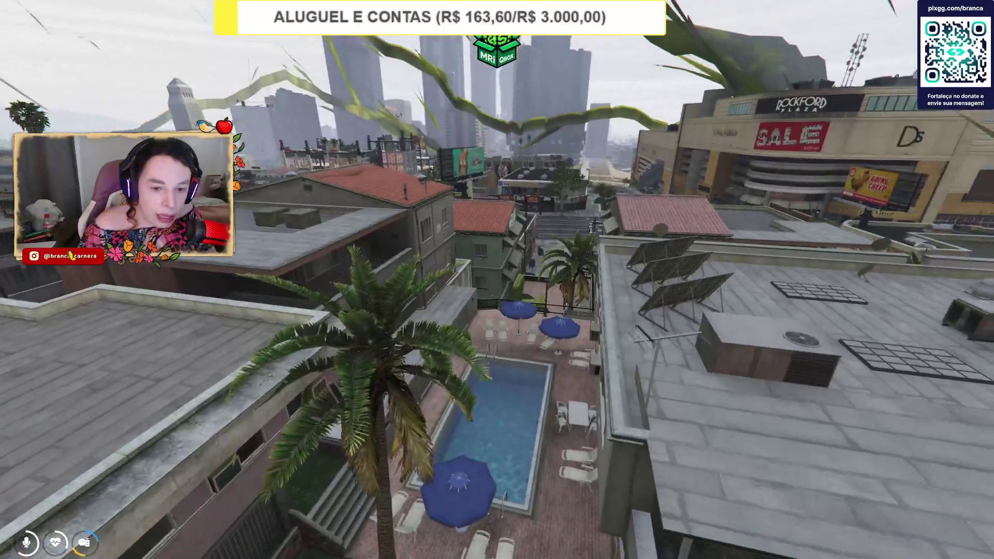
{"action": "key", "text": "w"}
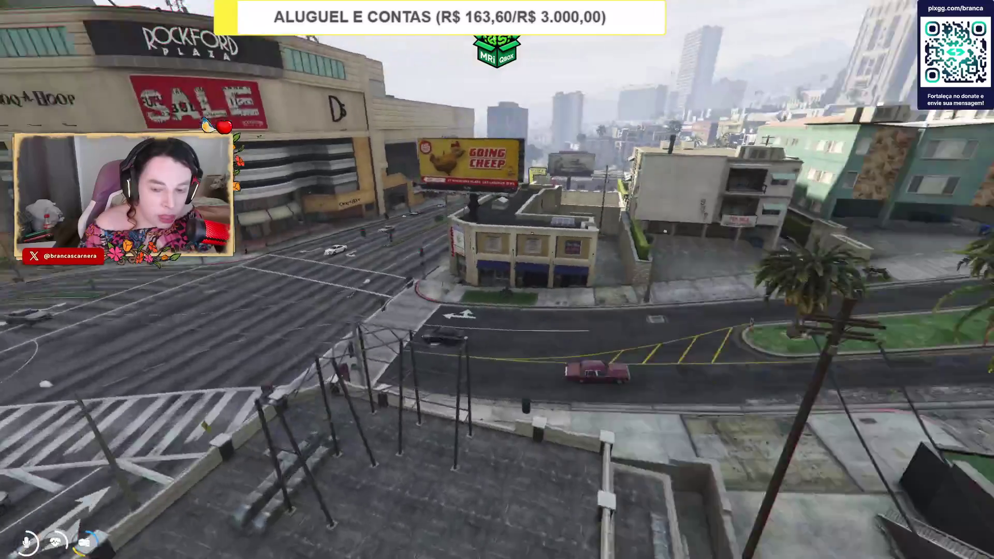
{"action": "key", "text": "w"}
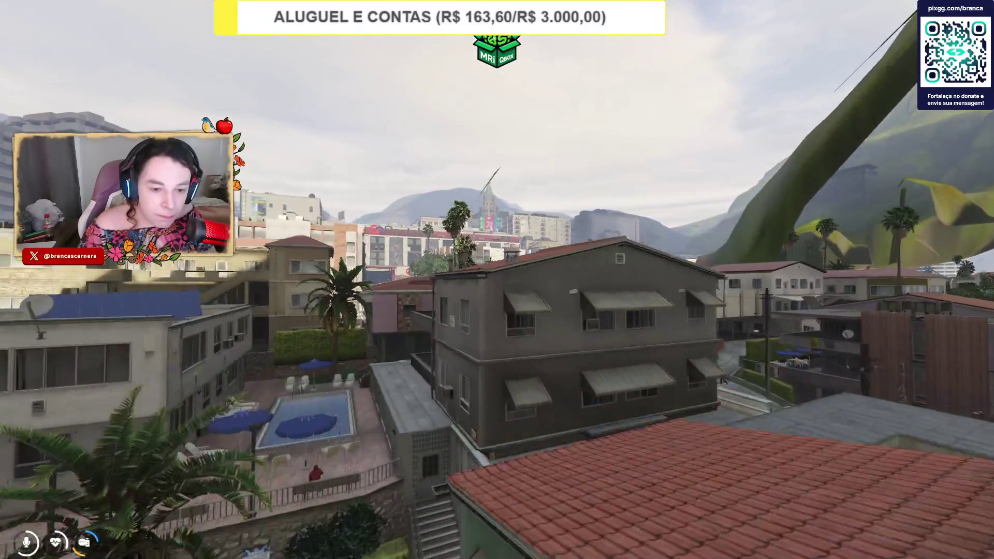
{"action": "key", "text": "alt+Tab"}
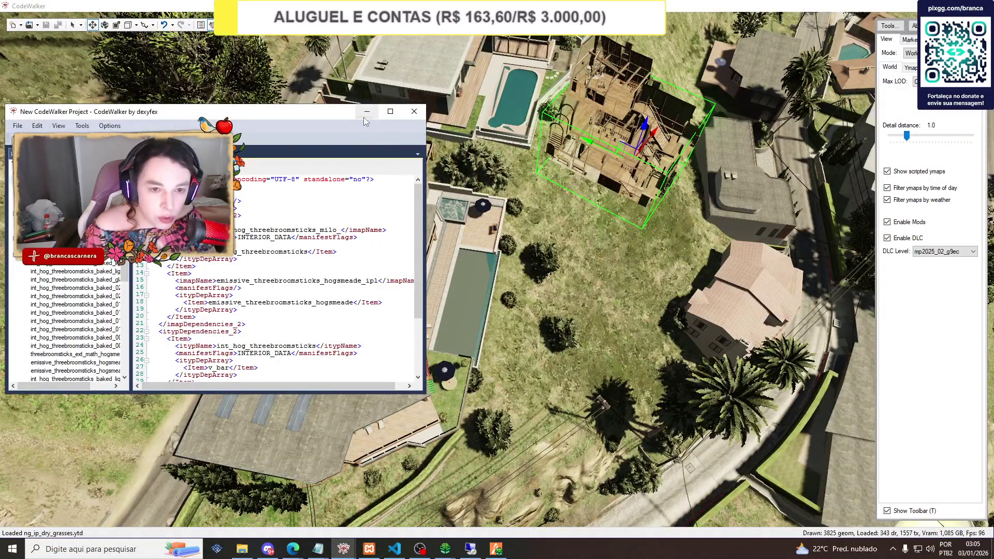
{"action": "left_click", "coordinate": [367, 112]}
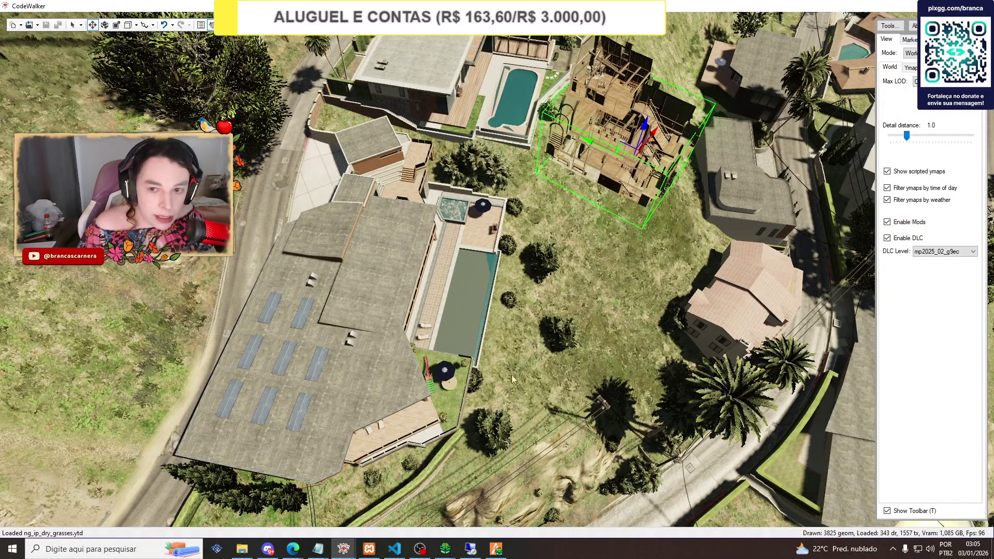
Return to the game, fly out over the hills, and open the F10 admin actions.
{"action": "mouse_move", "coordinate": [502, 552]}
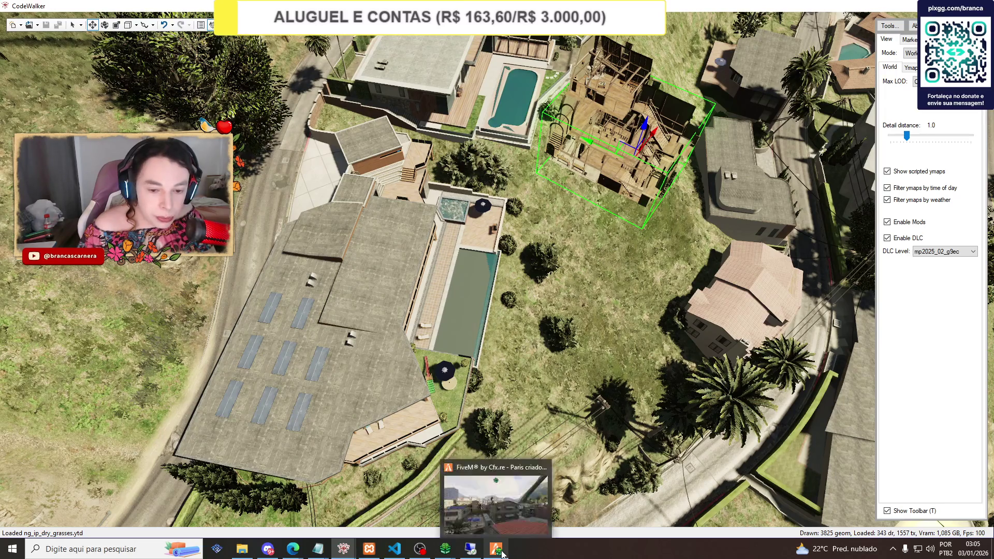
{"action": "left_click", "coordinate": [499, 501]}
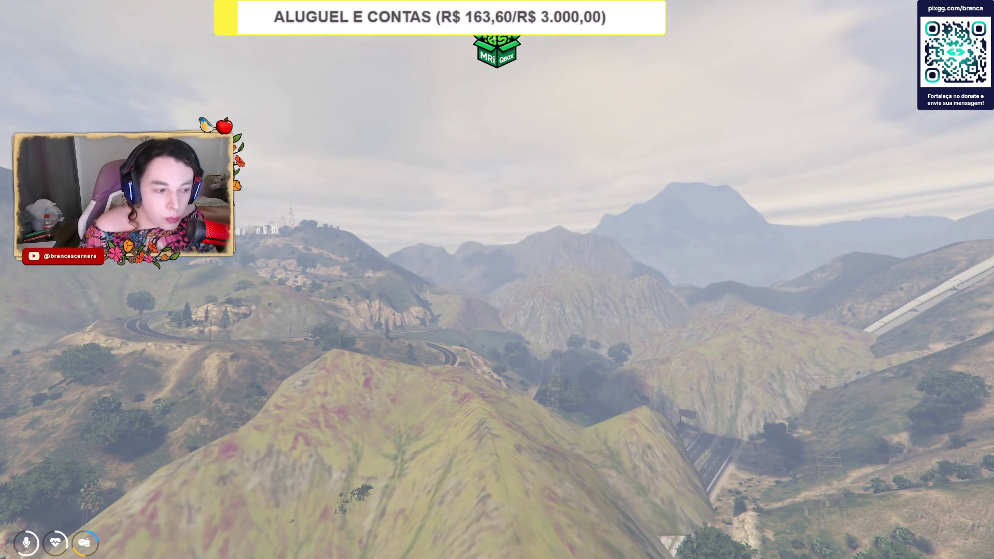
{"action": "key", "text": "F10"}
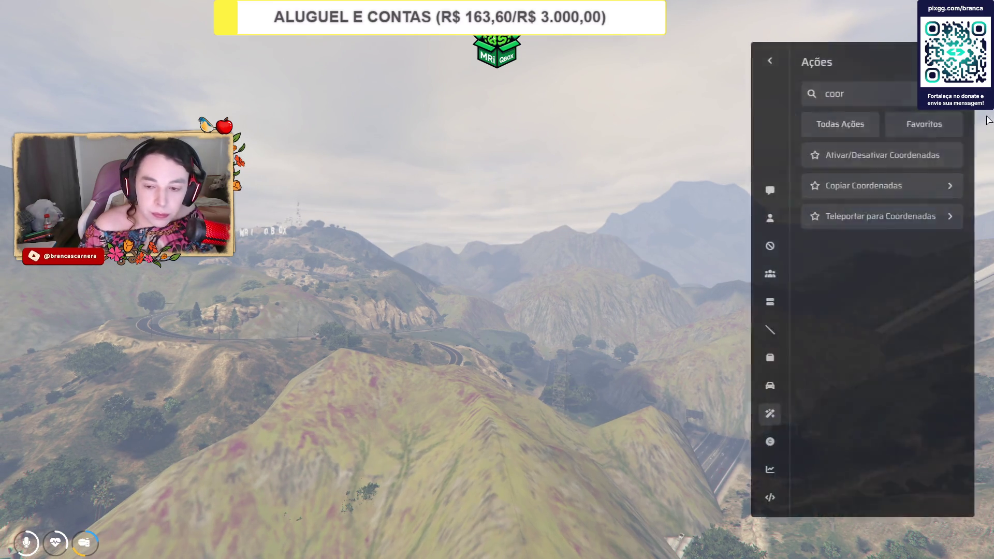
Close the Ações admin panel in FiveM and return to CodeWalker.
{"action": "key", "text": "Escape"}
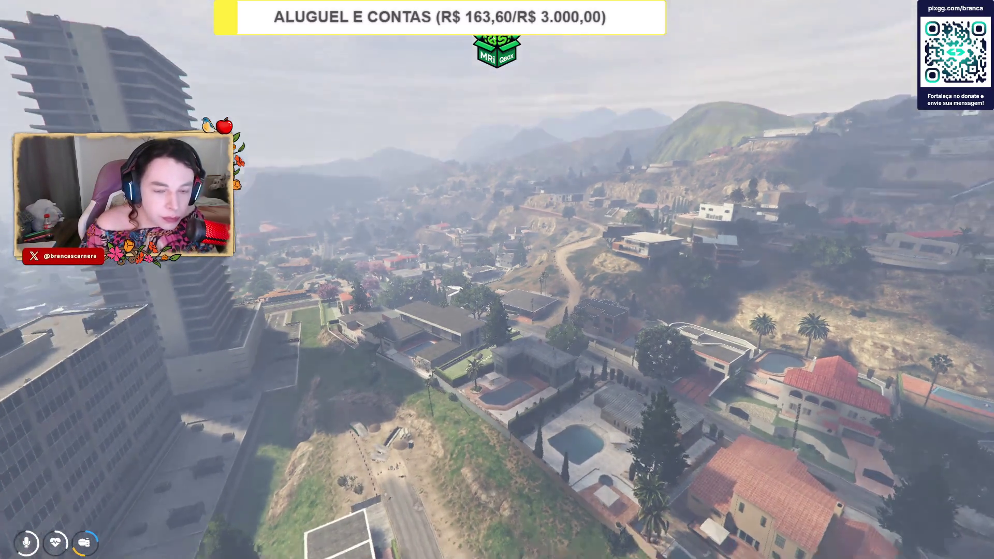
{"action": "key", "text": "alt+Tab"}
{"action": "scroll", "coordinate": [601, 311], "scroll_direction": "down", "scroll_amount": 10}
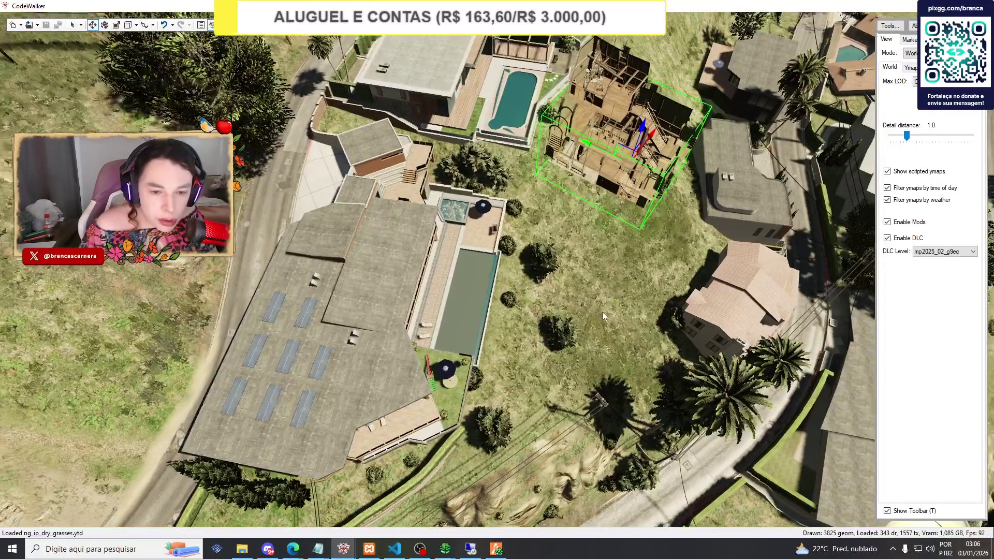
{"action": "scroll", "coordinate": [600, 295], "scroll_direction": "down", "scroll_amount": 5}
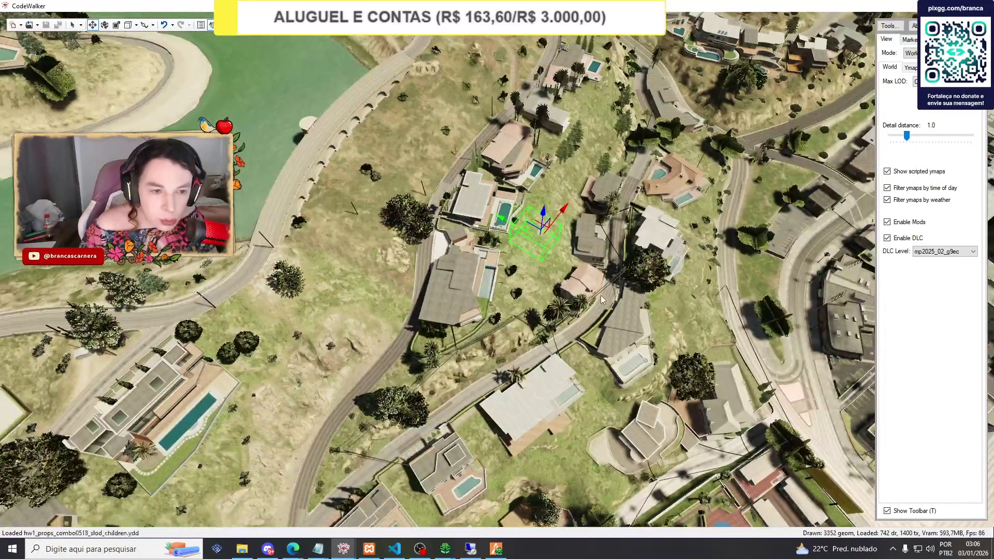
{"action": "scroll", "coordinate": [683, 216], "scroll_direction": "up", "scroll_amount": 10}
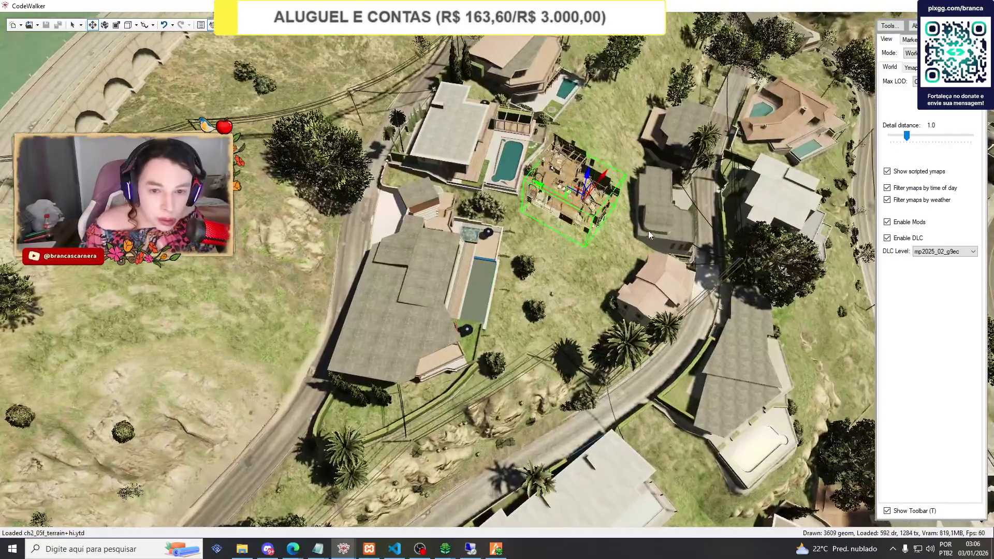
{"action": "key", "text": "alt+Tab"}
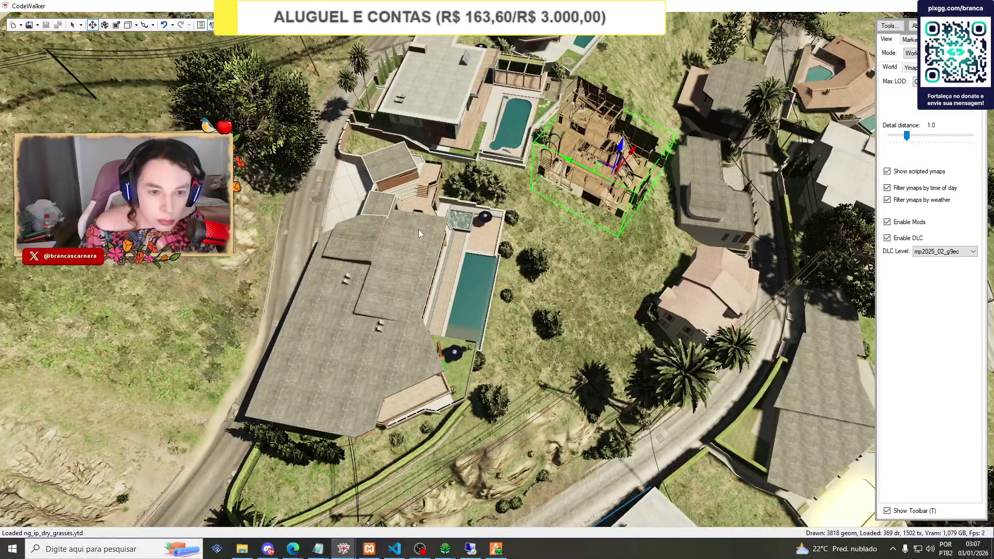
{"action": "scroll", "coordinate": [408, 211], "scroll_direction": "down", "scroll_amount": 5}
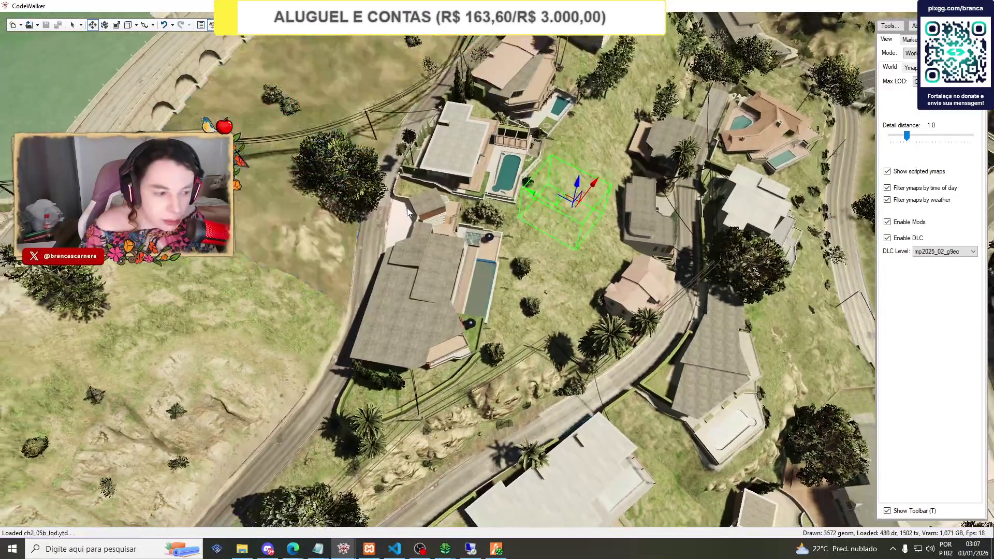
{"action": "scroll", "coordinate": [408, 212], "scroll_direction": "down", "scroll_amount": 2}
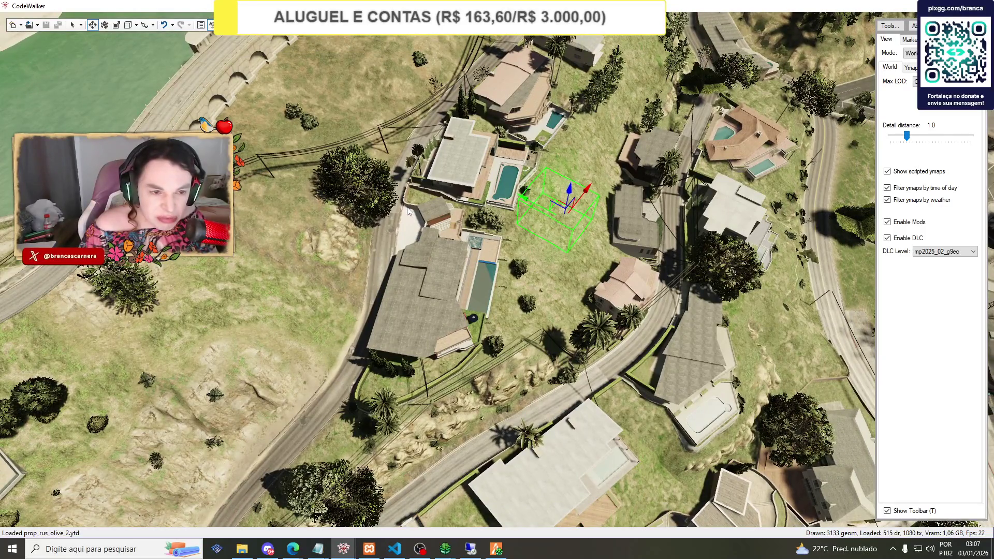
{"action": "scroll", "coordinate": [407, 211], "scroll_direction": "down", "scroll_amount": 3}
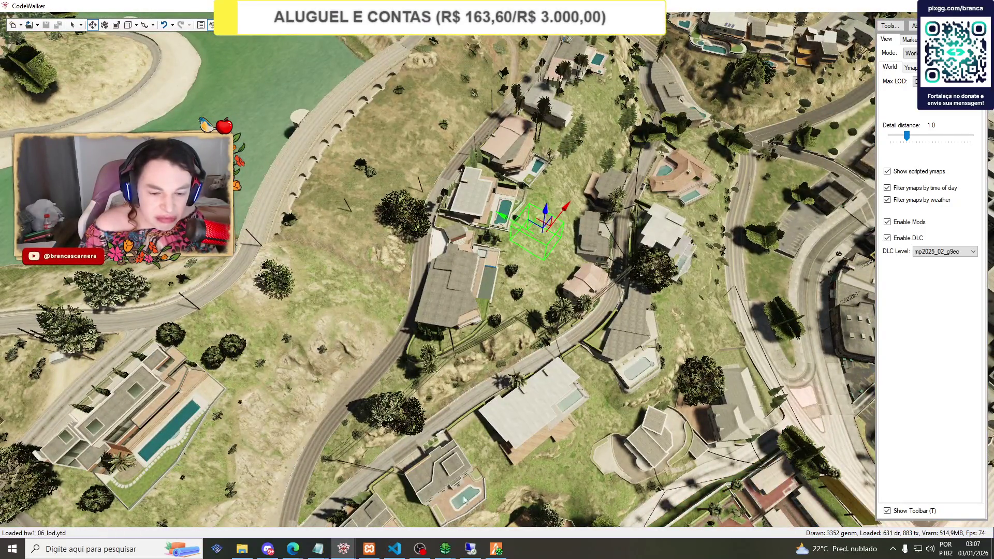
{"action": "left_click", "coordinate": [508, 484]}
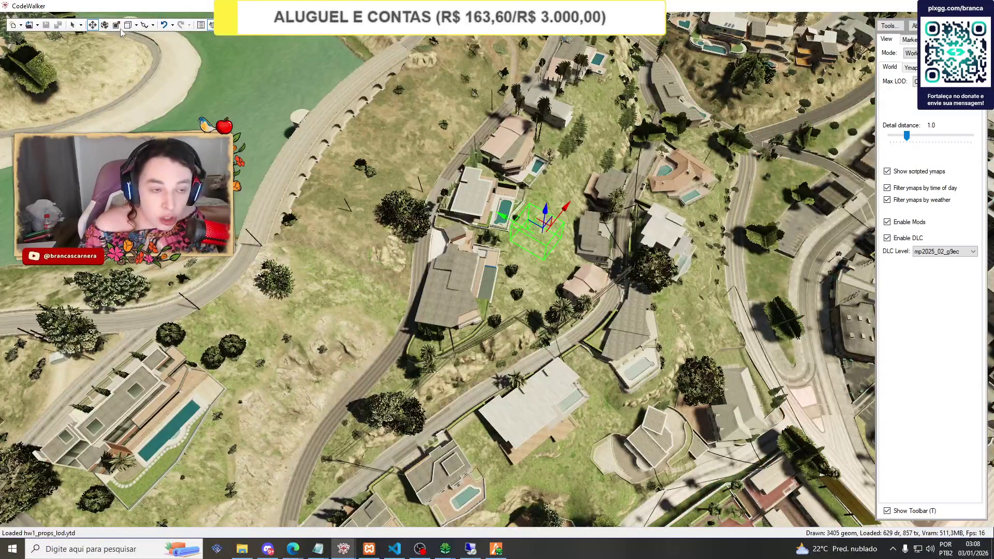
Review the int_hog_threebroomsticks entity and ymap properties in the project window.
{"action": "left_click", "coordinate": [336, 552]}
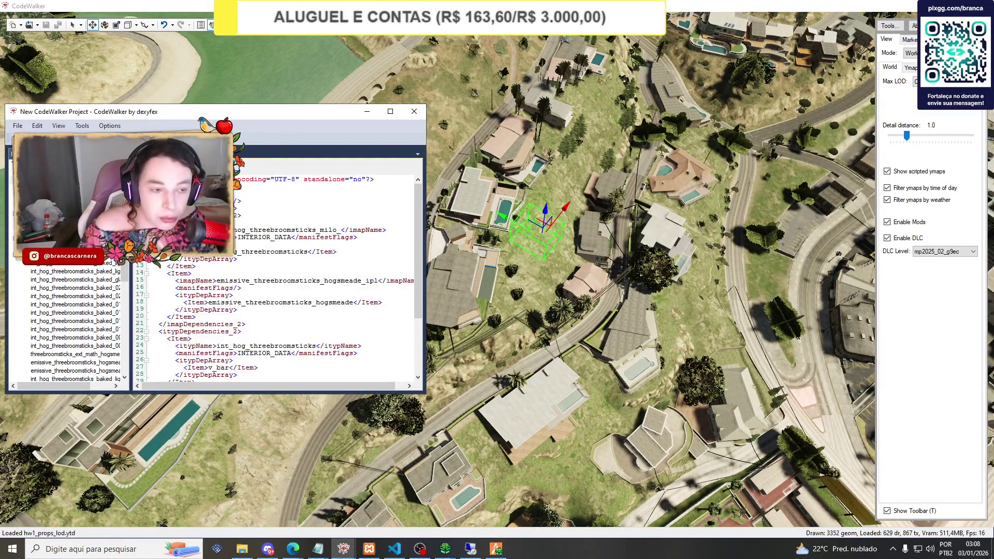
{"action": "left_click", "coordinate": [31, 197]}
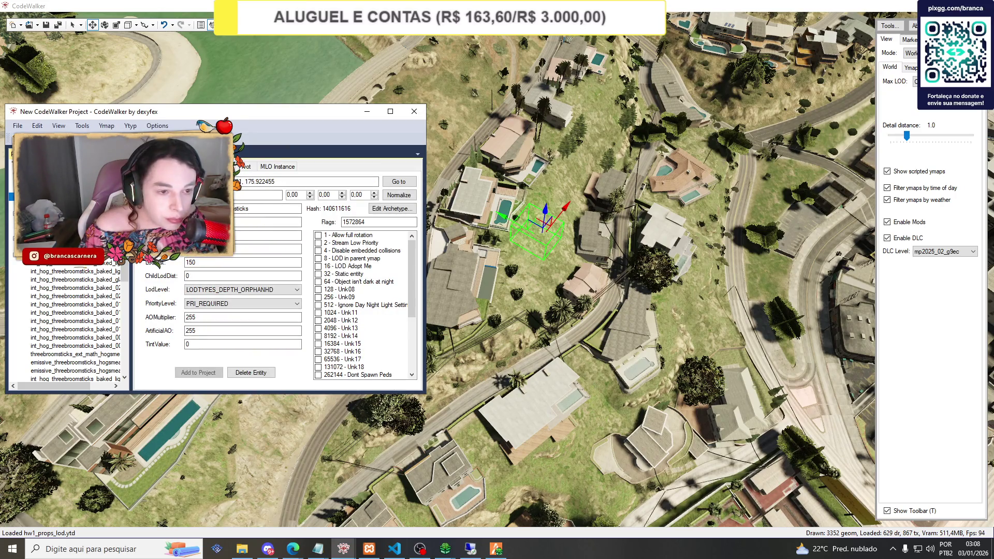
{"action": "left_click", "coordinate": [546, 212]}
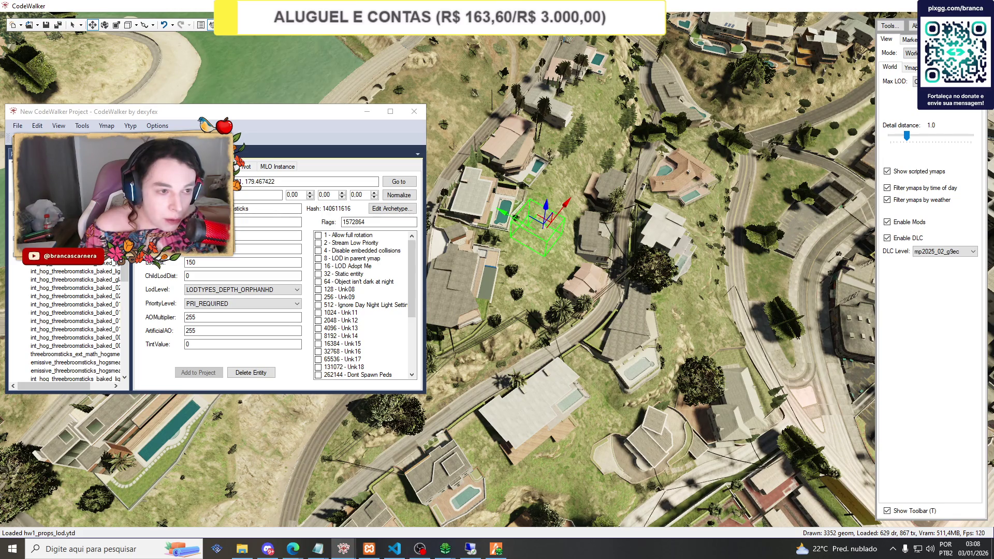
{"action": "left_click", "coordinate": [62, 196]}
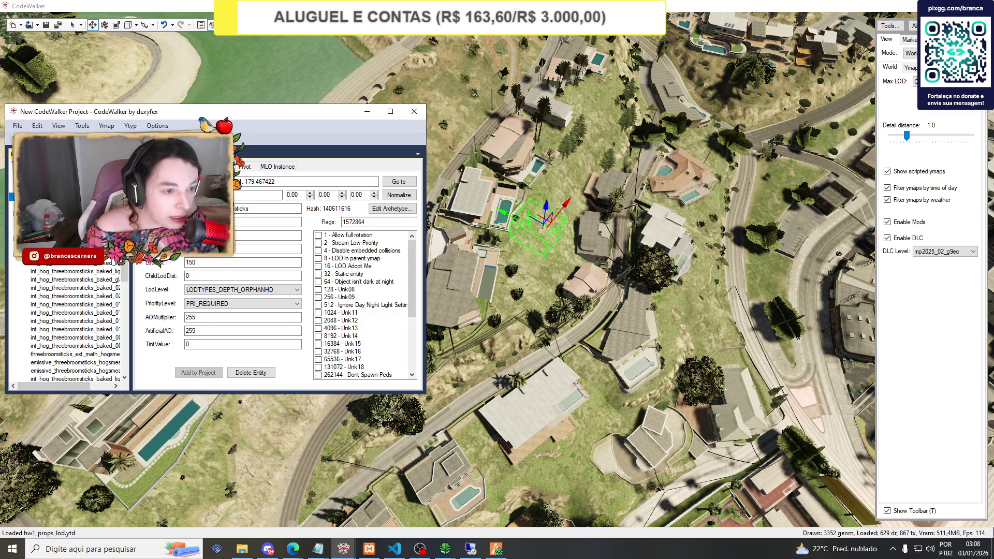
{"action": "left_click", "coordinate": [47, 188]}
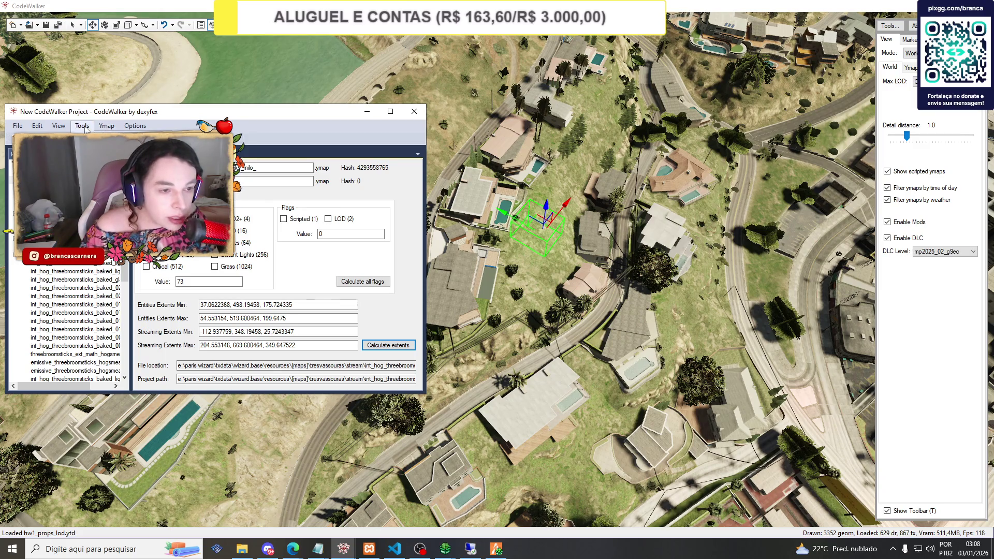
Save the interior manifest XML over manifest_int_threebroomsticks.ymf, confirming the overwrite.
{"action": "key", "text": "Down"}
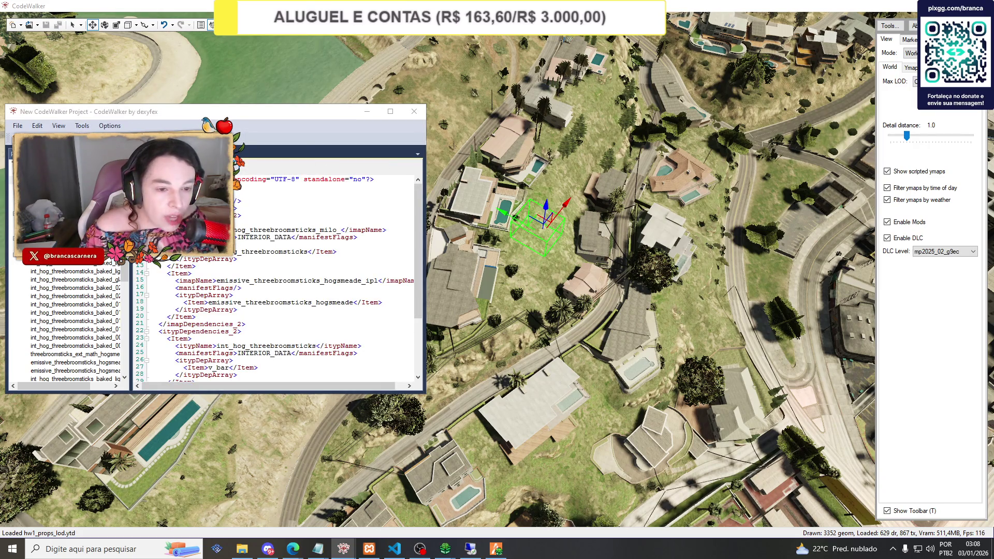
{"action": "key", "text": "ctrl+s"}
{"action": "left_click", "coordinate": [290, 186]}
{"action": "left_click", "coordinate": [409, 381]}
{"action": "left_click", "coordinate": [525, 275]}
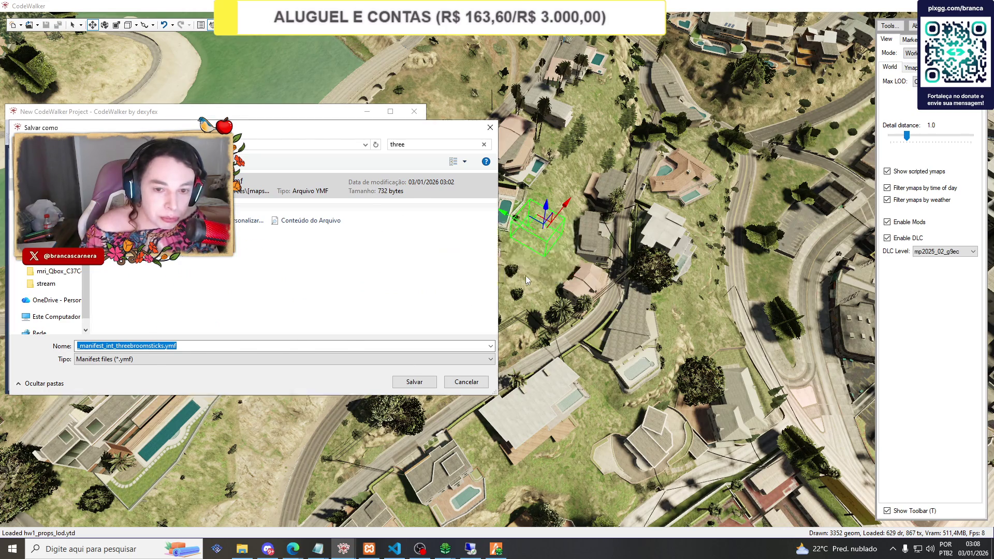
{"action": "left_click", "coordinate": [47, 196]}
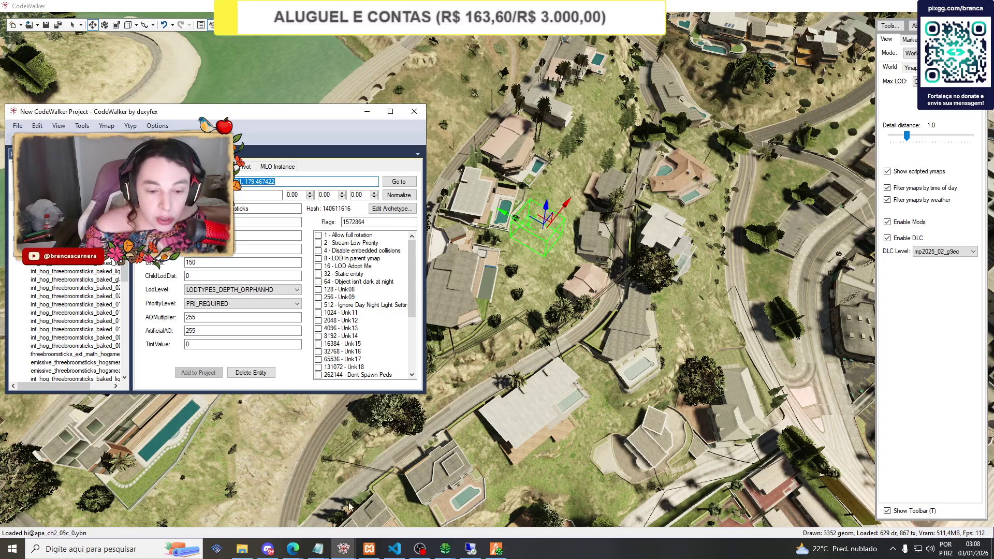
{"action": "left_click", "coordinate": [292, 549]}
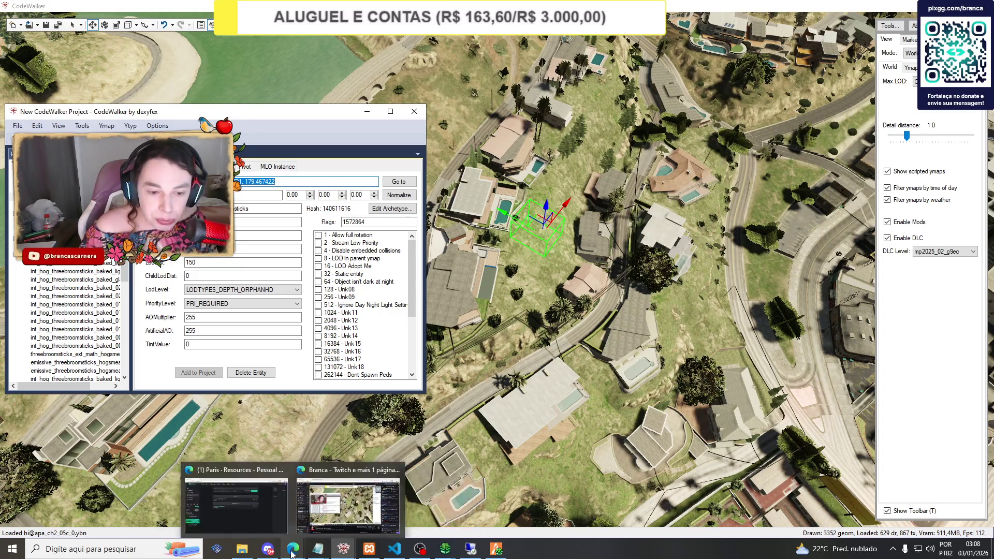
Stop and restart the tresvassouras resource on txAdmin's Resources page.
{"action": "left_click", "coordinate": [257, 500]}
{"action": "left_click", "coordinate": [695, 202]}
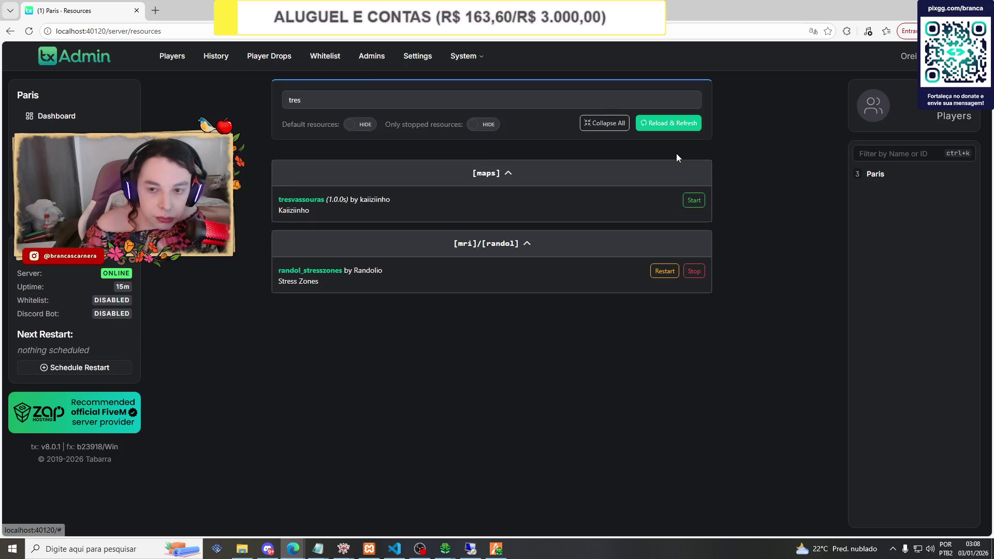
{"action": "left_click", "coordinate": [682, 123]}
{"action": "left_click", "coordinate": [696, 197]}
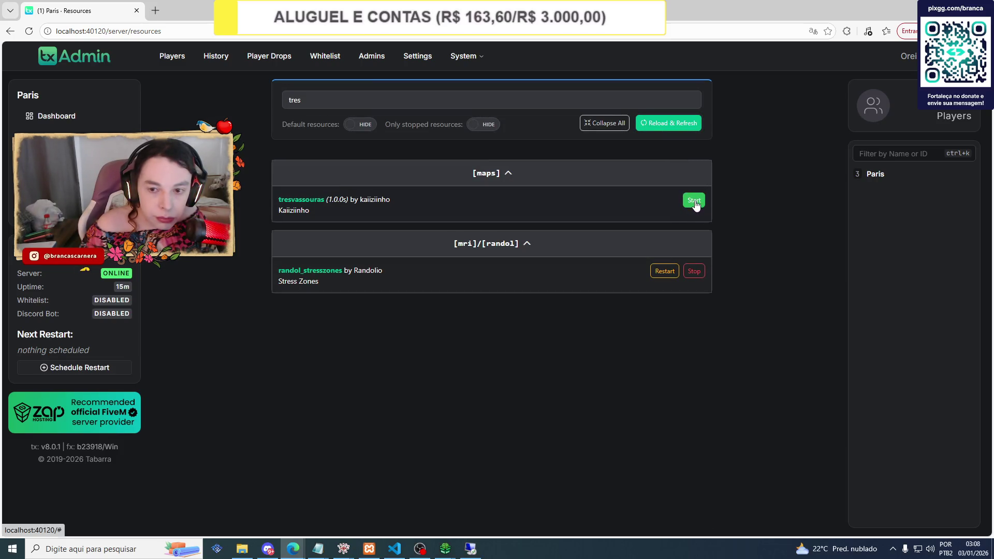
Close the FiveM crash report and launch FiveM from a Windows search for 'five'.
{"action": "left_click", "coordinate": [498, 549]}
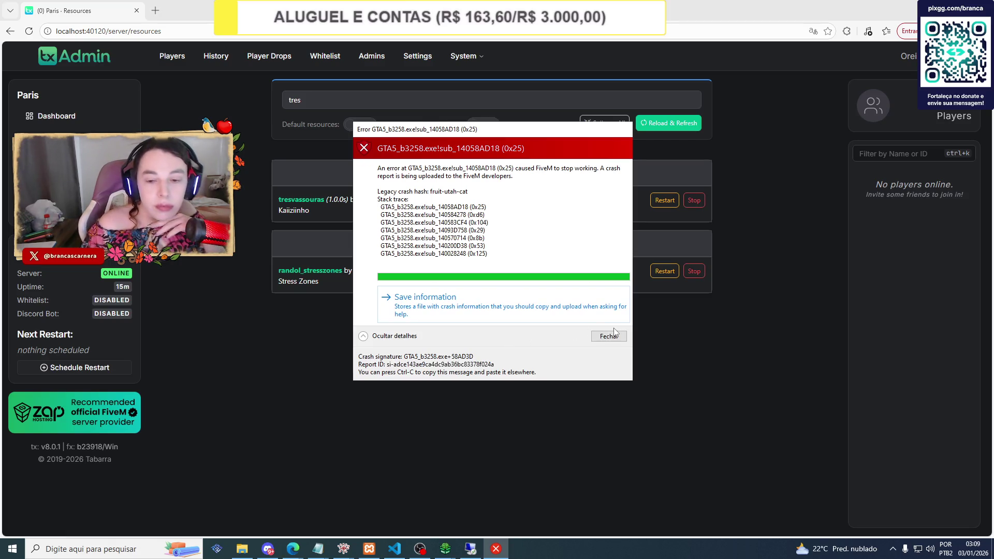
{"action": "left_click", "coordinate": [615, 334]}
{"action": "left_click", "coordinate": [131, 547]}
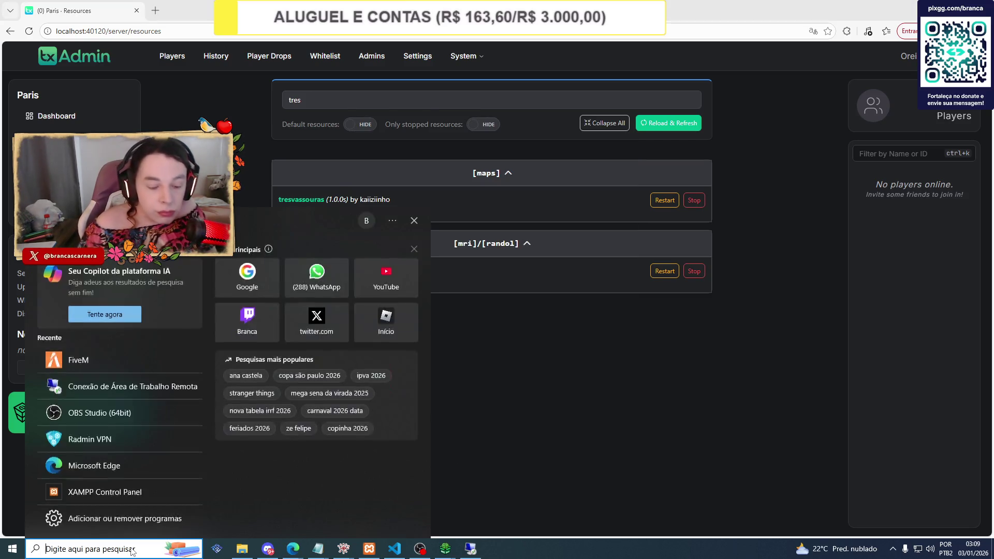
{"action": "type", "text": "five"}
{"action": "key", "text": "Return"}
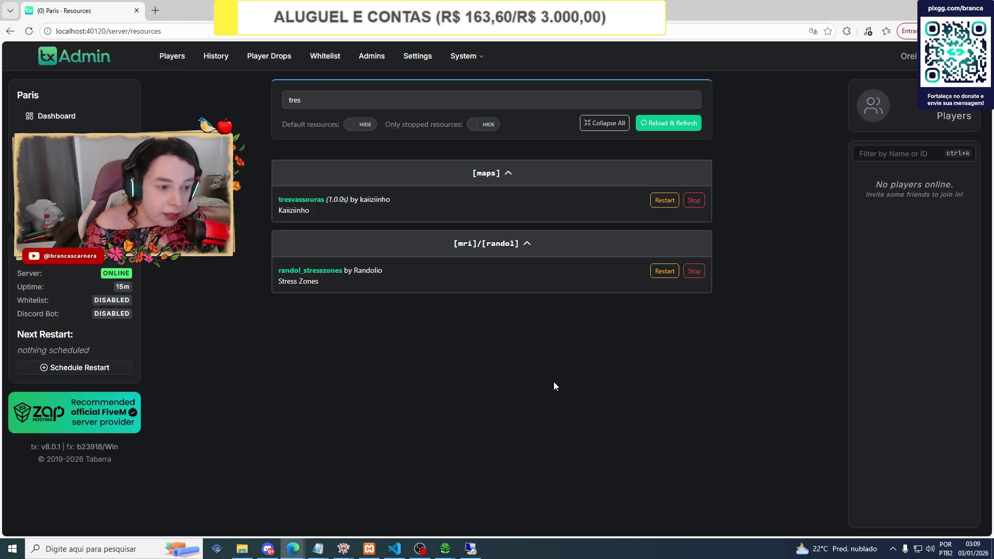
Relaunch FiveM from a search for 'five' and dismiss the account-link prompt at the main menu.
{"action": "left_click", "coordinate": [131, 548]}
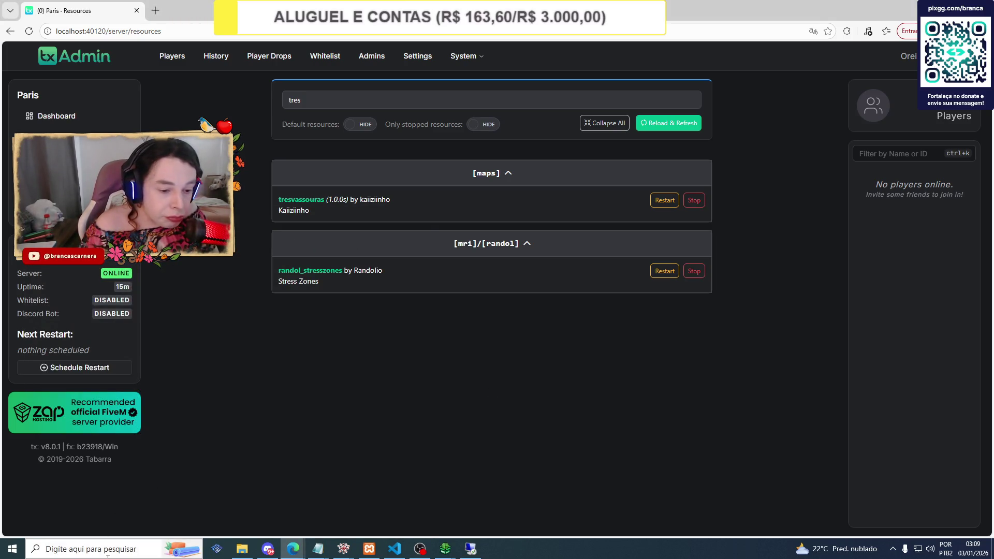
{"action": "type", "text": "five"}
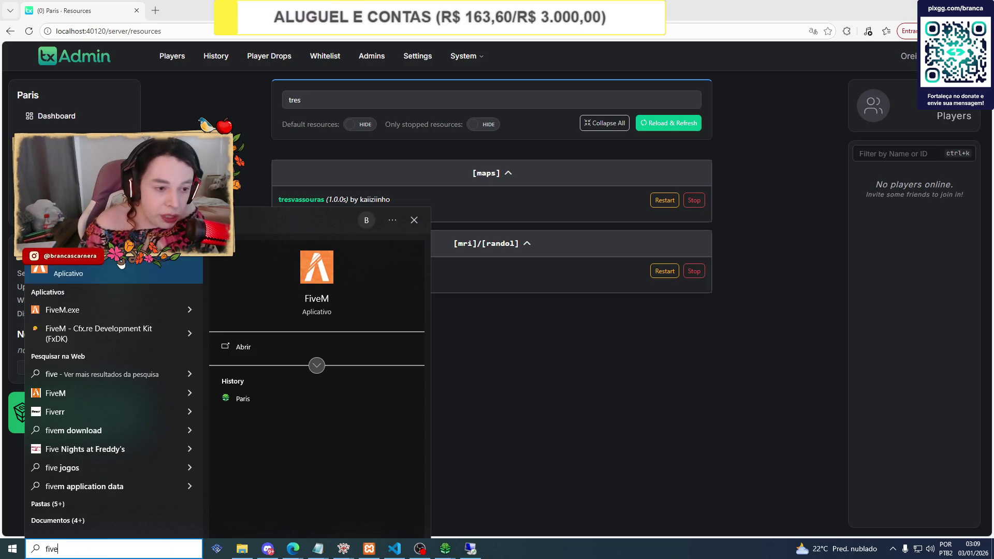
{"action": "key", "text": "Return"}
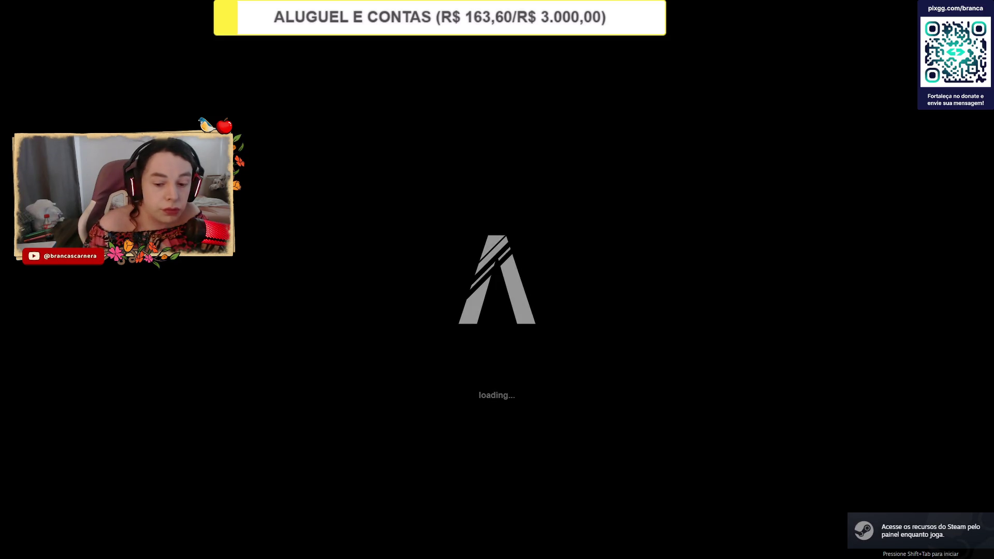
{"action": "key", "text": "alt+Tab"}
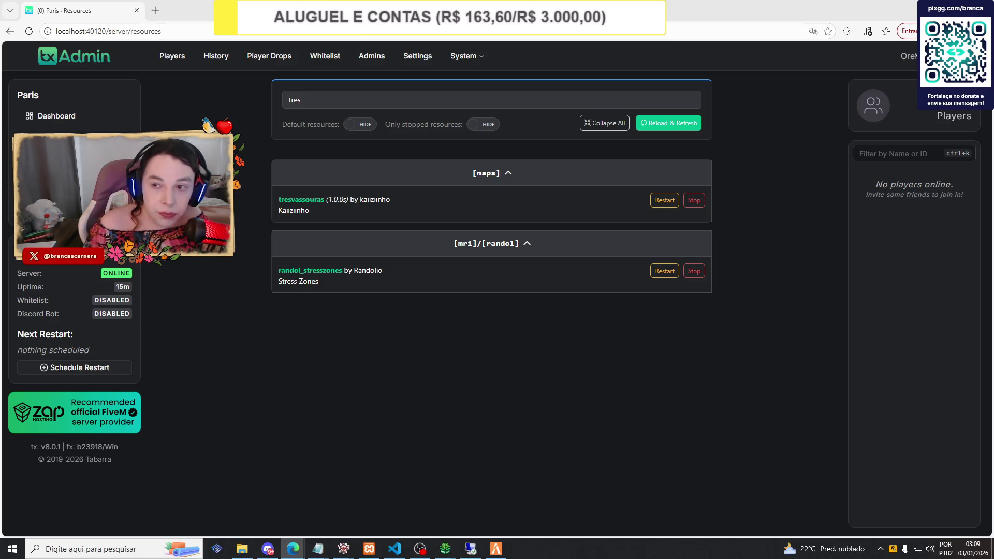
{"action": "key", "text": "alt+Tab"}
{"action": "left_click", "coordinate": [638, 150]}
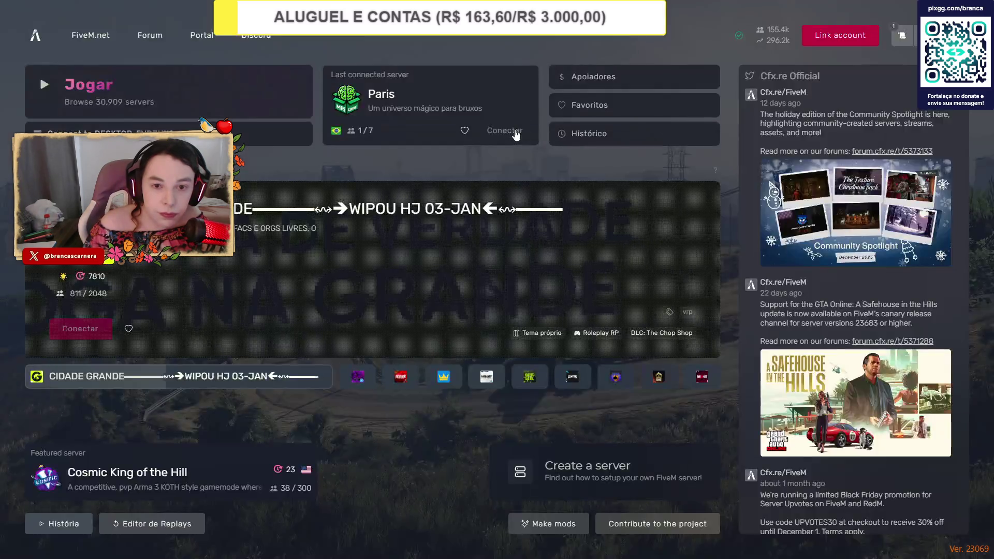
Connect to the Paris server and spawn with the existing character.
{"action": "left_click", "coordinate": [515, 133]}
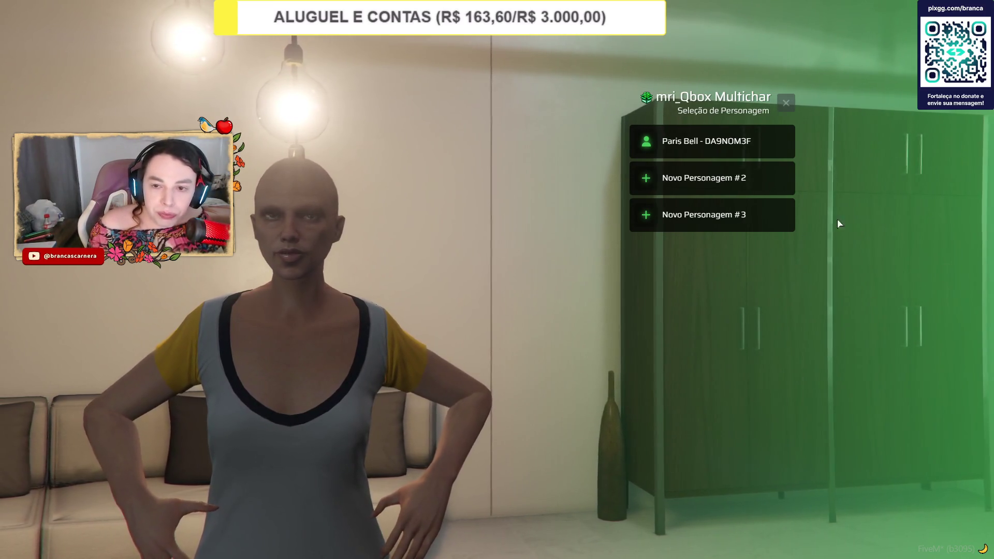
{"action": "left_click", "coordinate": [667, 147]}
{"action": "left_click", "coordinate": [670, 150]}
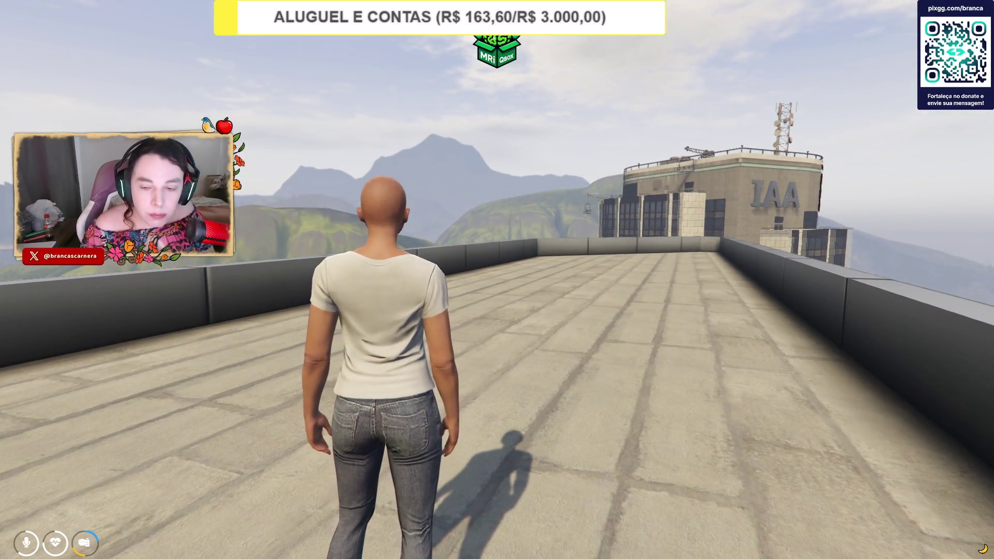
Teleport into the tavern through the 'coord' admin action and walk to its arched wooden door.
{"action": "key", "text": "F7"}
{"action": "type", "text": "coord"}
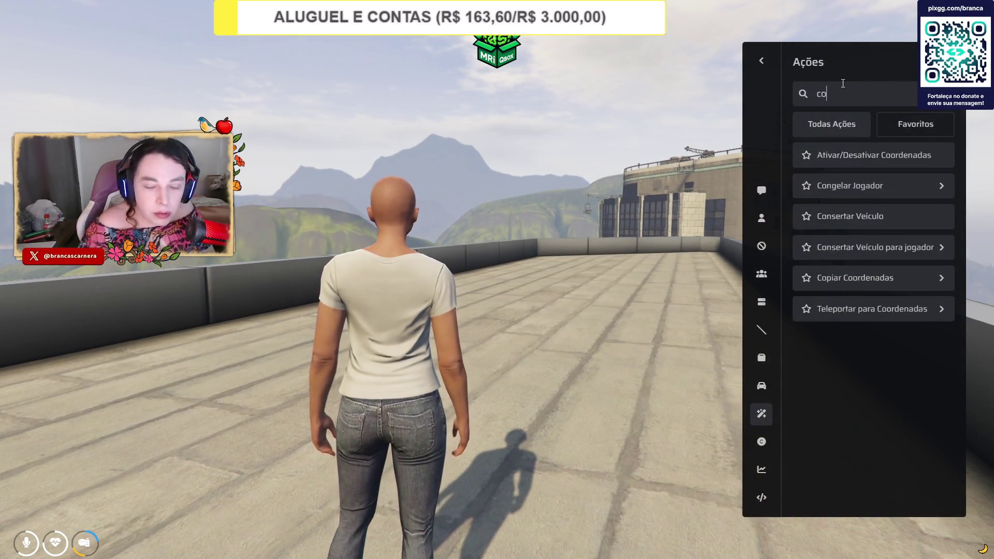
{"action": "left_click", "coordinate": [818, 221]}
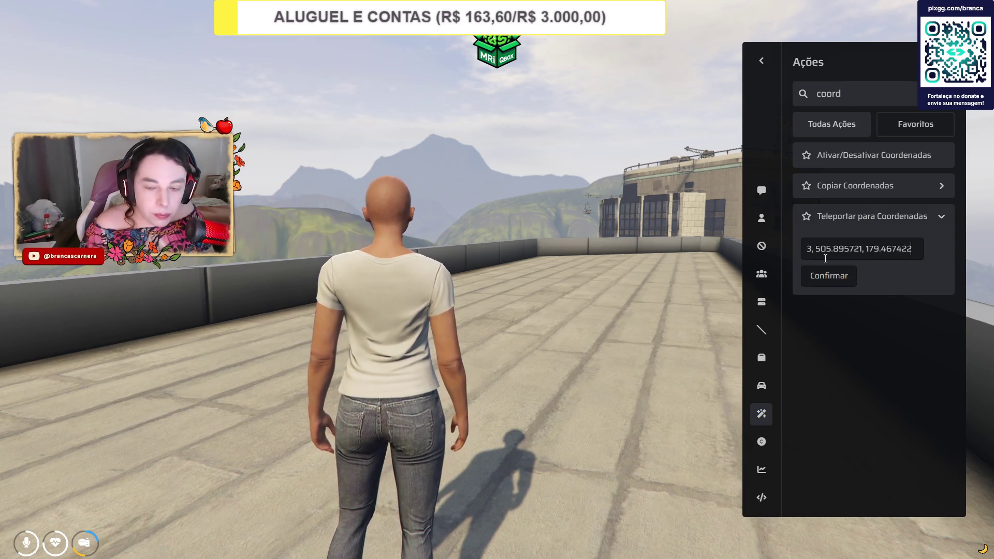
{"action": "left_click", "coordinate": [820, 276]}
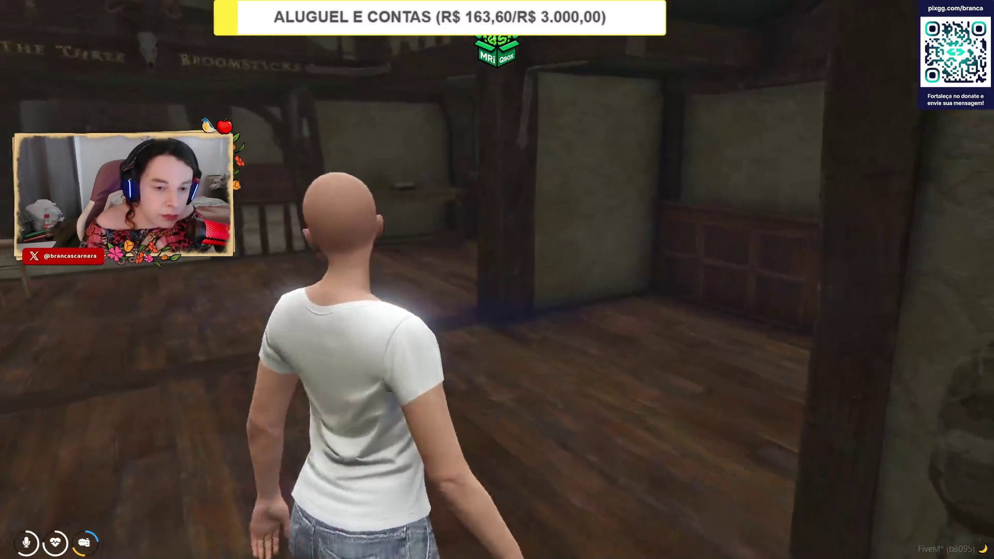
{"action": "key", "text": "w"}
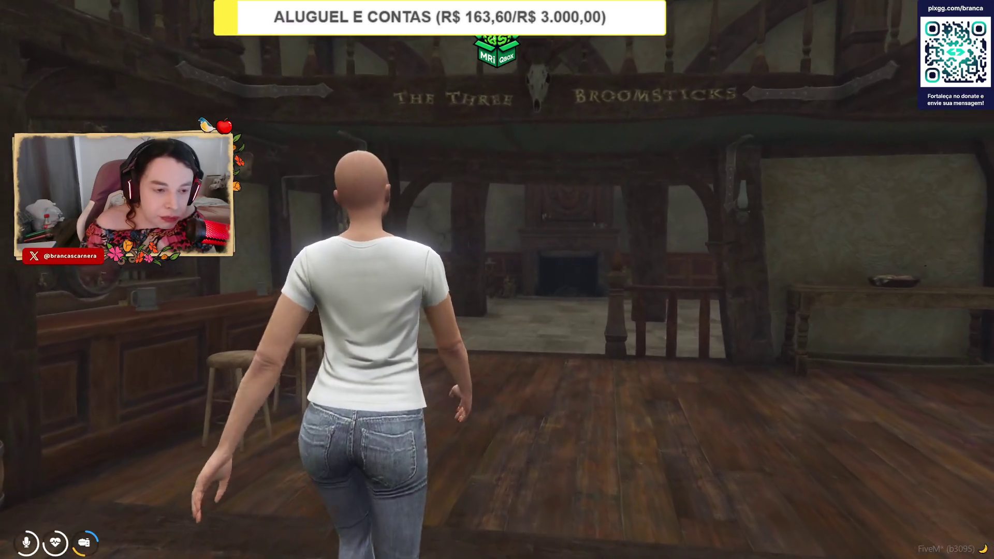
{"action": "key", "text": "w"}
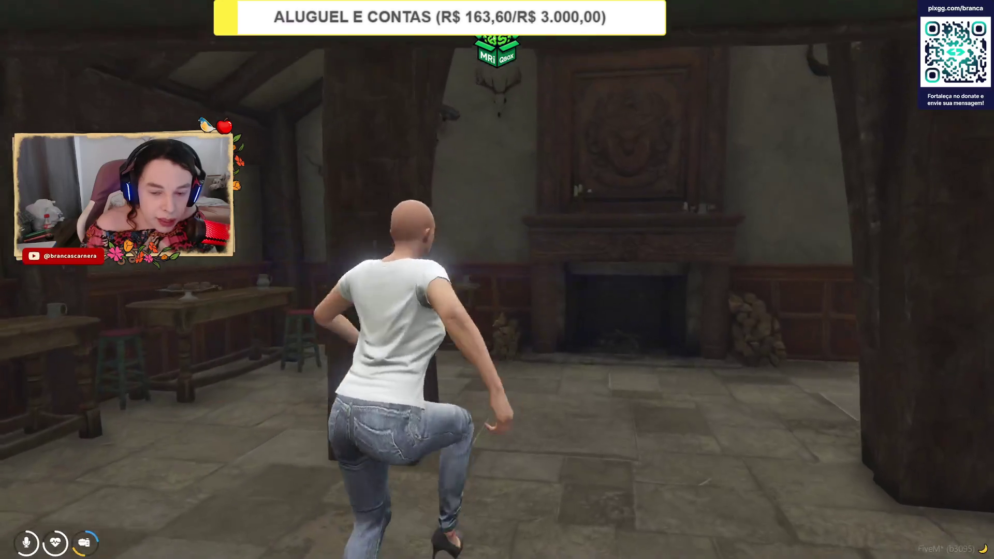
{"action": "key", "text": "a"}
{"action": "key", "text": "w"}
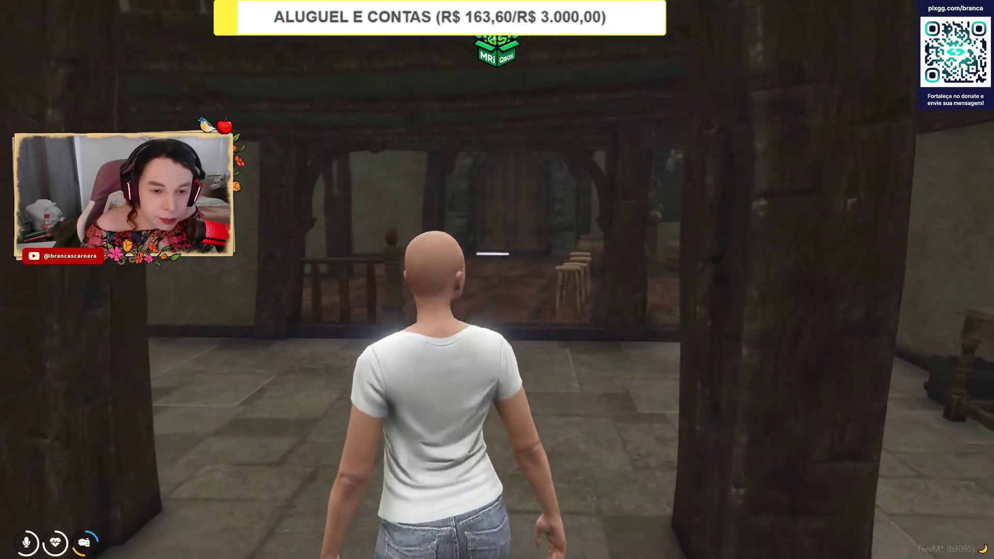
{"action": "key", "text": "a"}
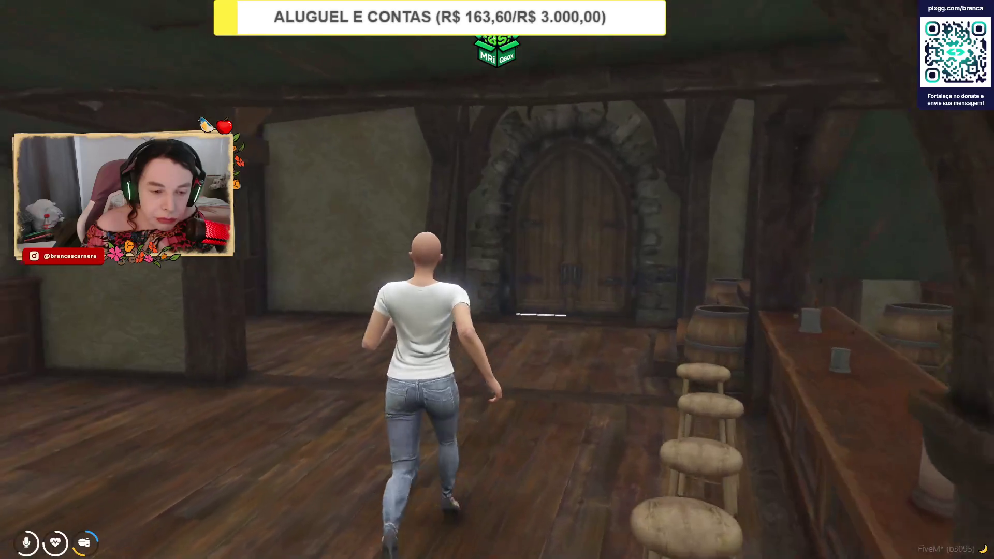
Copy the character's position as Vector3 coordinates from the Ações menu.
{"action": "key", "text": "F7"}
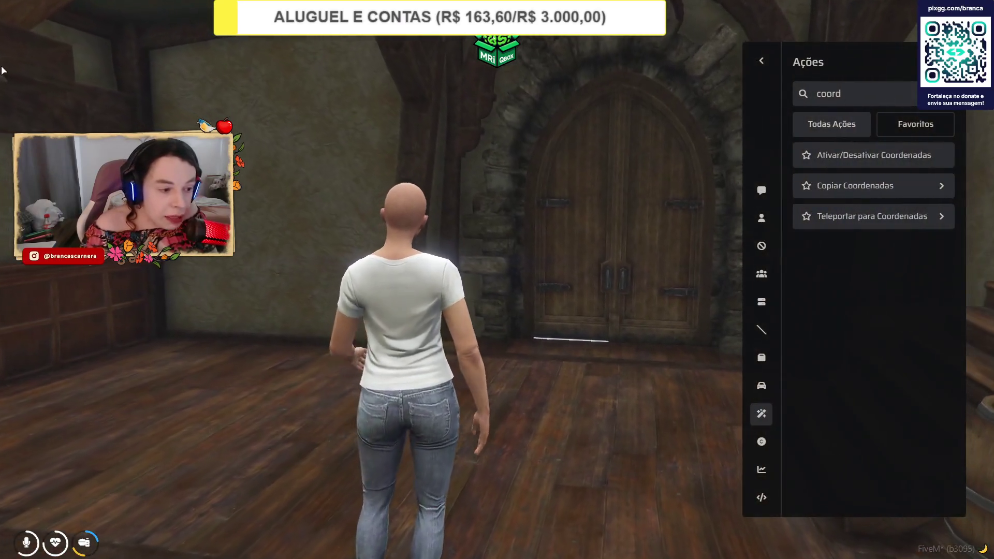
{"action": "left_click", "coordinate": [875, 216]}
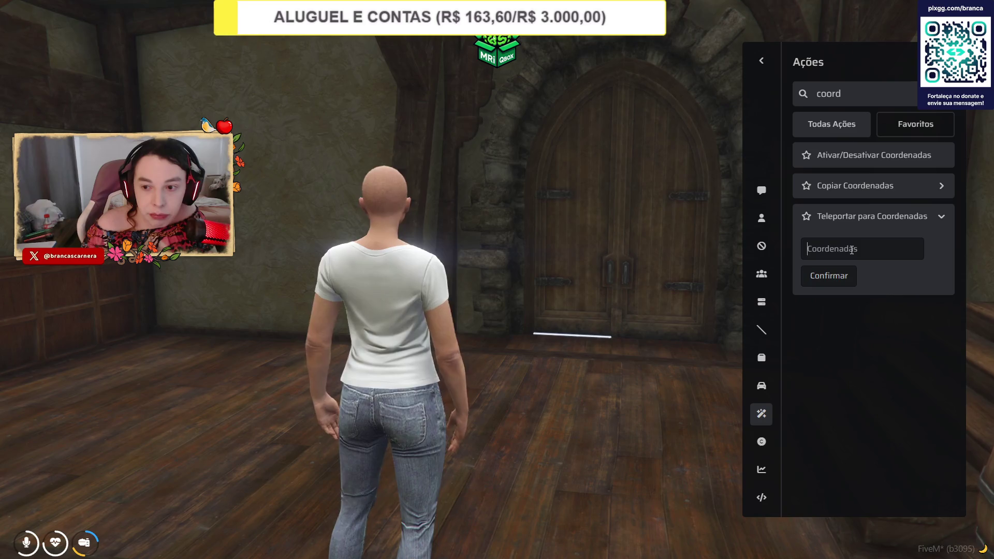
{"action": "left_click", "coordinate": [854, 186]}
{"action": "left_click", "coordinate": [861, 214]}
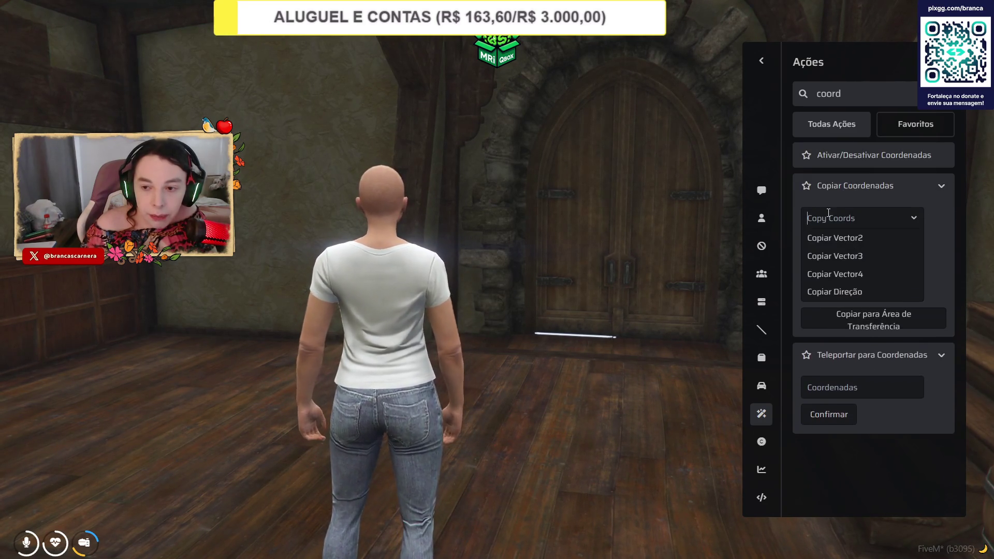
{"action": "left_click", "coordinate": [822, 258]}
{"action": "left_click", "coordinate": [841, 253]}
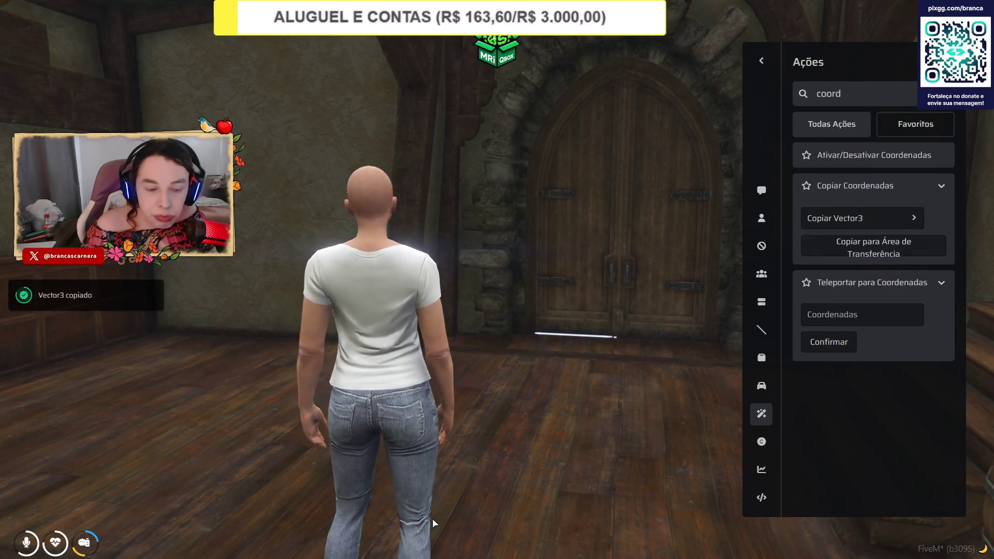
Switch from FiveM to OBS Studio.
{"action": "key", "text": "alt+Tab"}
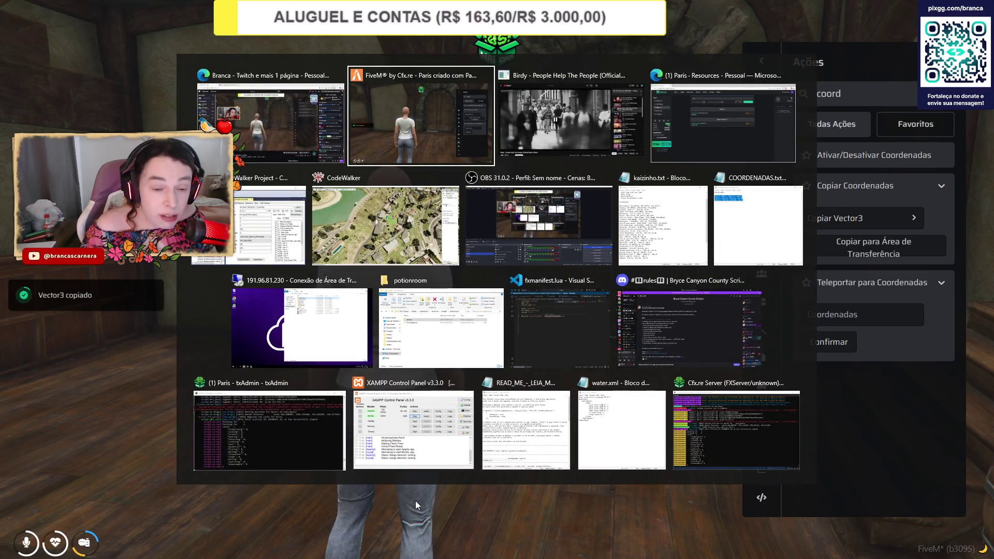
{"action": "key", "text": "alt+Tab"}
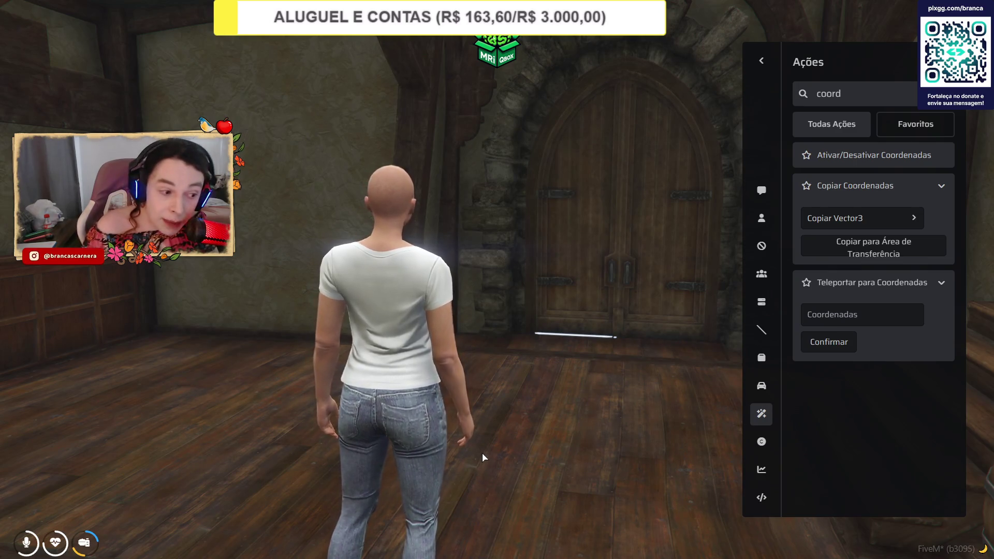
{"action": "key", "text": "alt+Tab"}
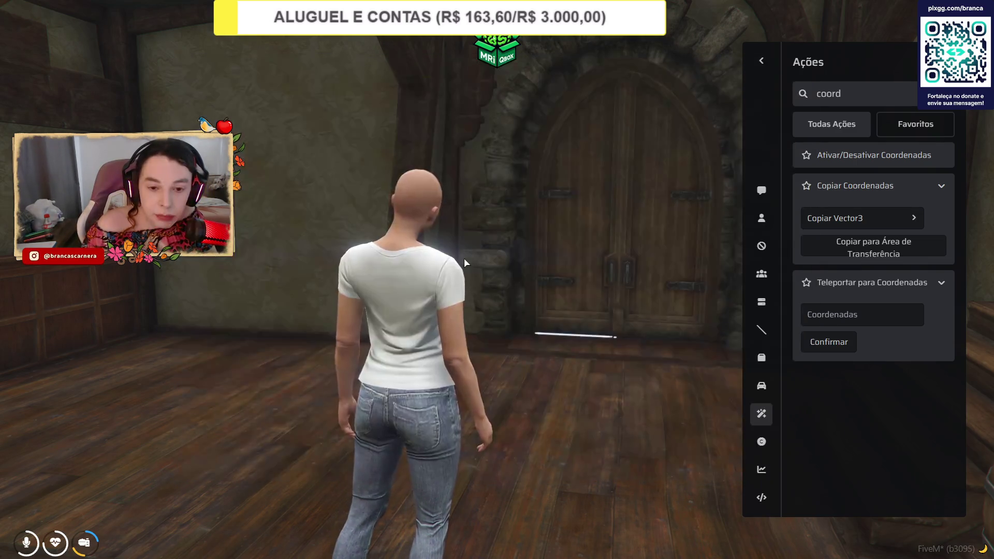
{"action": "key", "text": "alt+Tab"}
{"action": "left_click", "coordinate": [526, 233]}
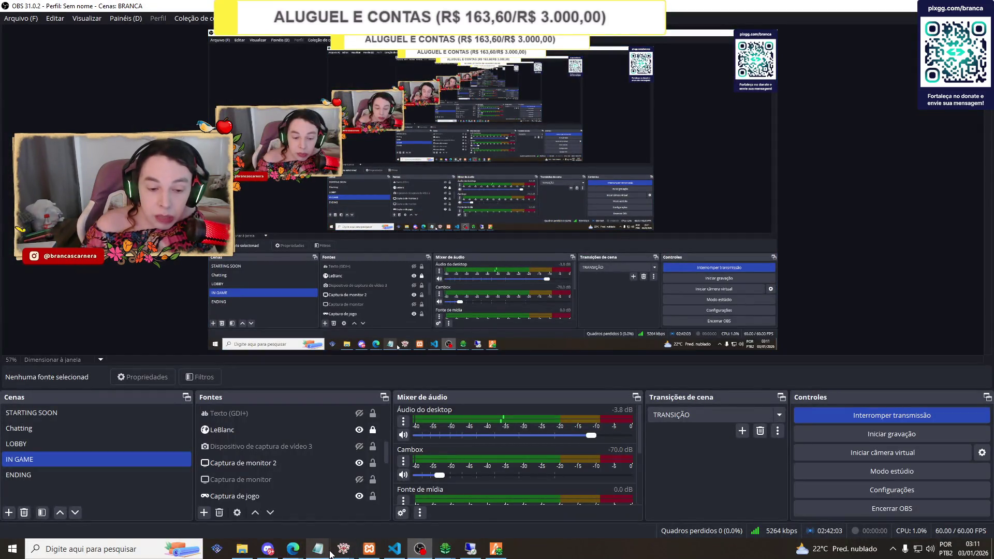
Add 'Tres Vassouras: 47.36, 504.53, 177.38' to kaizinho.txt and save it.
{"action": "mouse_move", "coordinate": [317, 549]}
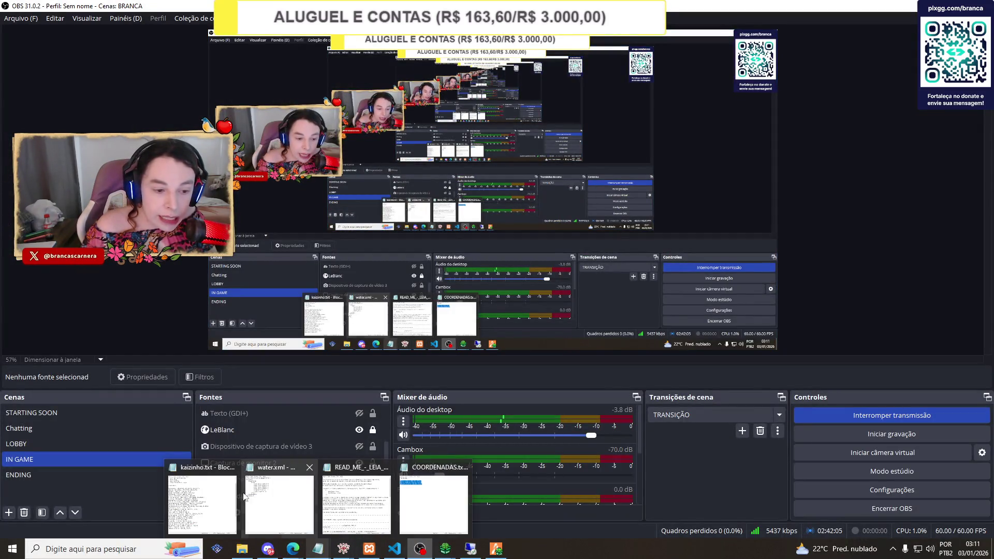
{"action": "left_click", "coordinate": [202, 502]}
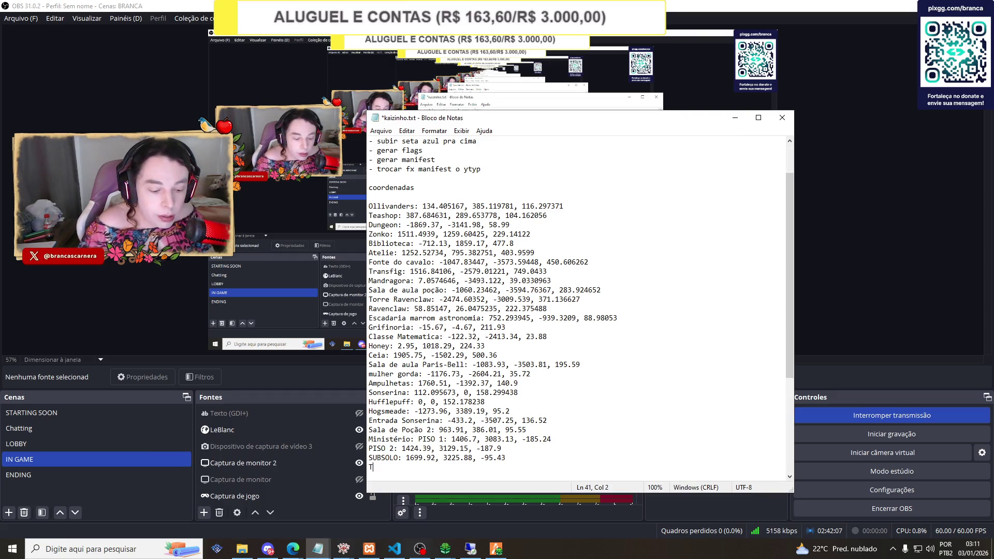
{"action": "type", "text": "Tres Vassouras:"}
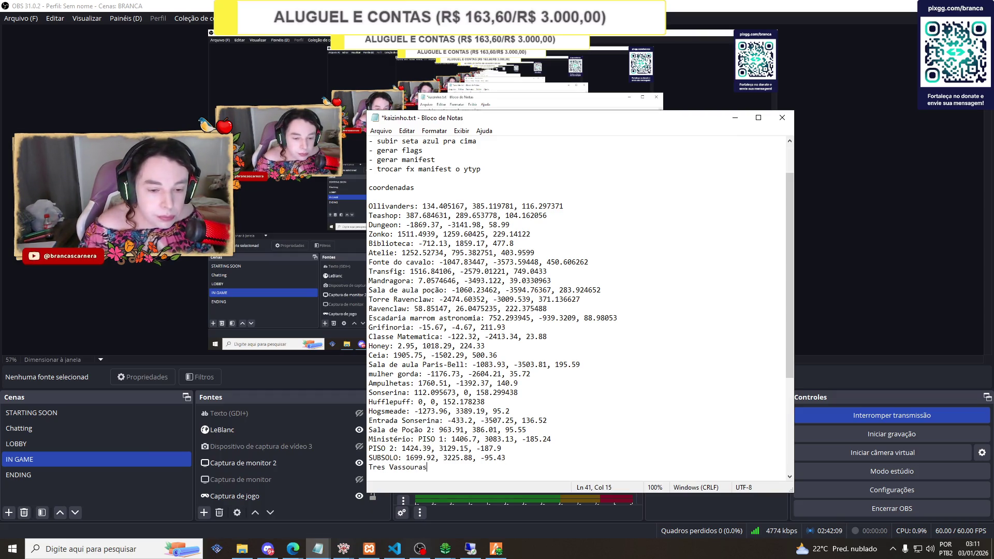
{"action": "type", "text": "vector3(47.36, 504.53, 177.38)"}
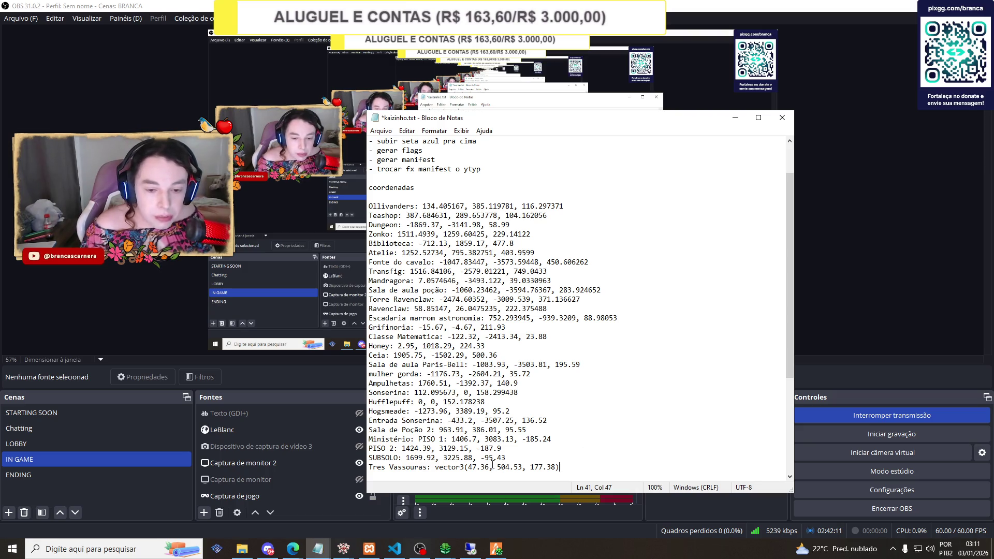
{"action": "left_click_drag", "start_coordinate": [469, 467], "coordinate": [431, 467]}
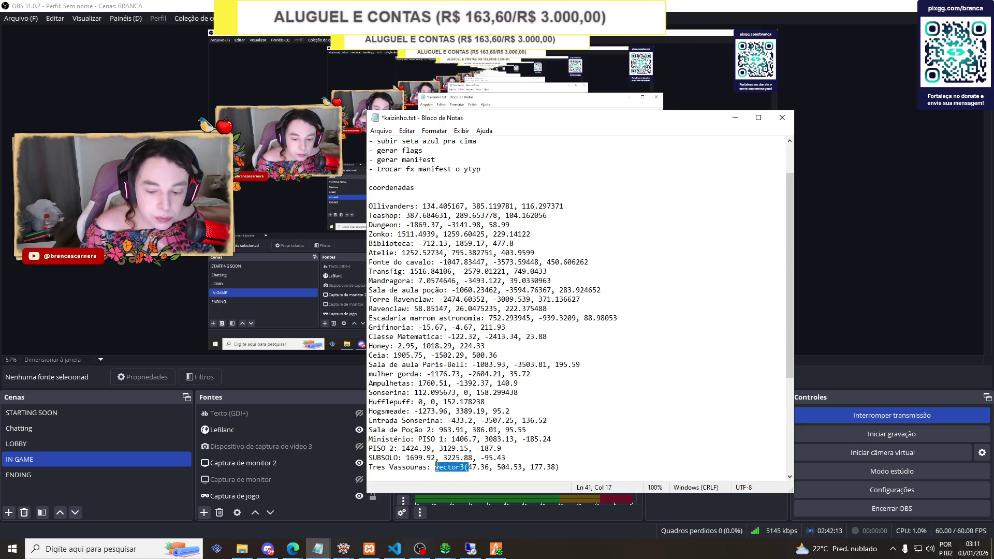
{"action": "left_click", "coordinate": [544, 473]}
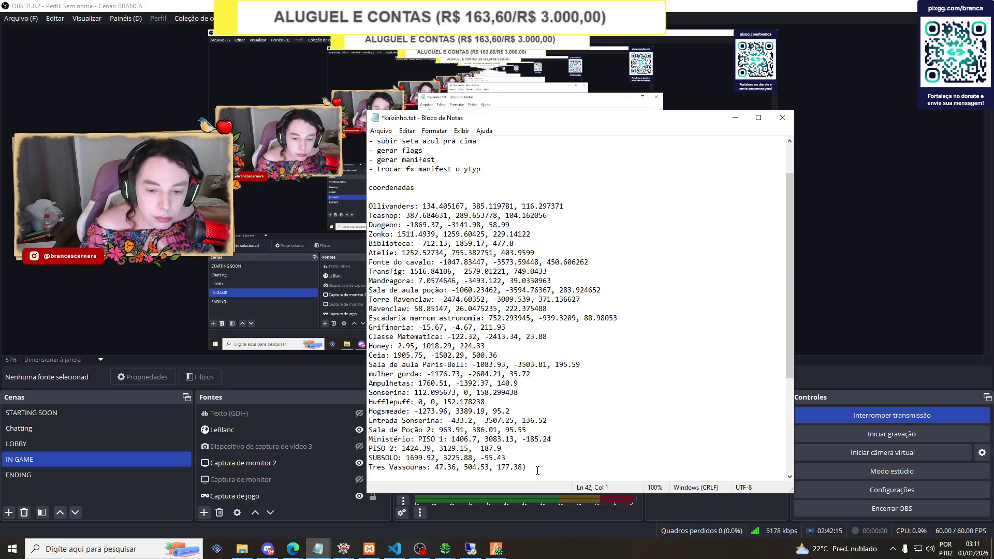
{"action": "left_click", "coordinate": [533, 465]}
{"action": "key", "text": "BackSpace"}
{"action": "key", "text": "ctrl+s"}
Return to OBS Studio and hide the Cam webcam source.
{"action": "left_click", "coordinate": [229, 357]}
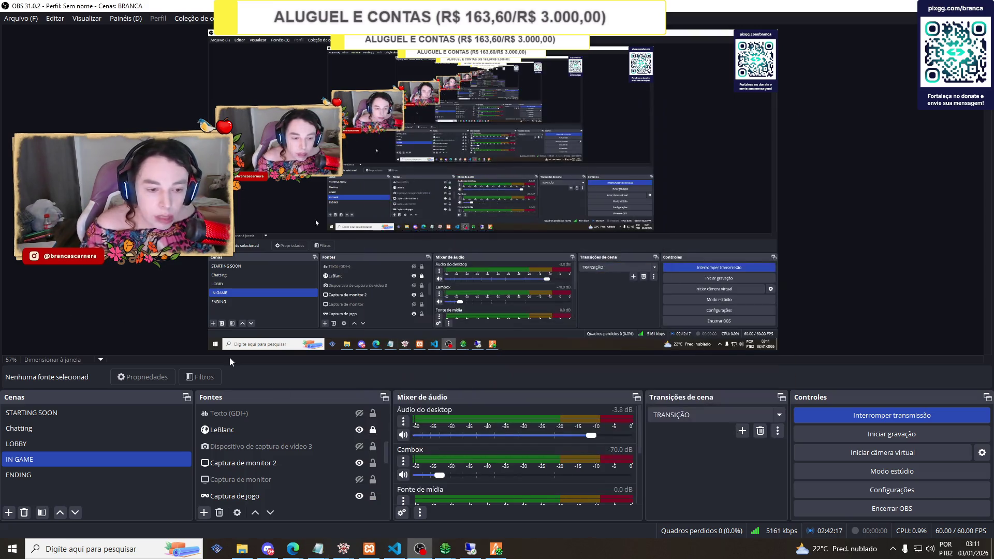
{"action": "scroll", "coordinate": [350, 436], "scroll_direction": "up", "scroll_amount": 3}
{"action": "left_click", "coordinate": [353, 476]}
{"action": "left_click", "coordinate": [357, 478]}
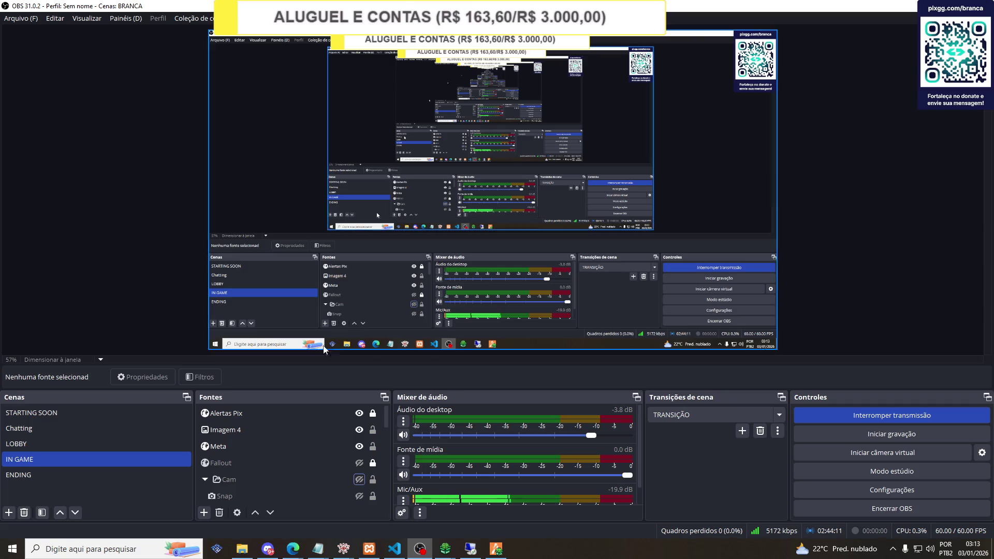
Select the Fallout source in OBS's Fontes panel.
{"action": "left_click", "coordinate": [357, 468]}
Show the Cam webcam source again in OBS and briefly check the FiveM window.
{"action": "left_click", "coordinate": [359, 478]}
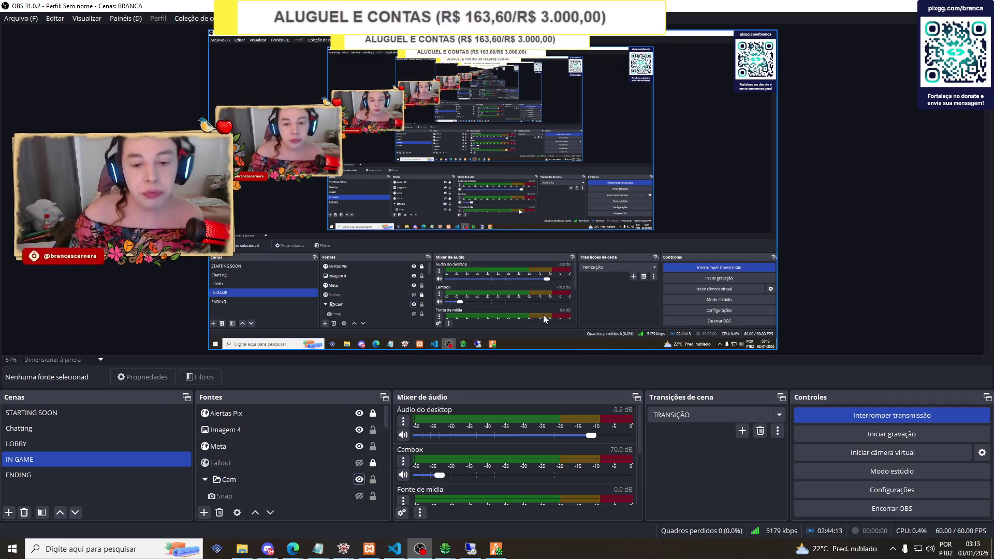
{"action": "mouse_move", "coordinate": [501, 552]}
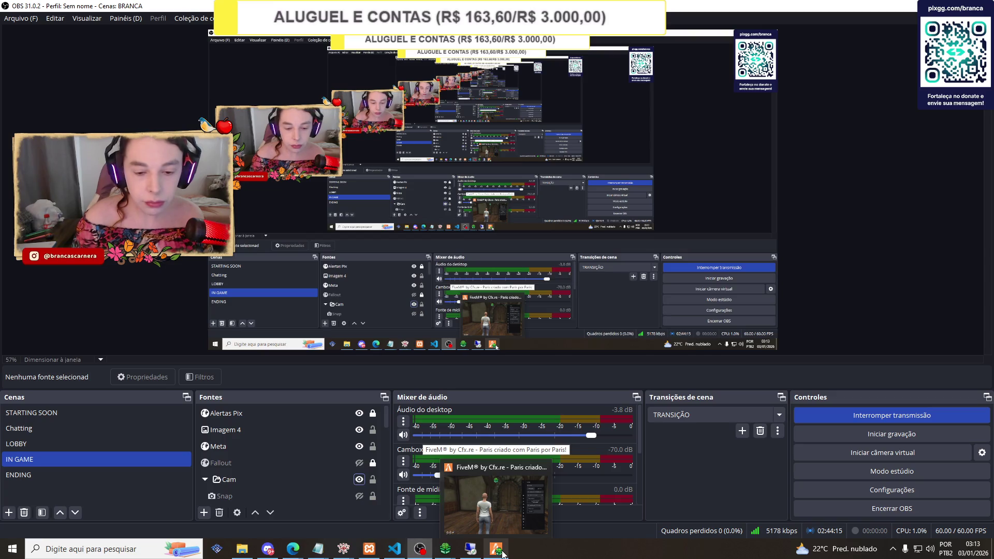
{"action": "left_click", "coordinate": [504, 487]}
{"action": "key", "text": "alt+Tab"}
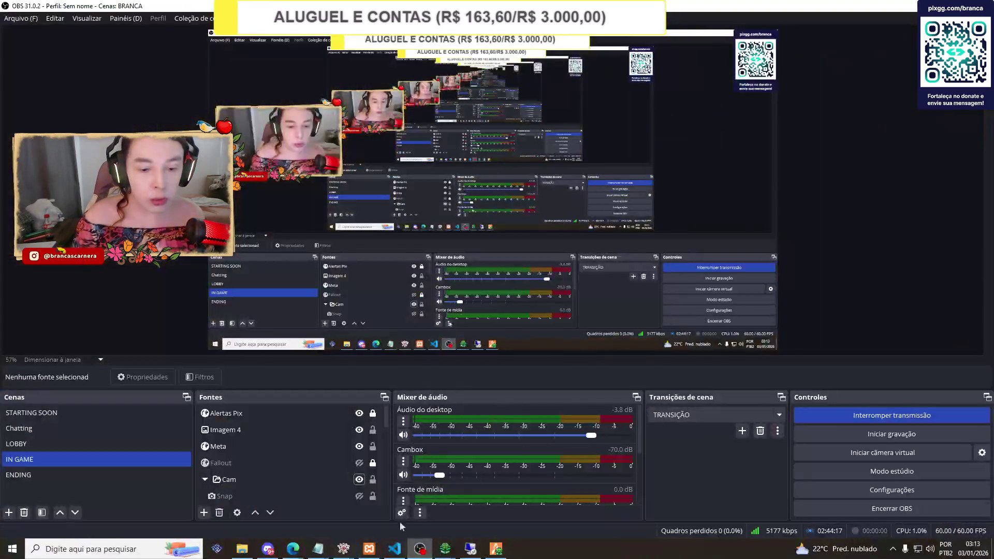
Delete the finished 3 vassouras and potion room items from the FALTAM list in kaizinho.txt.
{"action": "mouse_move", "coordinate": [314, 552]}
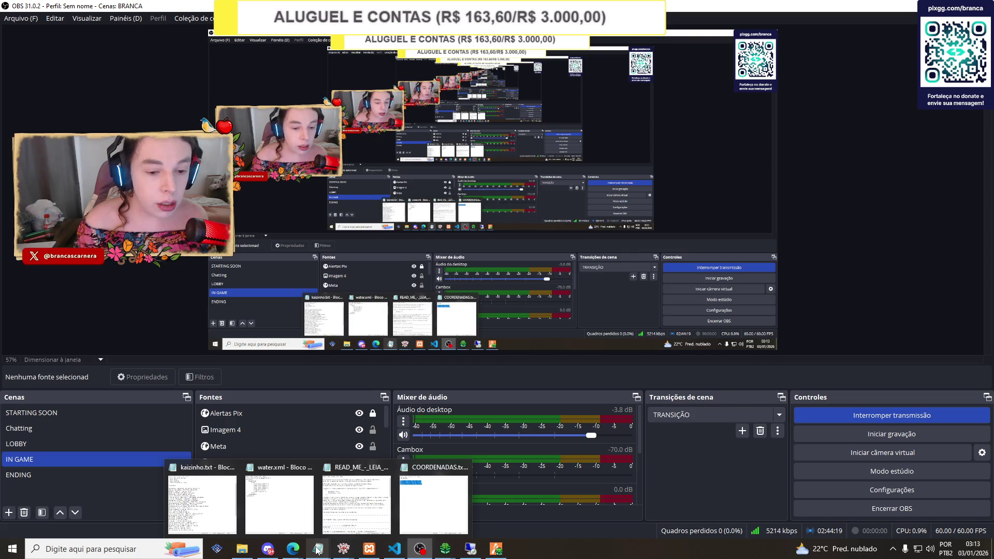
{"action": "left_click", "coordinate": [218, 494]}
{"action": "scroll", "coordinate": [426, 410], "scroll_direction": "down", "scroll_amount": 8}
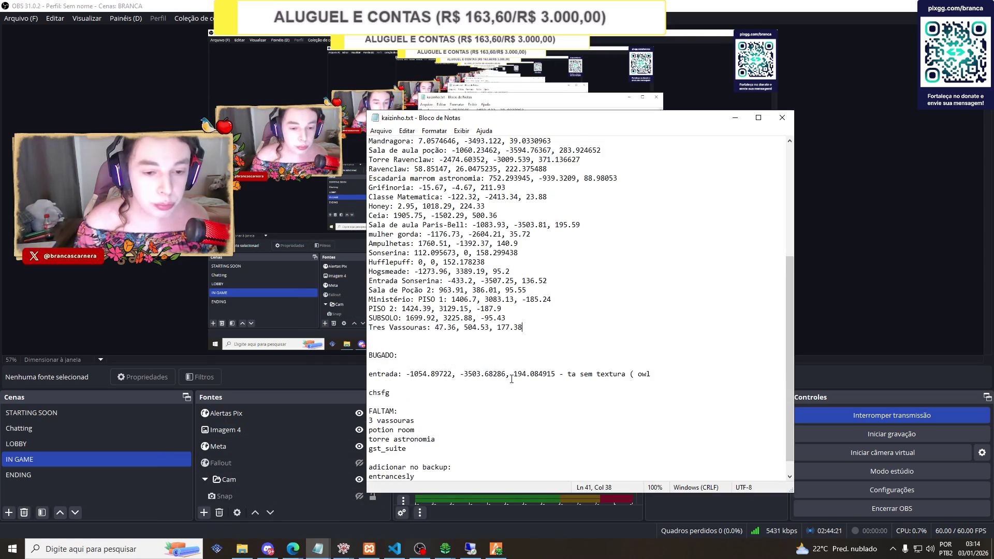
{"action": "left_click_drag", "start_coordinate": [419, 407], "coordinate": [398, 392]}
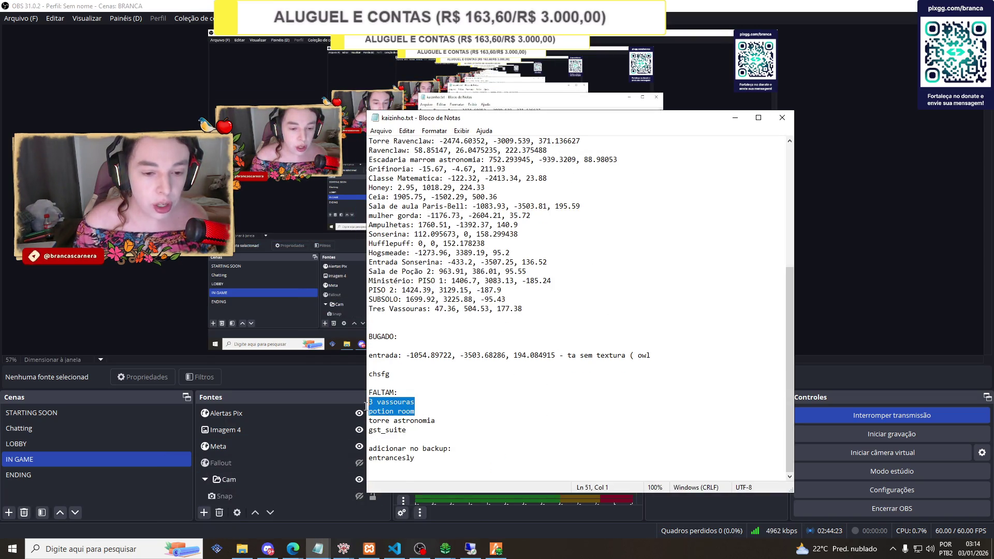
{"action": "key", "text": "BackSpace"}
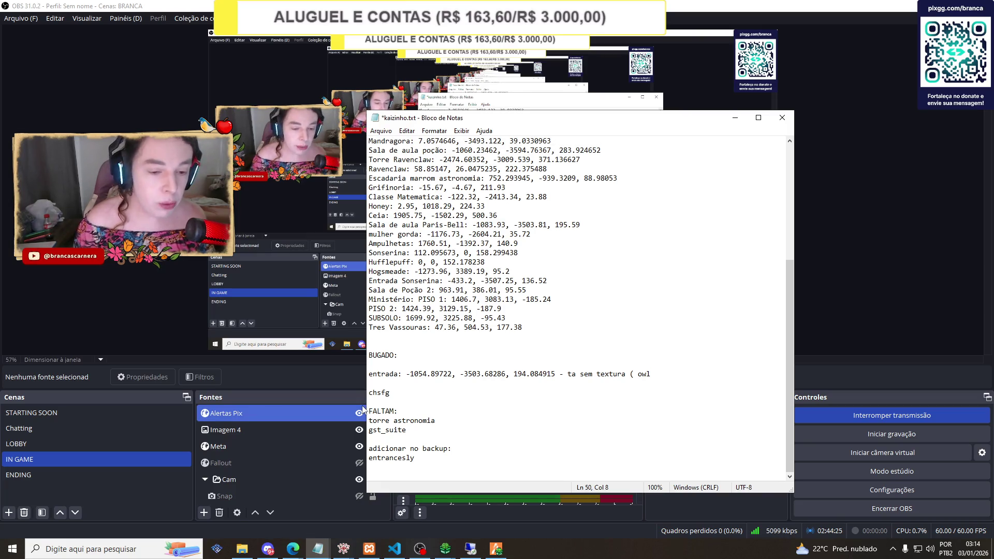
Add '3 vassouras' and 'sala de poções' to the backup list below entrancesly.
{"action": "left_click", "coordinate": [455, 389]}
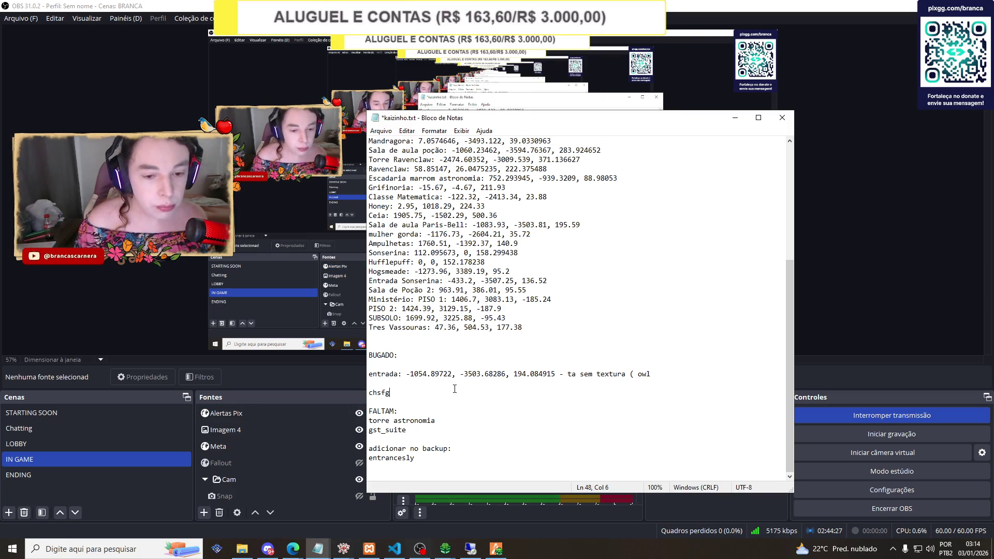
{"action": "left_click", "coordinate": [420, 465]}
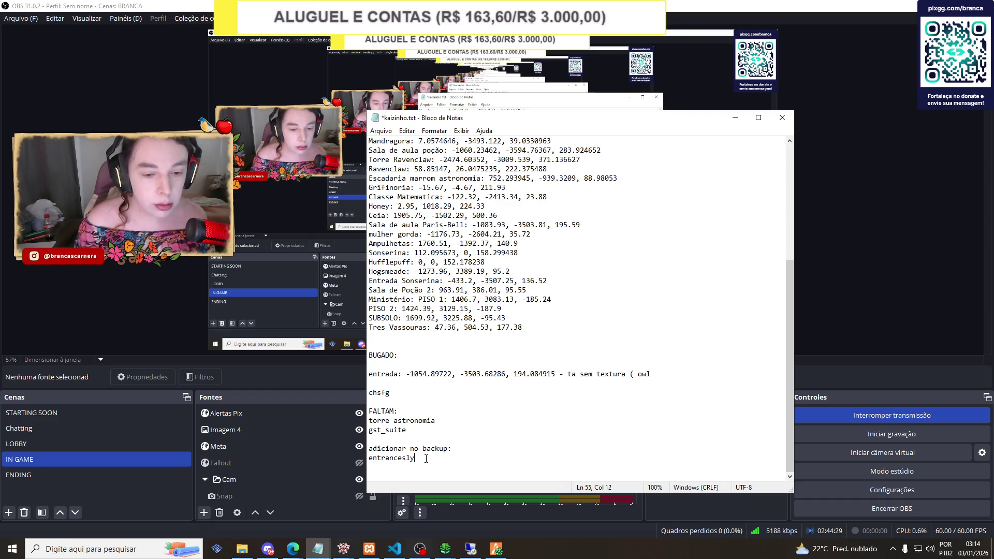
{"action": "key", "text": "Return"}
{"action": "type", "text": "3 vasso"}
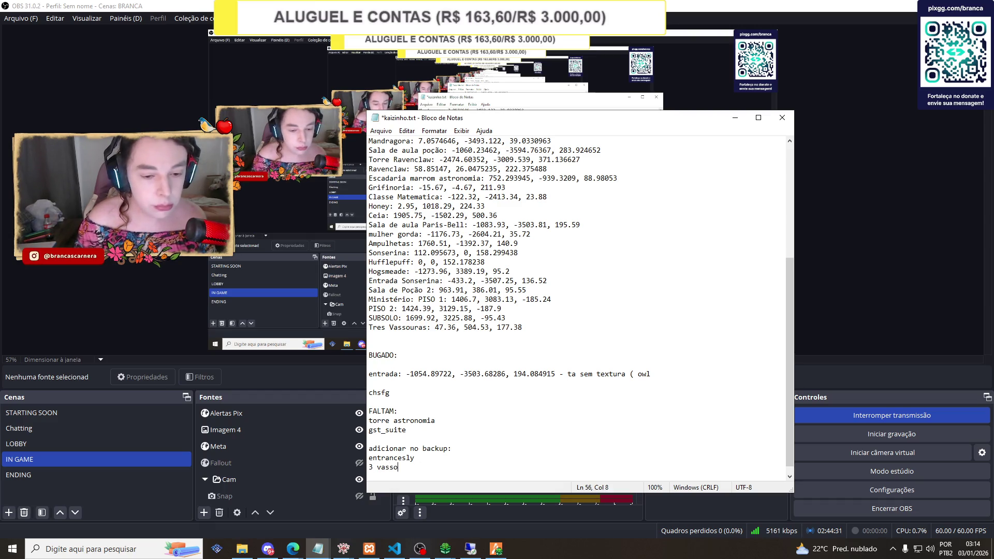
{"action": "type", "text": "uras"}
{"action": "key", "text": "Return"}
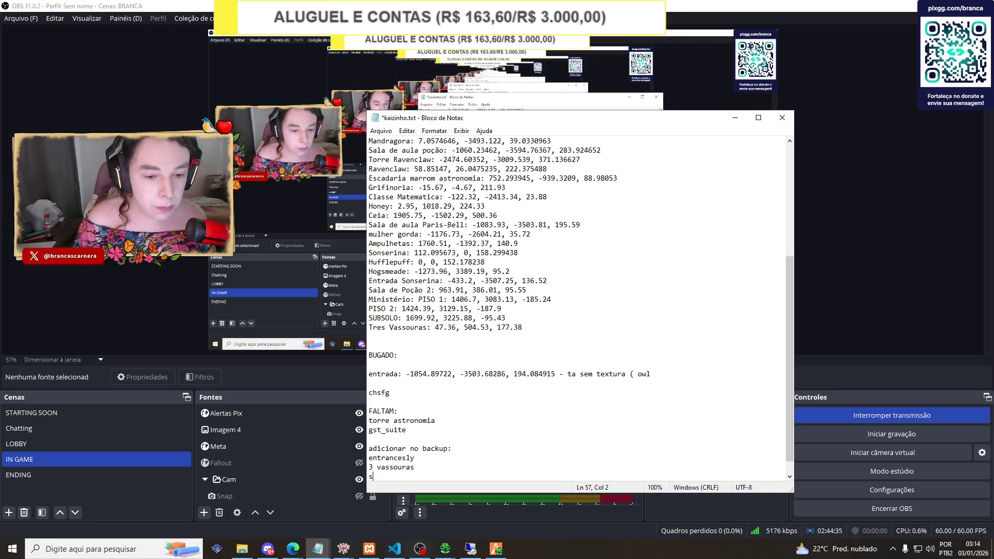
{"action": "type", "text": "ala de pocc"}
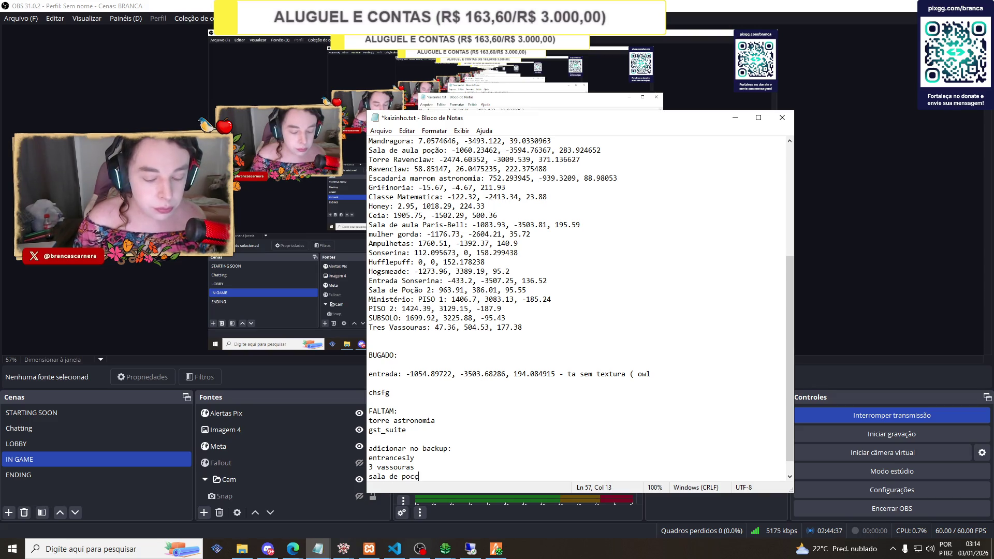
{"action": "key", "text": "BackSpace"}
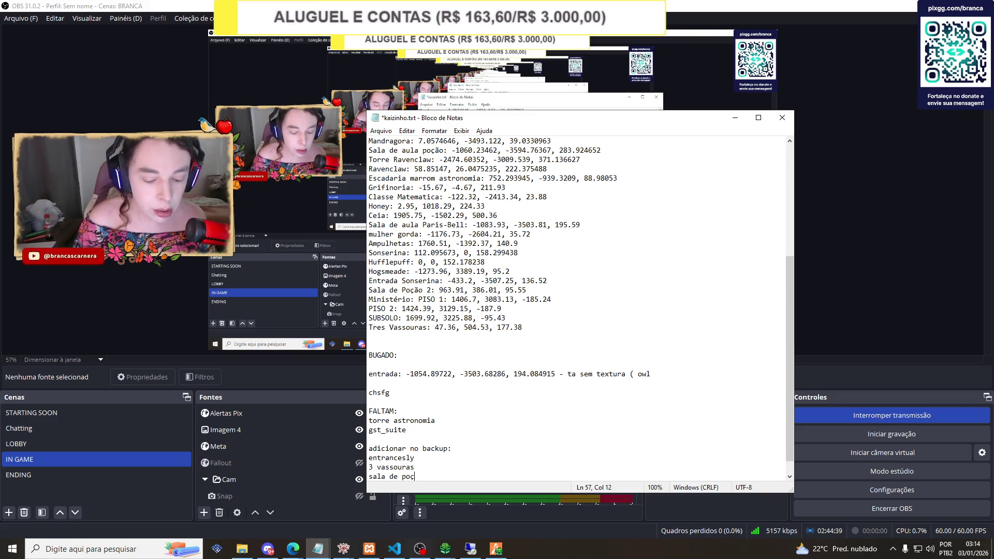
{"action": "type", "text": "ões"}
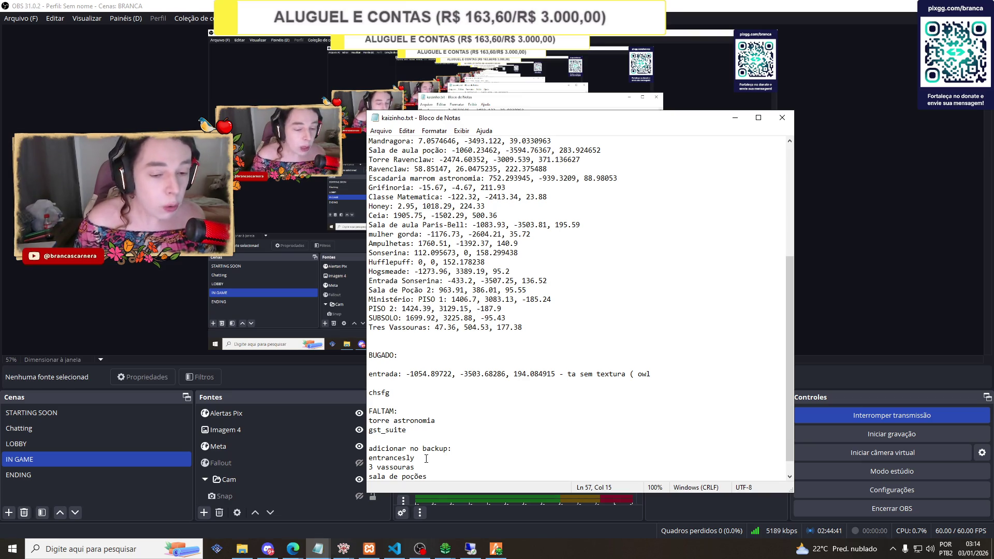
{"action": "scroll", "coordinate": [426, 458], "scroll_direction": "down", "scroll_amount": 1}
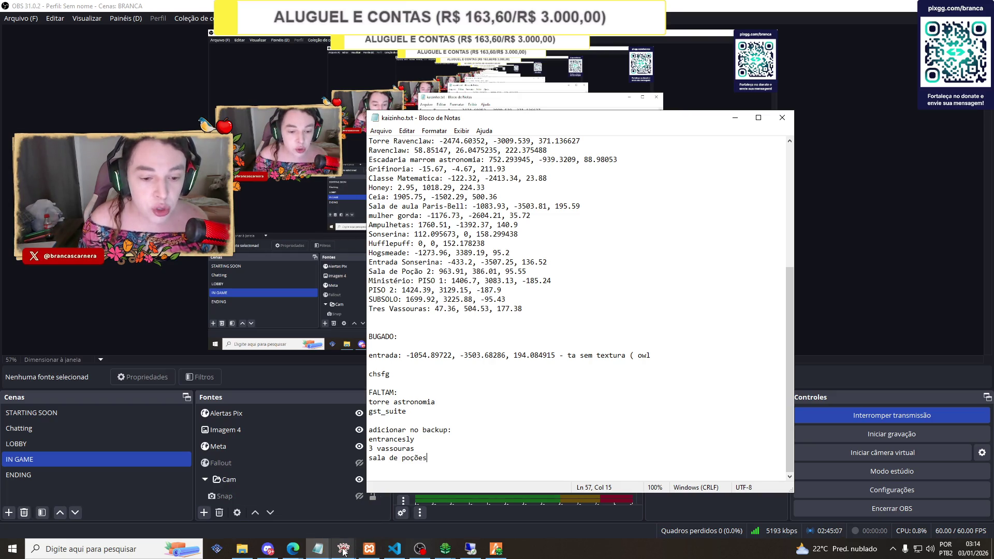
{"action": "mouse_move", "coordinate": [343, 547]}
{"action": "left_click", "coordinate": [376, 489]}
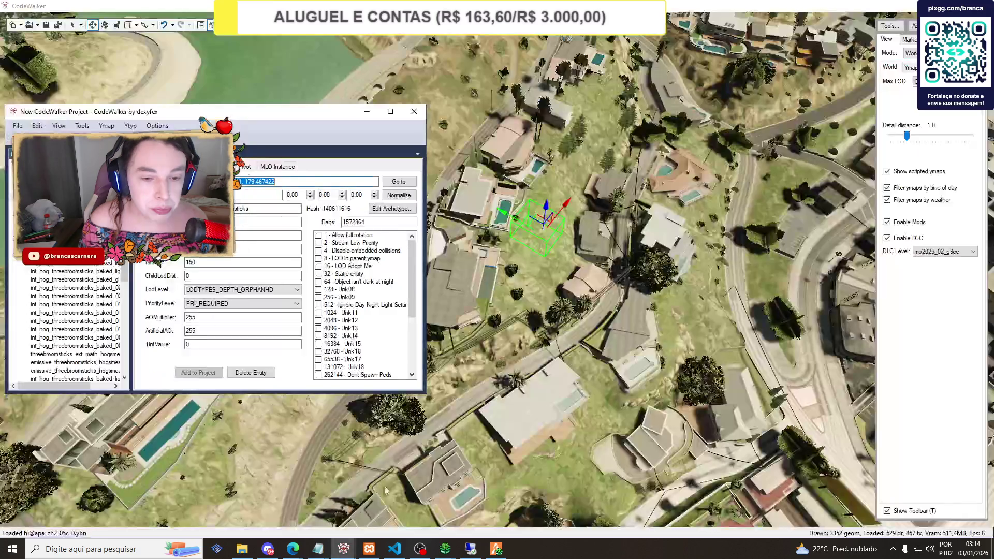
Close the current CodeWalker project without saving it.
{"action": "left_click", "coordinate": [414, 111]}
{"action": "left_click", "coordinate": [503, 308]}
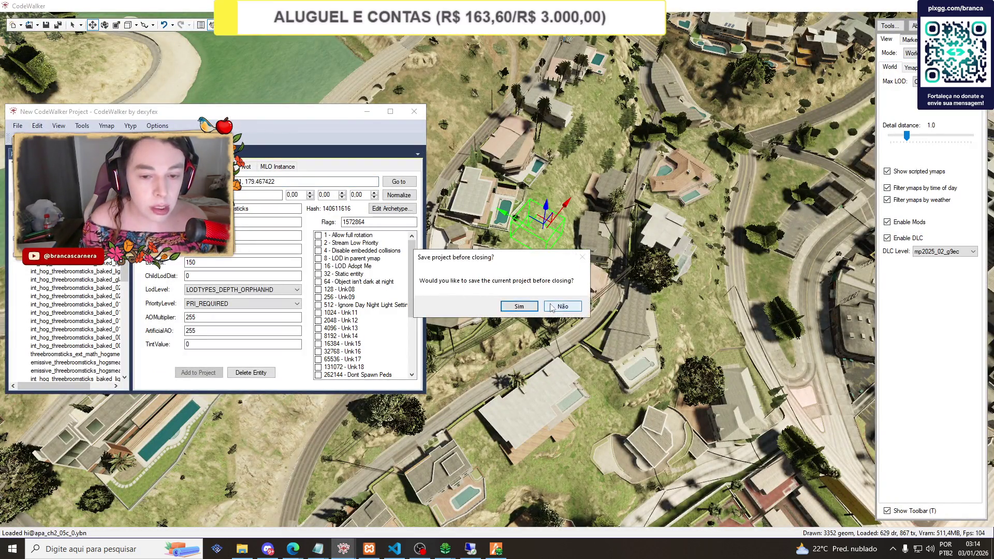
{"action": "left_click", "coordinate": [554, 306]}
Open every int_hog_gst_suite map file found by searching 'suite'.
{"action": "left_click", "coordinate": [37, 25]}
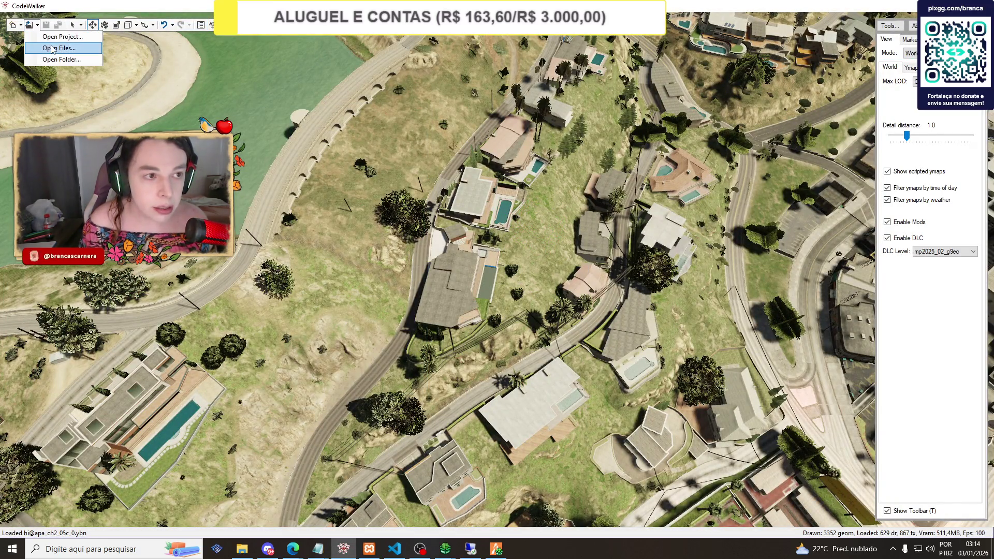
{"action": "left_click", "coordinate": [58, 48]}
{"action": "left_click", "coordinate": [515, 162]}
{"action": "type", "text": "suite"}
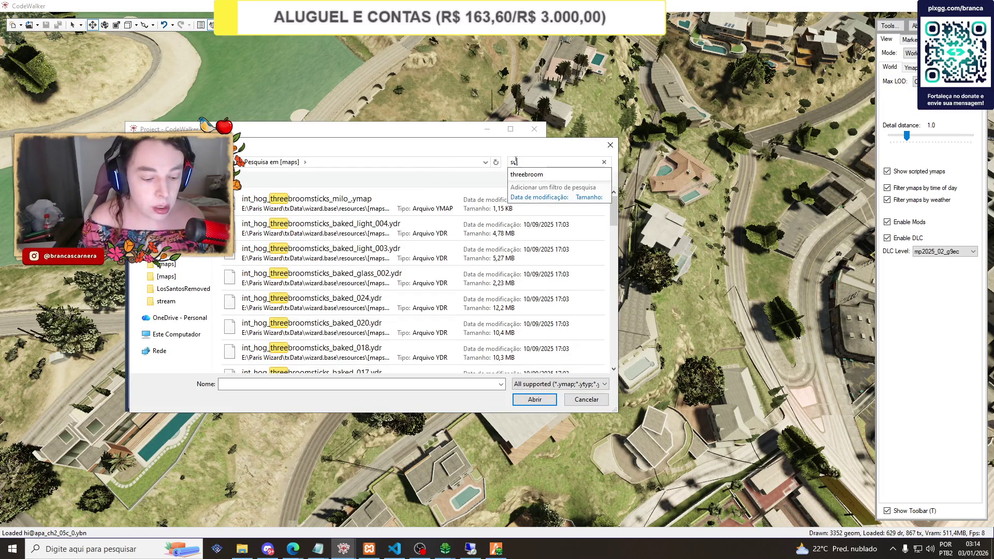
{"action": "key", "text": "Return"}
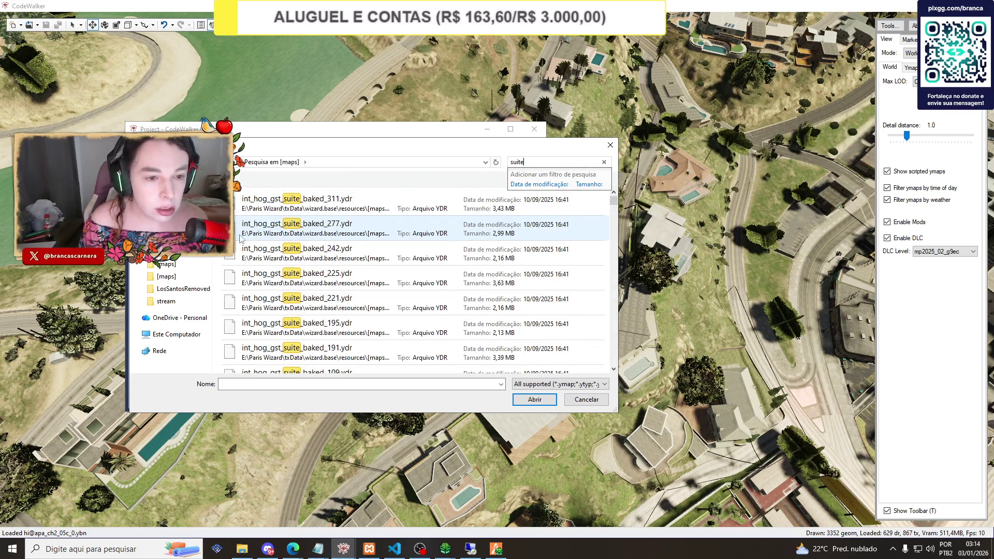
{"action": "key", "text": "ctrl+a"}
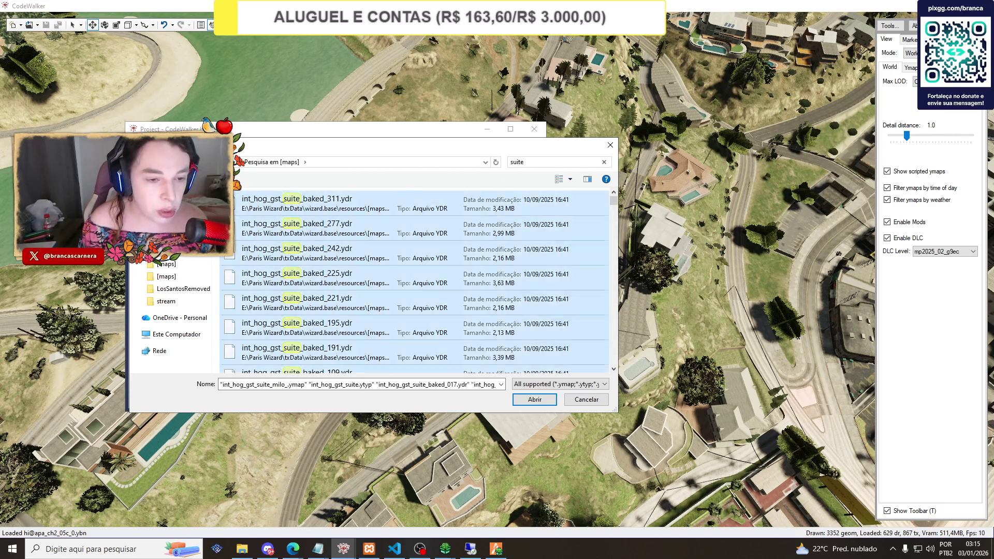
{"action": "left_click", "coordinate": [522, 399]}
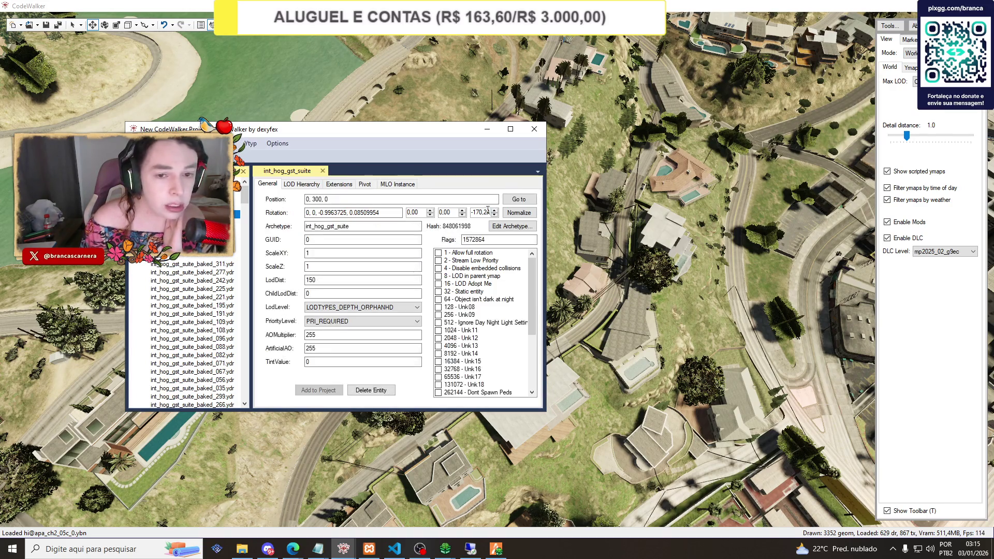
Jump to the int_hog_gst_suite entity and zoom in and out to inspect it.
{"action": "left_click", "coordinate": [513, 199]}
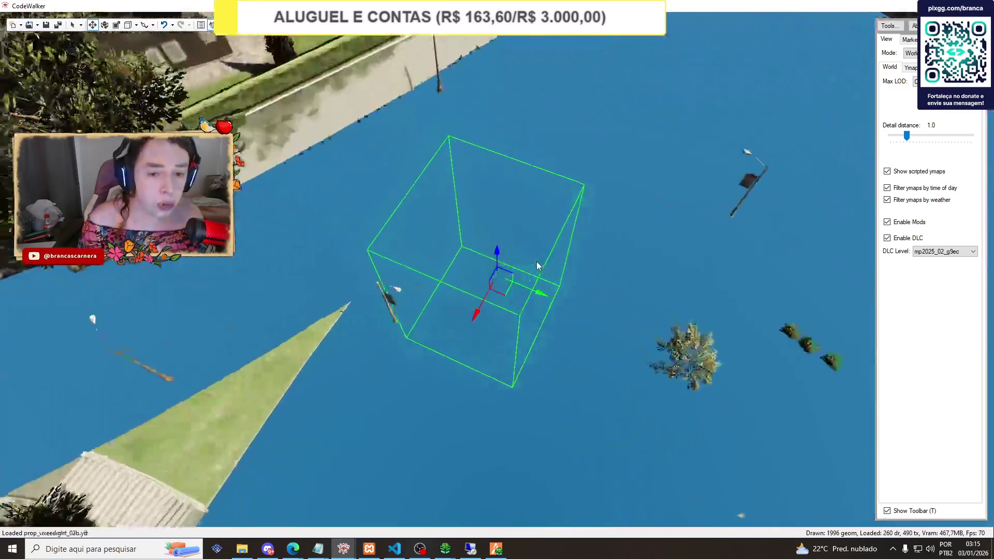
{"action": "scroll", "coordinate": [443, 237], "scroll_direction": "up", "scroll_amount": 5}
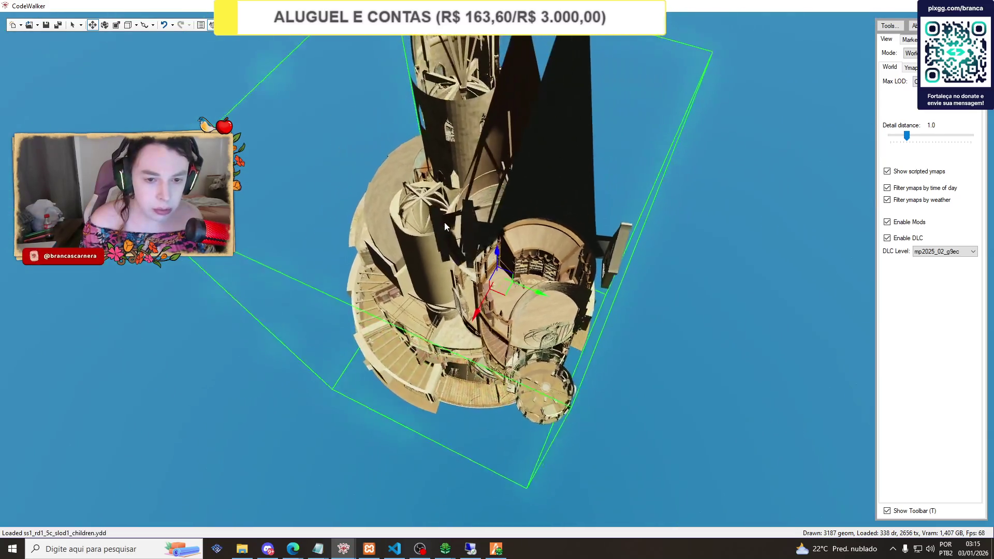
{"action": "scroll", "coordinate": [444, 223], "scroll_direction": "up", "scroll_amount": 3}
{"action": "scroll", "coordinate": [444, 222], "scroll_direction": "up", "scroll_amount": 8}
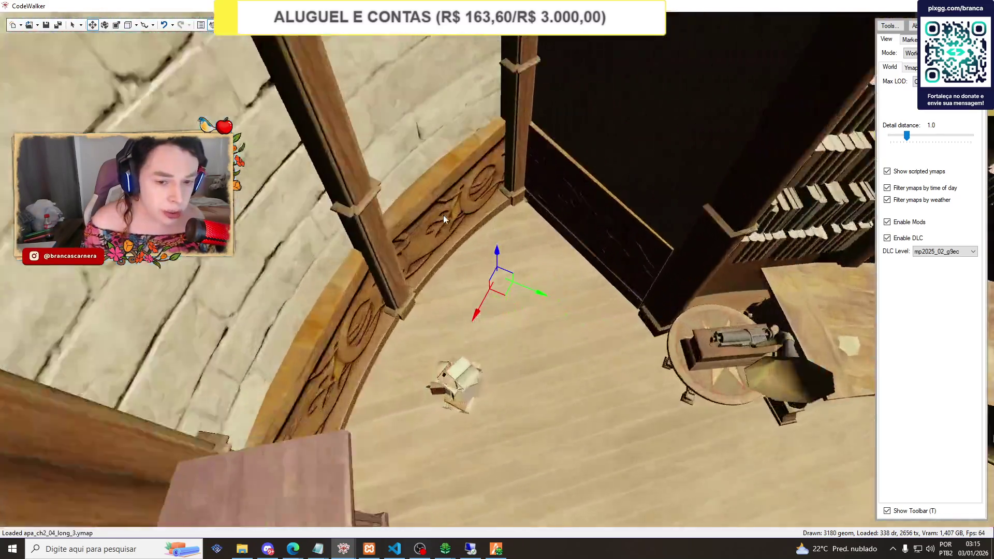
{"action": "scroll", "coordinate": [443, 219], "scroll_direction": "down", "scroll_amount": 5}
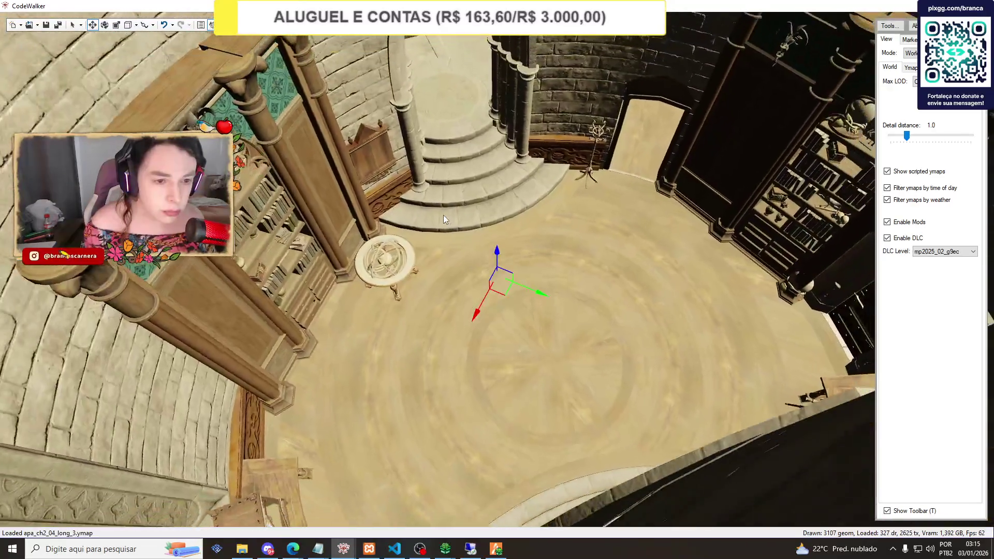
{"action": "scroll", "coordinate": [443, 214], "scroll_direction": "up", "scroll_amount": 6}
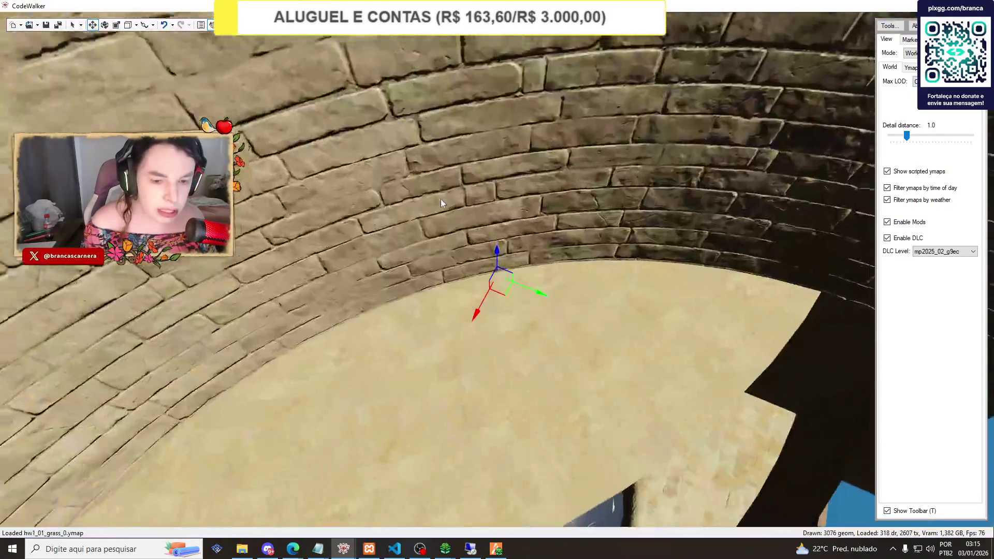
{"action": "scroll", "coordinate": [440, 197], "scroll_direction": "up", "scroll_amount": 3}
{"action": "scroll", "coordinate": [437, 182], "scroll_direction": "down", "scroll_amount": 5}
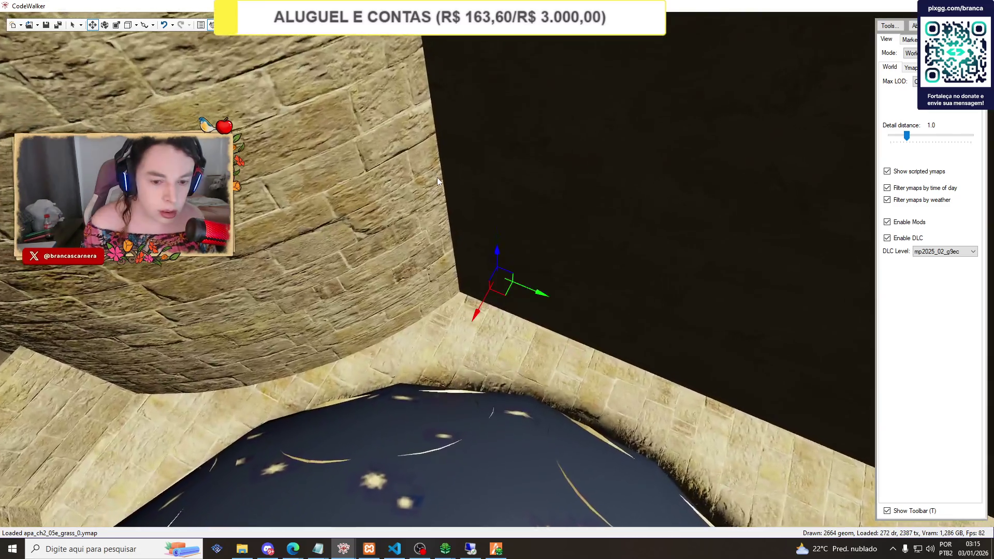
{"action": "scroll", "coordinate": [436, 173], "scroll_direction": "up", "scroll_amount": 5}
{"action": "scroll", "coordinate": [436, 173], "scroll_direction": "down", "scroll_amount": 3}
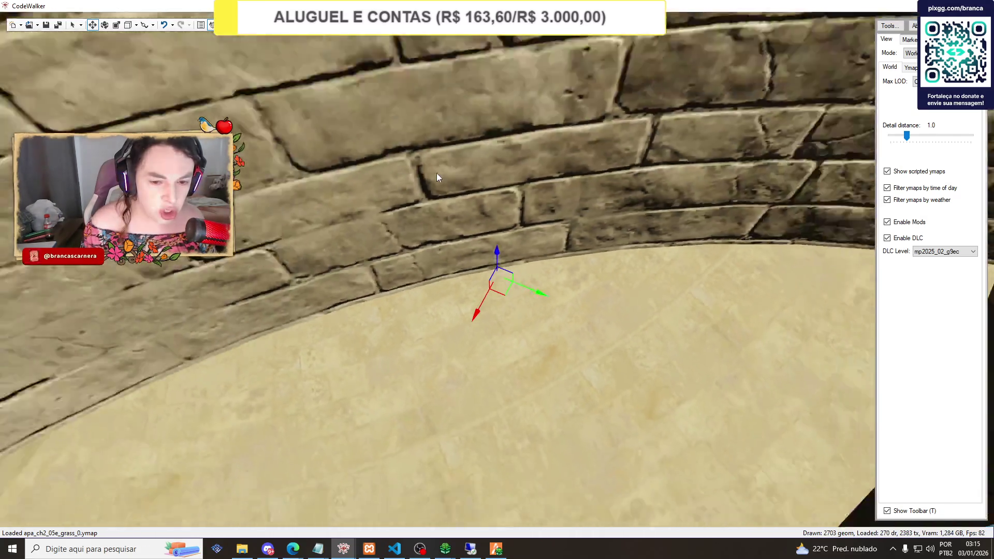
{"action": "scroll", "coordinate": [436, 173], "scroll_direction": "up", "scroll_amount": 3}
{"action": "scroll", "coordinate": [436, 173], "scroll_direction": "down", "scroll_amount": 3}
{"action": "scroll", "coordinate": [437, 173], "scroll_direction": "up", "scroll_amount": 2}
{"action": "scroll", "coordinate": [436, 173], "scroll_direction": "down", "scroll_amount": 4}
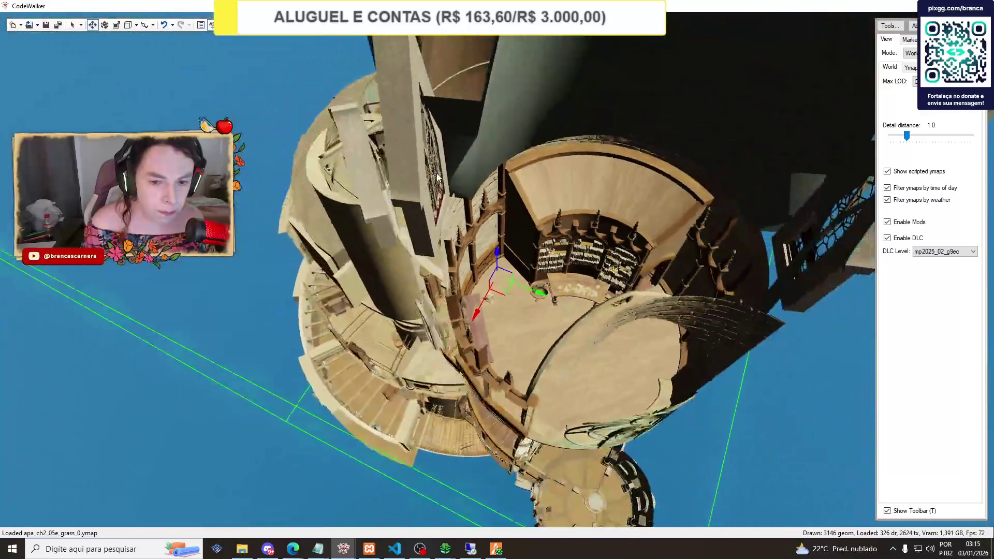
{"action": "scroll", "coordinate": [436, 176], "scroll_direction": "up", "scroll_amount": 2}
{"action": "scroll", "coordinate": [436, 176], "scroll_direction": "down", "scroll_amount": 3}
{"action": "scroll", "coordinate": [436, 176], "scroll_direction": "up", "scroll_amount": 5}
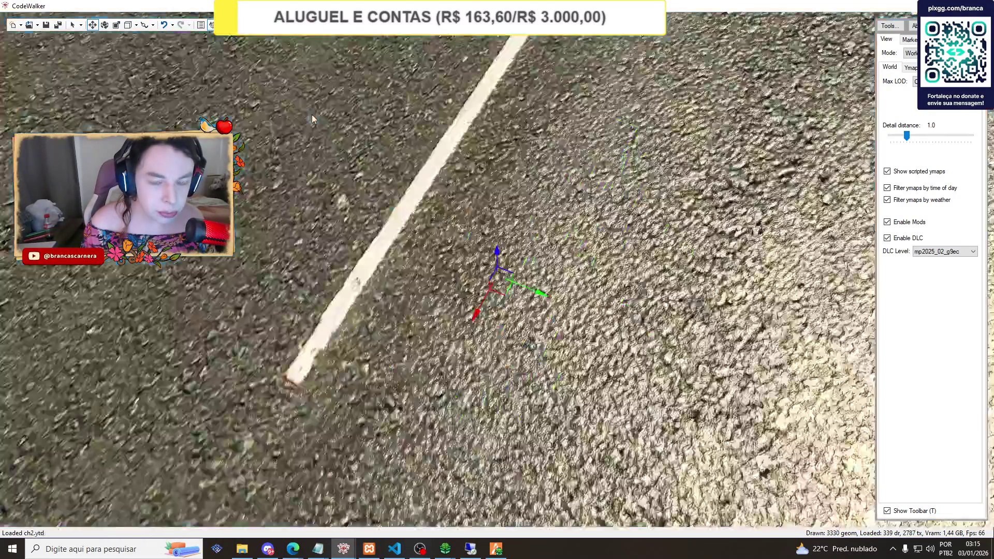
{"action": "scroll", "coordinate": [328, 131], "scroll_direction": "down", "scroll_amount": 2}
{"action": "scroll", "coordinate": [328, 131], "scroll_direction": "down", "scroll_amount": 4}
{"action": "scroll", "coordinate": [427, 206], "scroll_direction": "up", "scroll_amount": 1}
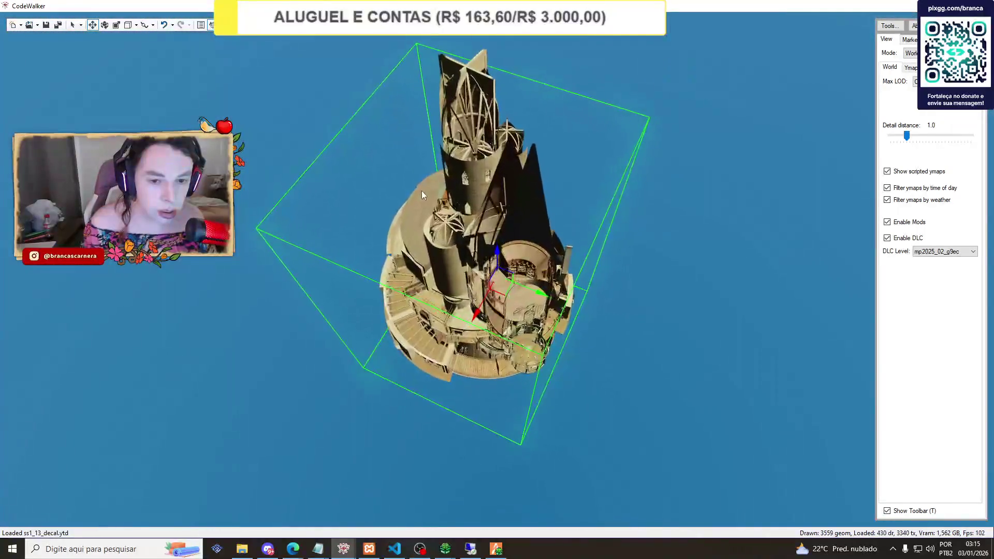
Copy the entity's position 0, 300, 0 and focus FiveM's teleport-to-coordinates field.
{"action": "mouse_move", "coordinate": [343, 548]}
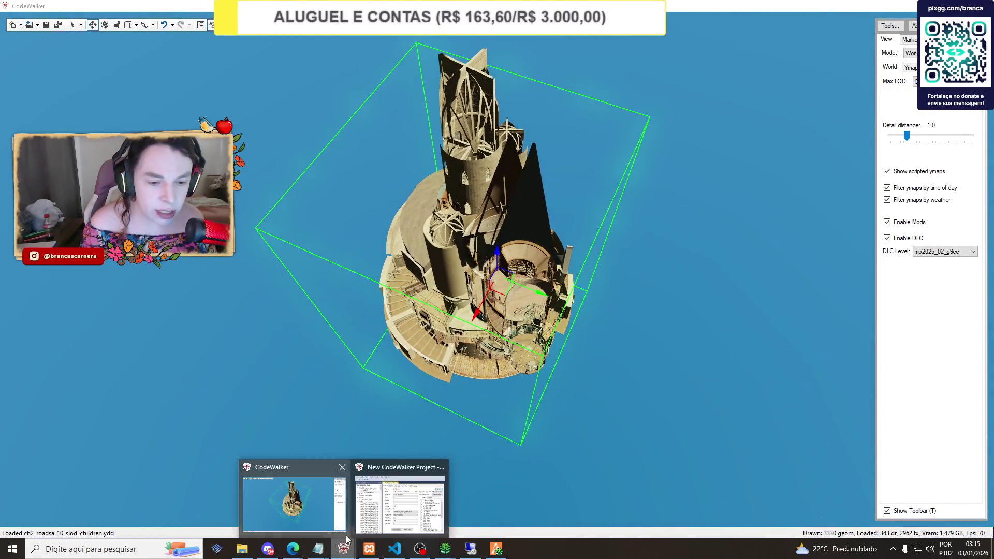
{"action": "left_click", "coordinate": [400, 497]}
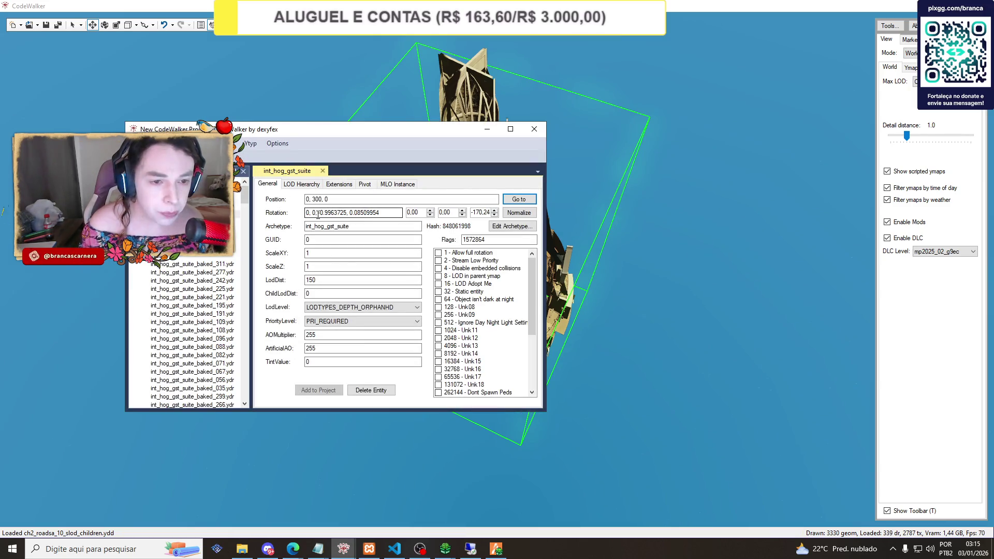
{"action": "left_click", "coordinate": [324, 199]}
{"action": "key", "text": "ctrl+a"}
{"action": "key", "text": "ctrl+c"}
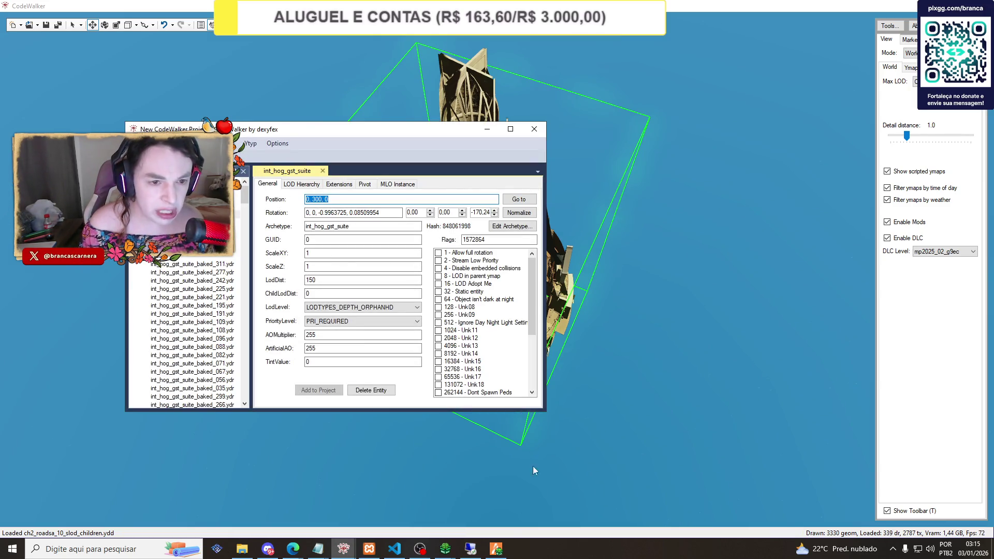
{"action": "left_click", "coordinate": [495, 549]}
{"action": "left_click", "coordinate": [816, 314]}
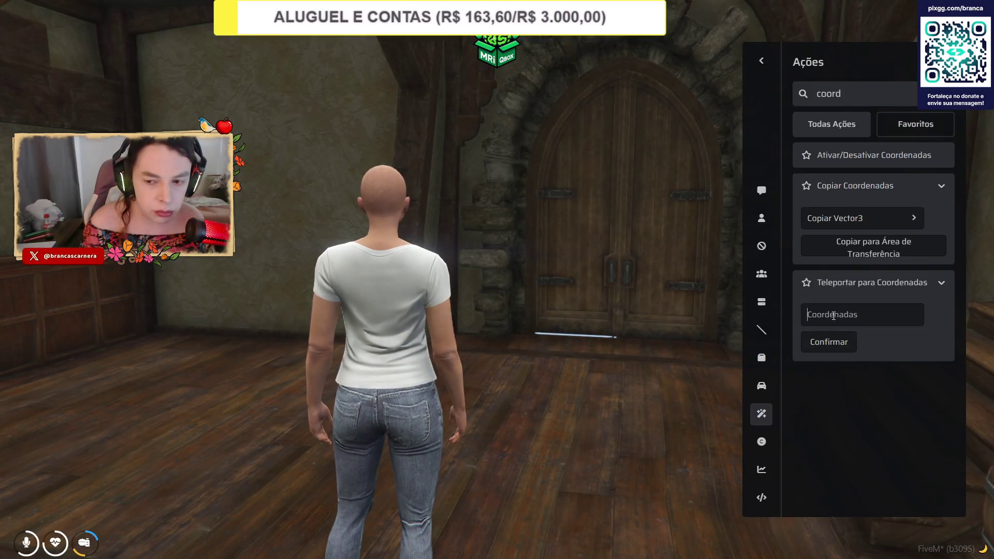
Teleport the character to the pasted coordinates 0, 300, 0, then return to CodeWalker.
{"action": "key", "text": "ctrl+v"}
{"action": "left_click", "coordinate": [827, 343]}
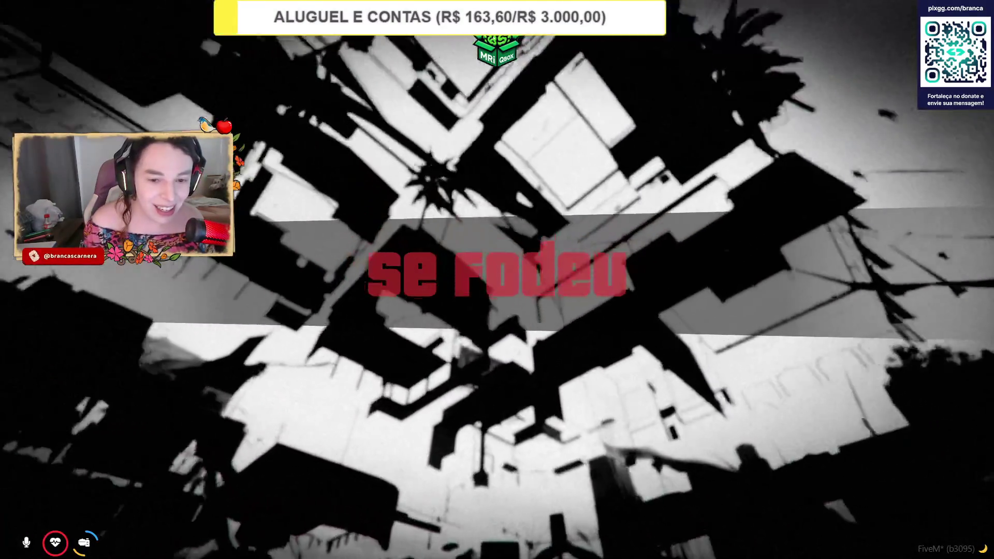
{"action": "key", "text": "alt+Tab"}
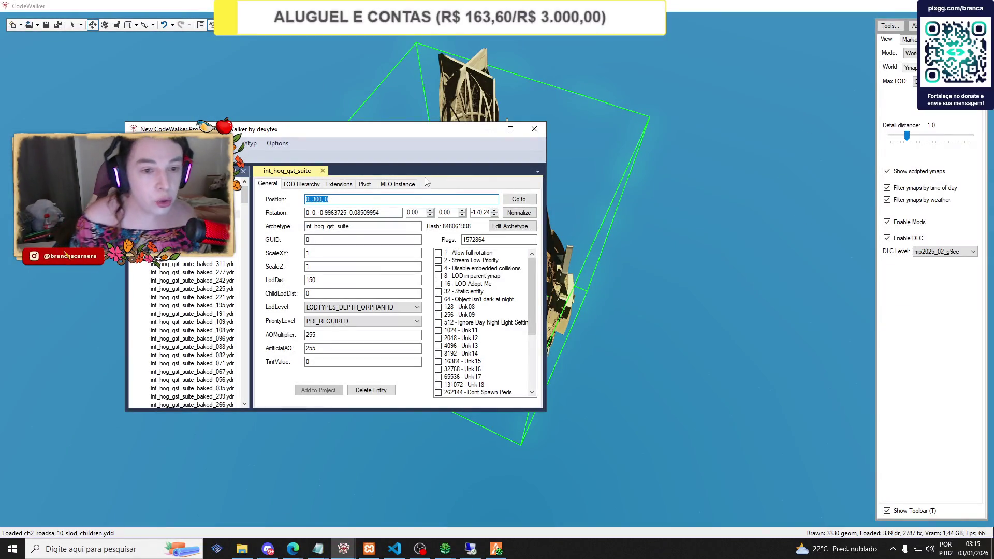
Drag the int_hog_gst_suite interior up over the gardens.
{"action": "left_click", "coordinate": [486, 129]}
{"action": "scroll", "coordinate": [494, 216], "scroll_direction": "down", "scroll_amount": 10}
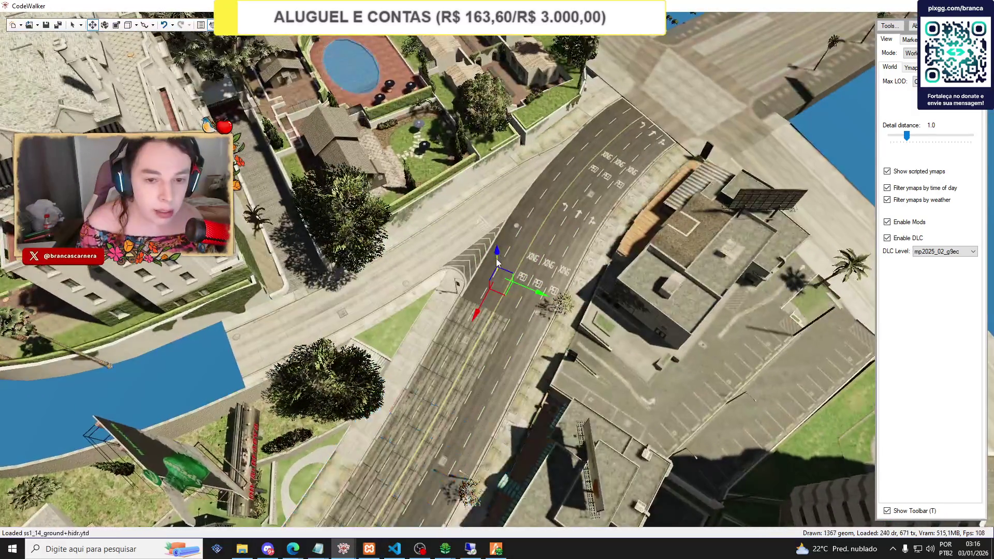
{"action": "mouse_move", "coordinate": [495, 252]}
{"action": "left_mouse_down"}
{"action": "mouse_move", "coordinate": [492, 161]}
{"action": "mouse_move", "coordinate": [509, 68]}
{"action": "mouse_move", "coordinate": [586, 125]}
{"action": "left_mouse_up"}
{"action": "scroll", "coordinate": [587, 98], "scroll_direction": "down", "scroll_amount": 10}
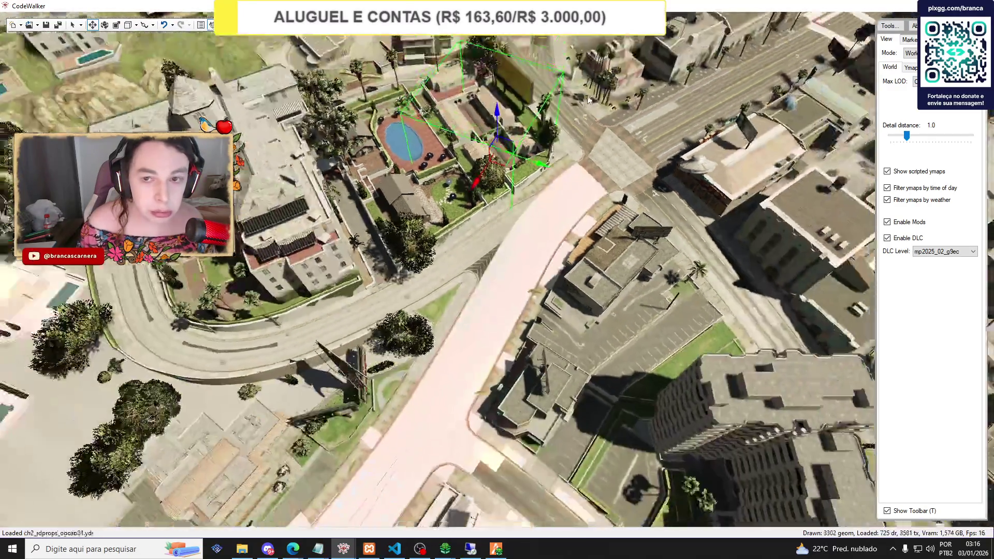
{"action": "scroll", "coordinate": [588, 98], "scroll_direction": "down", "scroll_amount": 5}
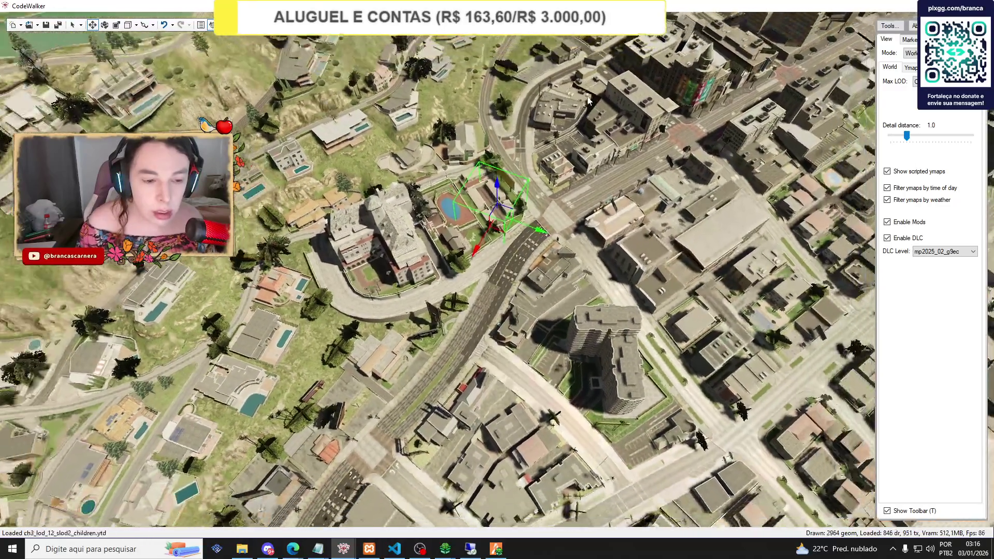
{"action": "scroll", "coordinate": [584, 135], "scroll_direction": "down", "scroll_amount": 5}
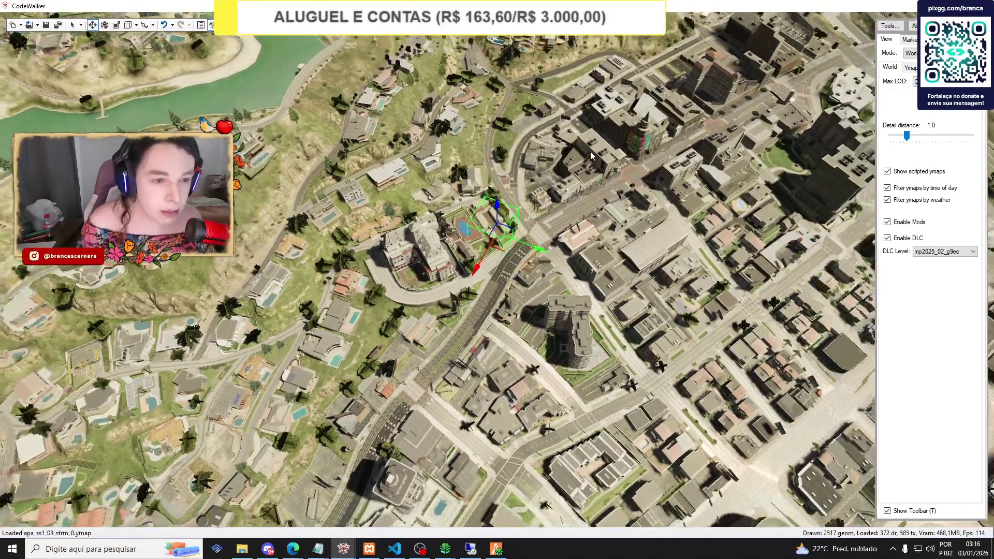
{"action": "scroll", "coordinate": [575, 184], "scroll_direction": "up", "scroll_amount": 8}
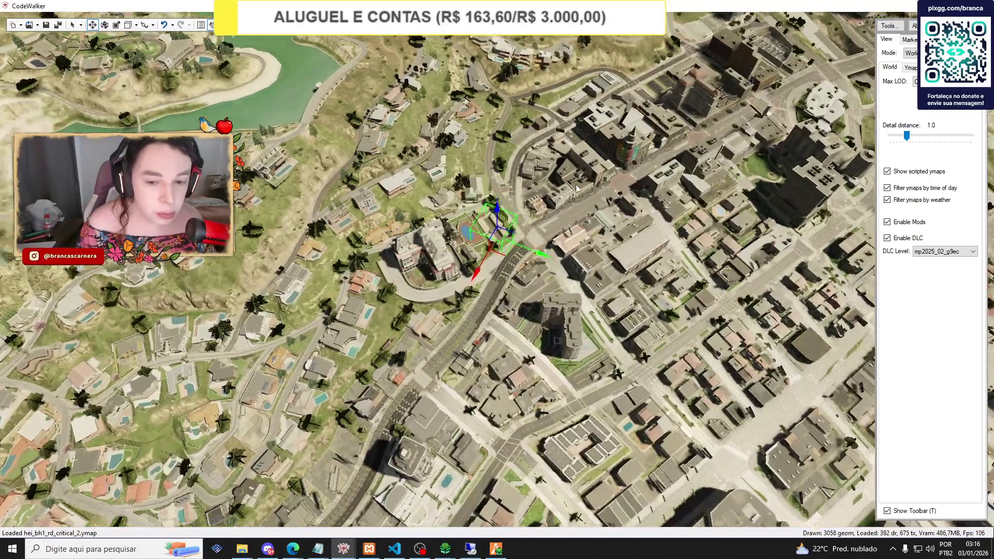
{"action": "scroll", "coordinate": [576, 185], "scroll_direction": "up", "scroll_amount": 3}
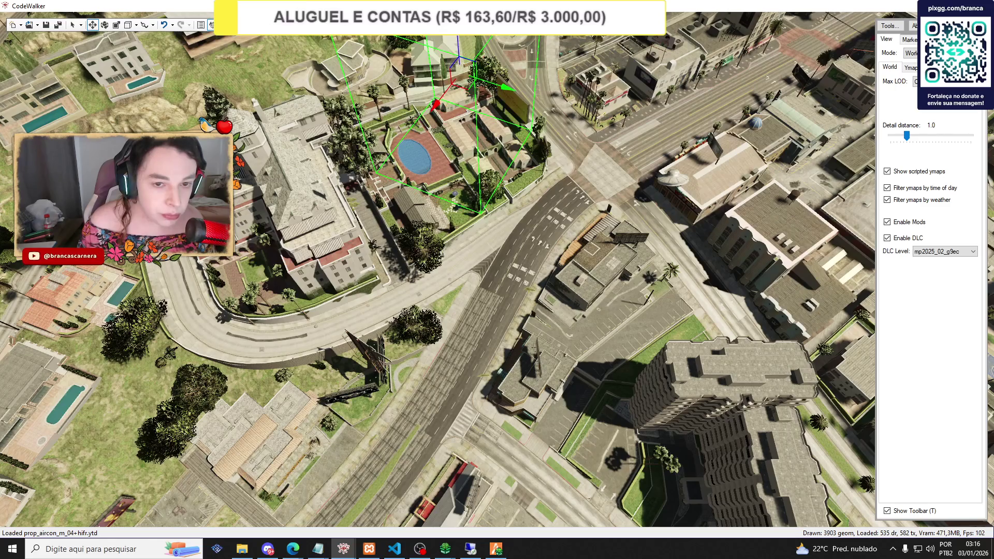
Move the interior down-left into the city, beside the apartment towers.
{"action": "mouse_move", "coordinate": [446, 100]}
{"action": "left_mouse_down"}
{"action": "mouse_move", "coordinate": [300, 279]}
{"action": "mouse_move", "coordinate": [205, 374]}
{"action": "left_mouse_up"}
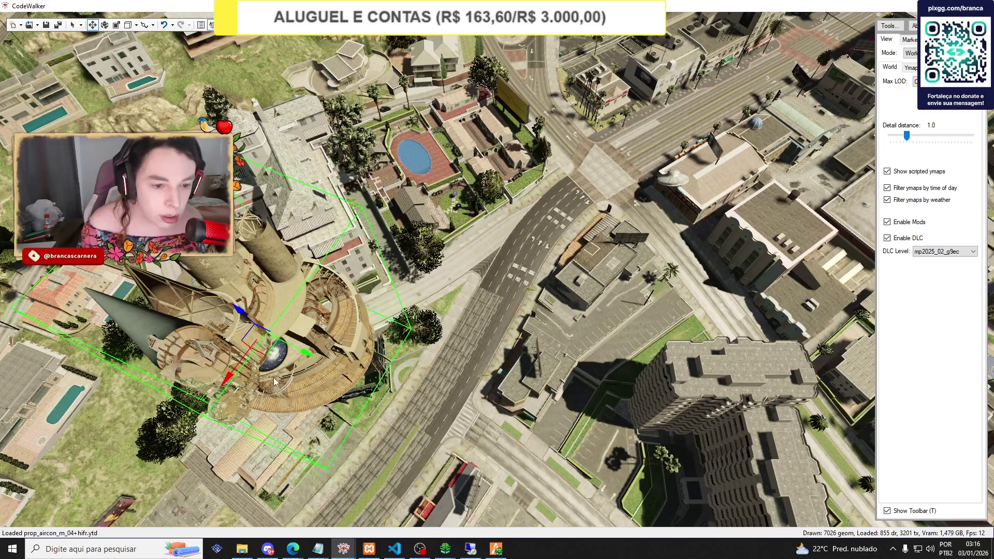
{"action": "scroll", "coordinate": [275, 381], "scroll_direction": "down", "scroll_amount": 5}
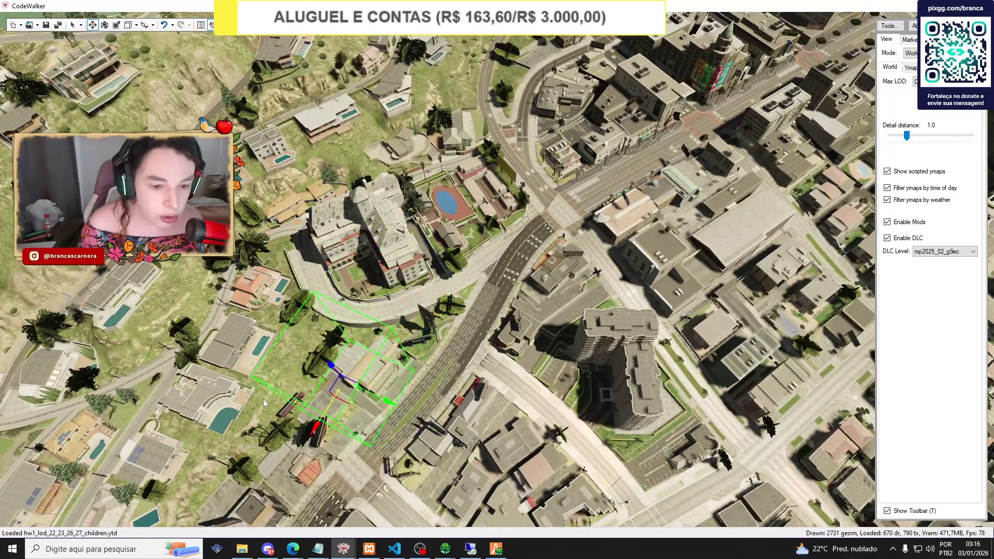
{"action": "left_click_drag", "start_coordinate": [261, 400], "coordinate": [239, 439]}
{"action": "scroll", "coordinate": [239, 439], "scroll_direction": "down", "scroll_amount": 5}
{"action": "scroll", "coordinate": [238, 438], "scroll_direction": "up", "scroll_amount": 3}
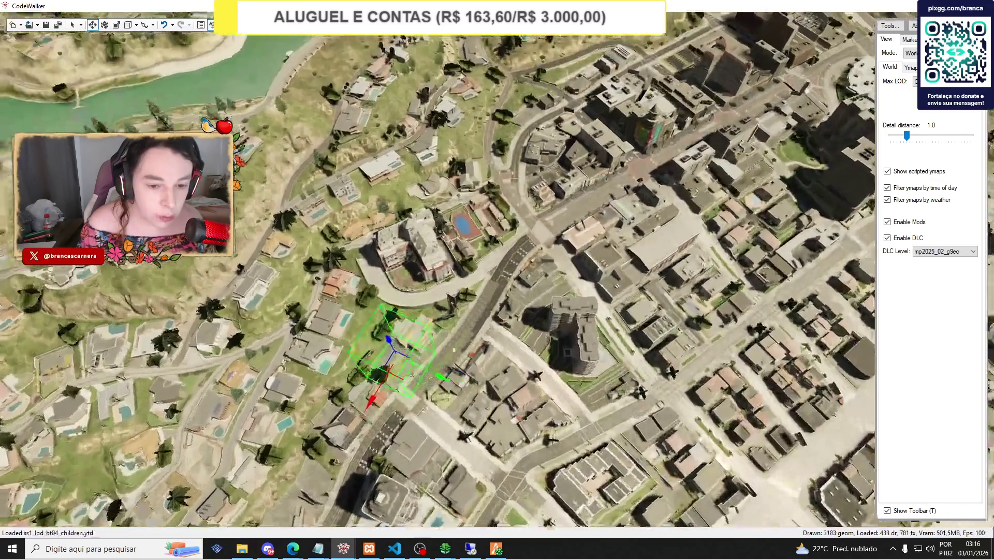
{"action": "left_click_drag", "start_coordinate": [453, 349], "coordinate": [452, 230]}
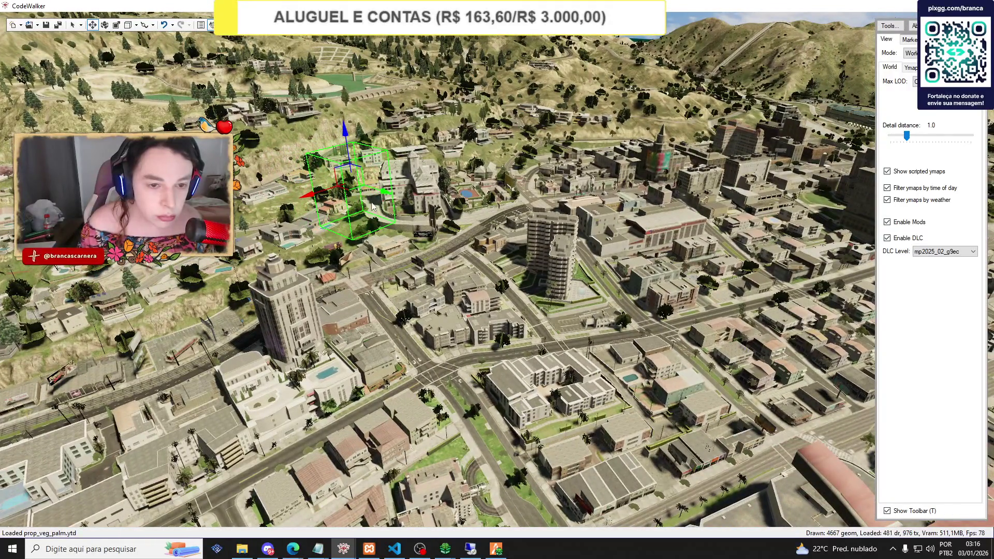
{"action": "left_click_drag", "start_coordinate": [398, 208], "coordinate": [511, 261]}
{"action": "scroll", "coordinate": [511, 260], "scroll_direction": "up", "scroll_amount": 5}
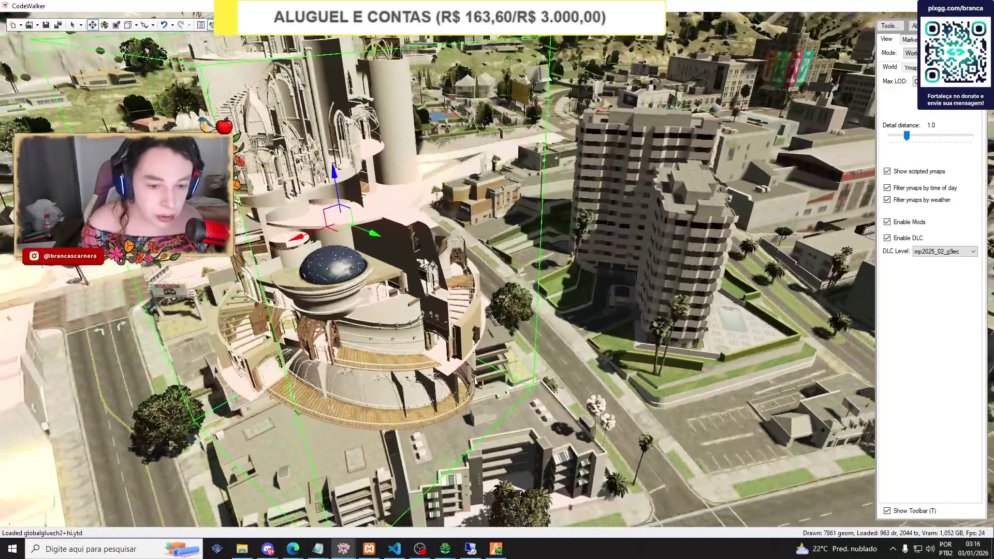
{"action": "scroll", "coordinate": [426, 208], "scroll_direction": "down", "scroll_amount": 3}
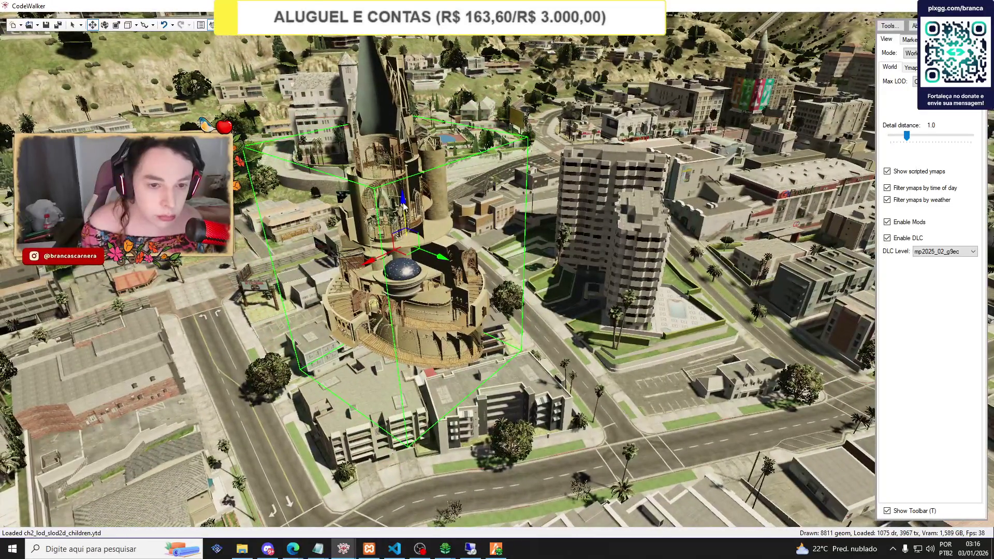
Lower the interior toward street level and bring up its entity properties.
{"action": "mouse_move", "coordinate": [414, 252]}
{"action": "left_mouse_down"}
{"action": "mouse_move", "coordinate": [434, 269]}
{"action": "mouse_move", "coordinate": [591, 281]}
{"action": "left_mouse_up"}
{"action": "key", "text": "a"}
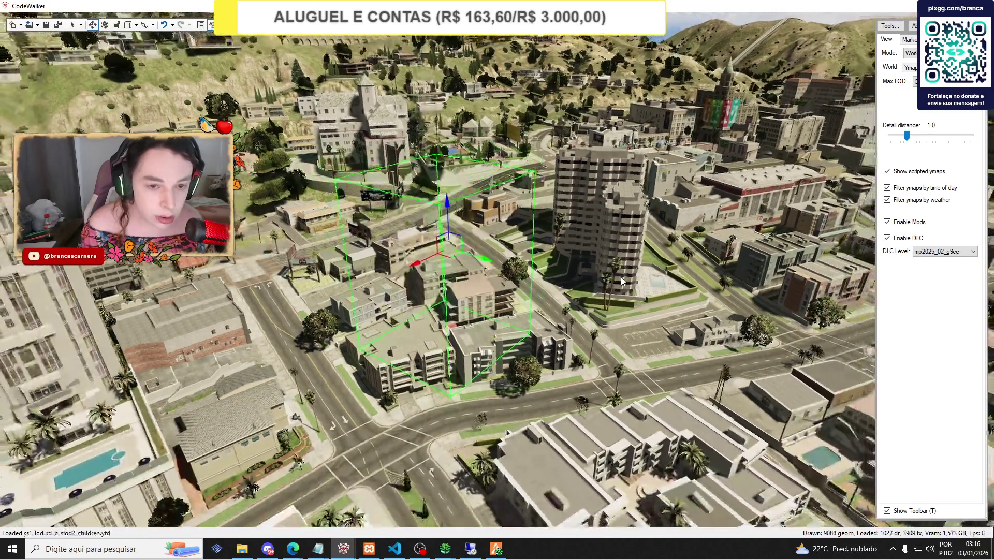
{"action": "scroll", "coordinate": [621, 280], "scroll_direction": "up", "scroll_amount": 1}
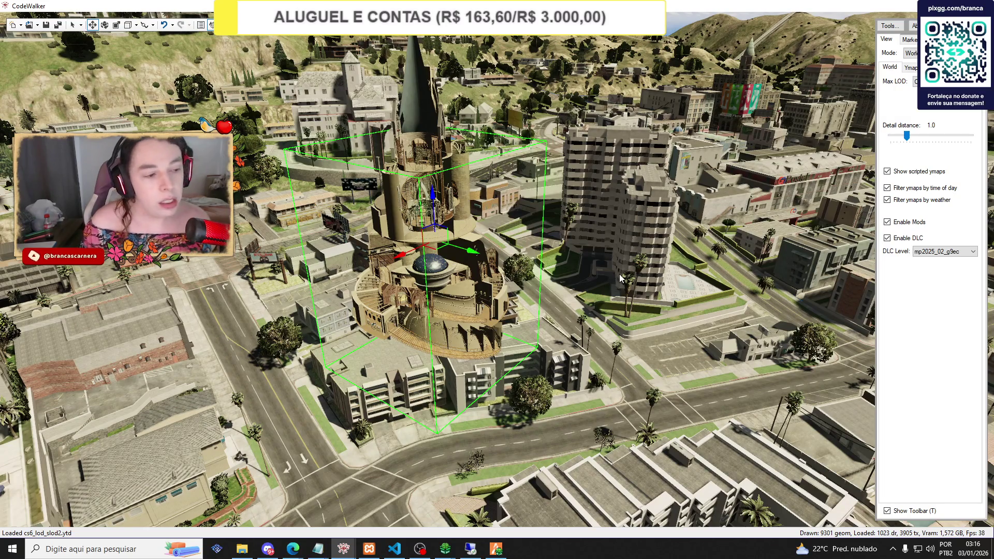
{"action": "mouse_move", "coordinate": [347, 550]}
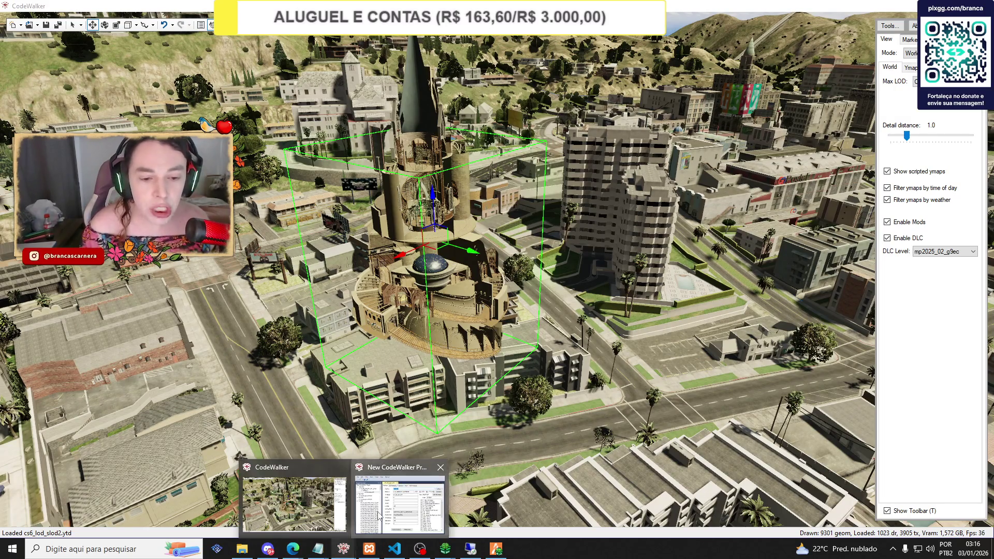
{"action": "left_click", "coordinate": [409, 469]}
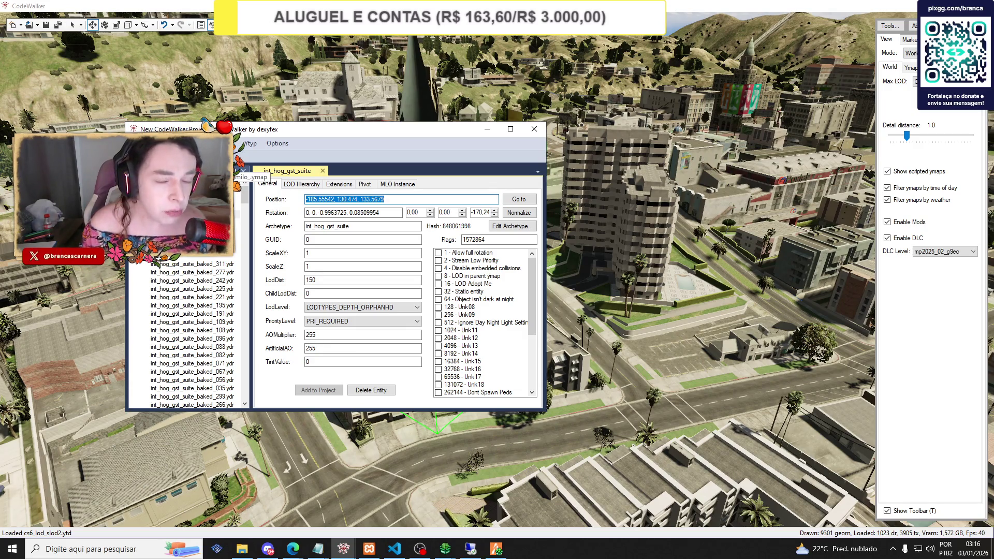
Create a new folder named diretor inside [maps].
{"action": "left_click", "coordinate": [239, 548]}
{"action": "left_click", "coordinate": [365, 232]}
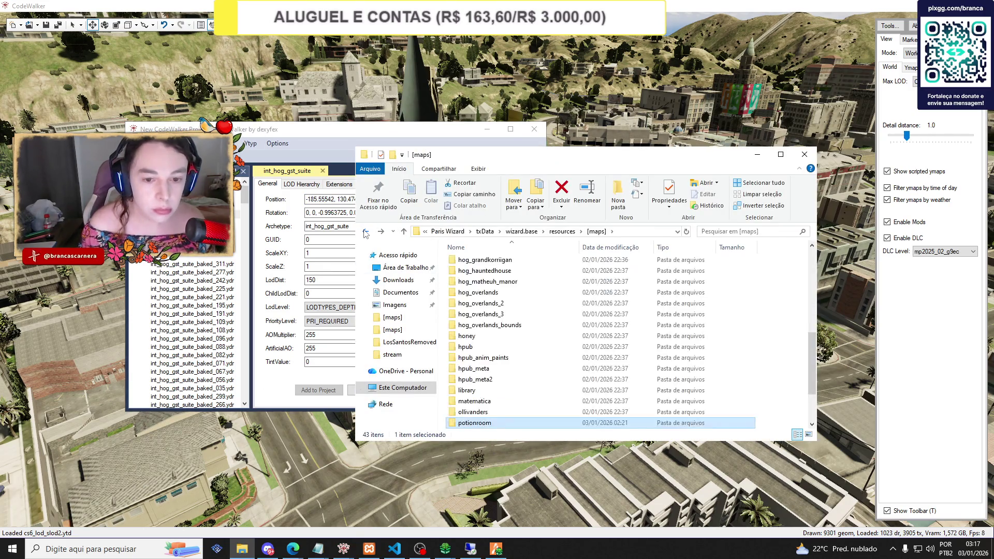
{"action": "scroll", "coordinate": [445, 383], "scroll_direction": "down", "scroll_amount": 1}
{"action": "right_click", "coordinate": [443, 389]}
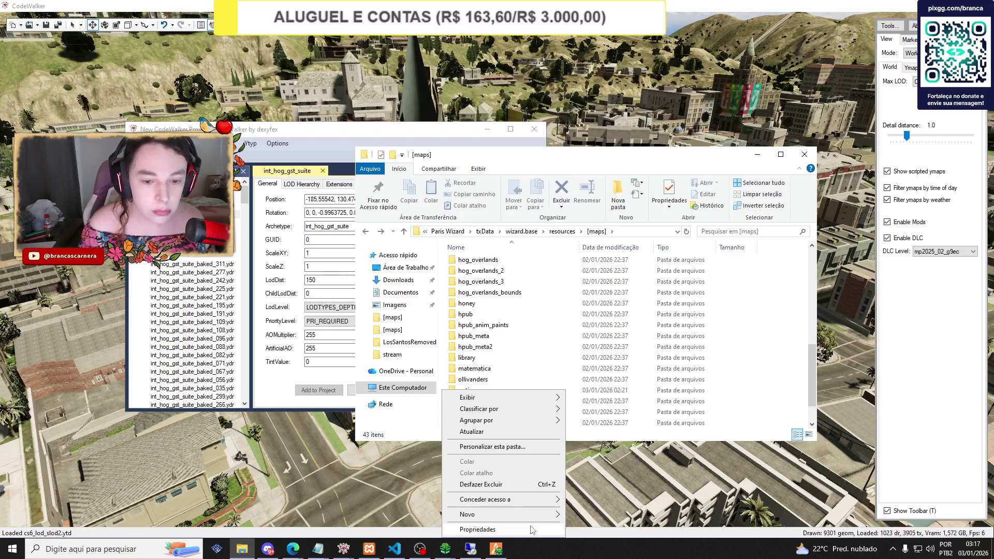
{"action": "mouse_move", "coordinate": [544, 514]}
{"action": "left_click", "coordinate": [600, 441]}
{"action": "type", "text": "diretor"}
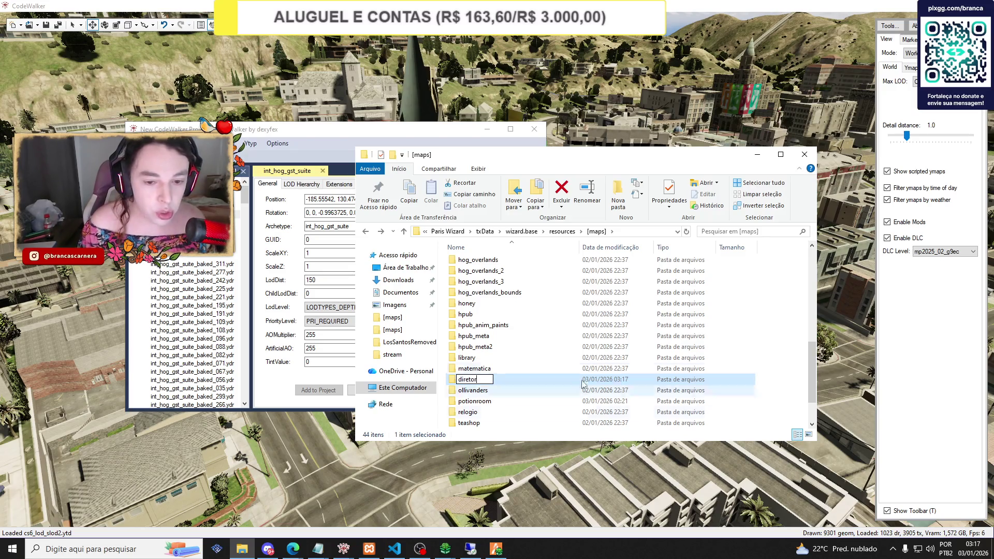
{"action": "left_click", "coordinate": [481, 334]}
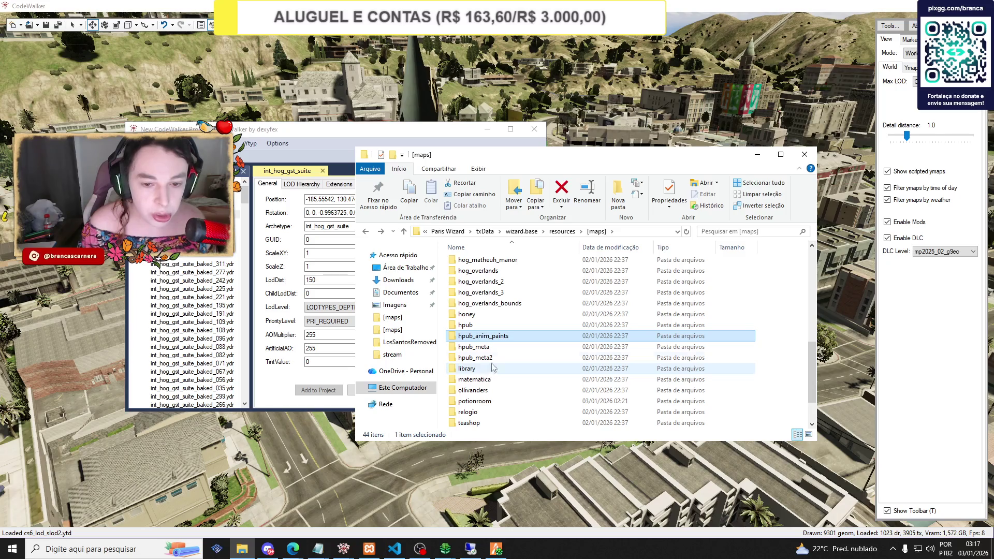
Copy fxmanifest.lua from the matematica resource into the diretor folder.
{"action": "double_click", "coordinate": [473, 379]}
{"action": "right_click", "coordinate": [464, 274]}
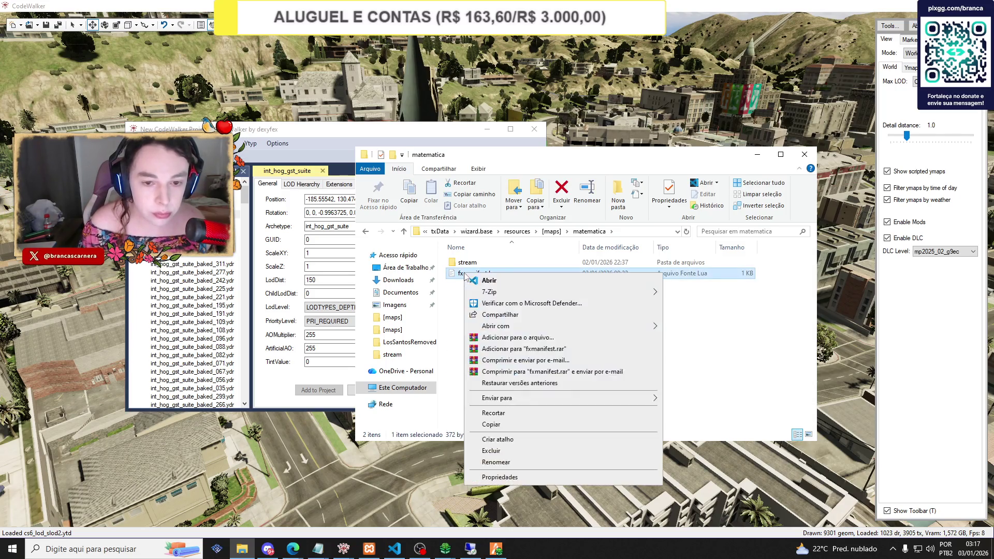
{"action": "left_click", "coordinate": [490, 424]}
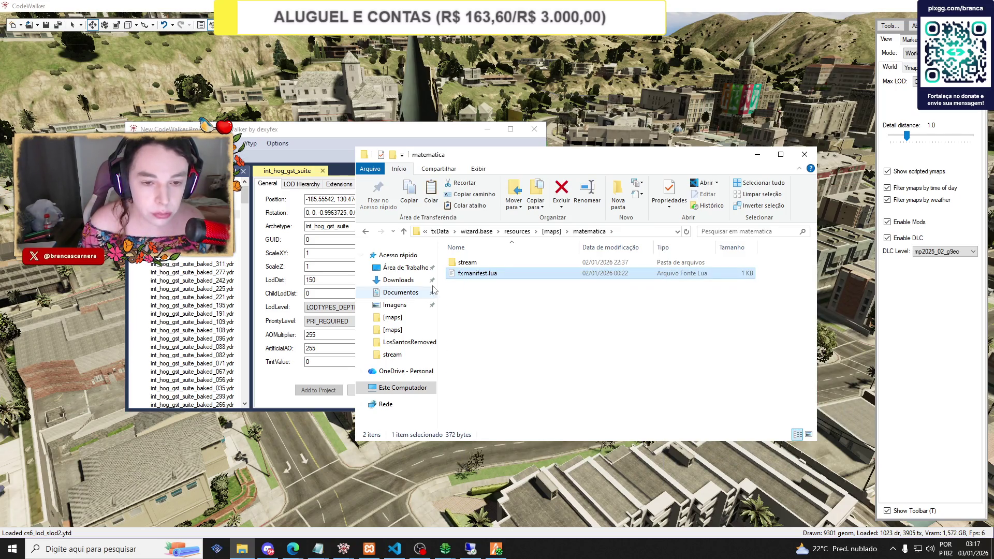
{"action": "left_click", "coordinate": [365, 232]}
{"action": "scroll", "coordinate": [513, 304], "scroll_direction": "up", "scroll_amount": 2}
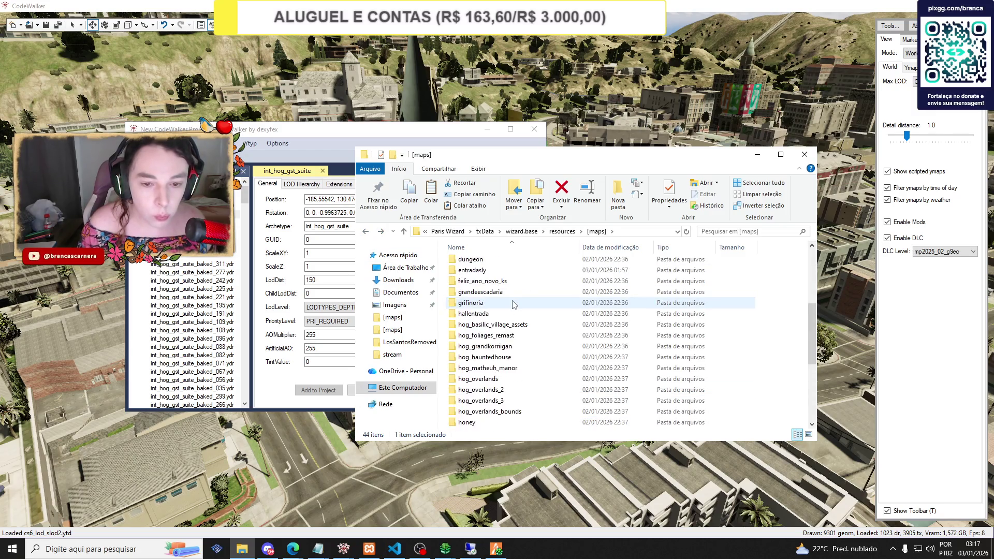
{"action": "scroll", "coordinate": [514, 305], "scroll_direction": "up", "scroll_amount": 1}
{"action": "left_click", "coordinate": [474, 281]}
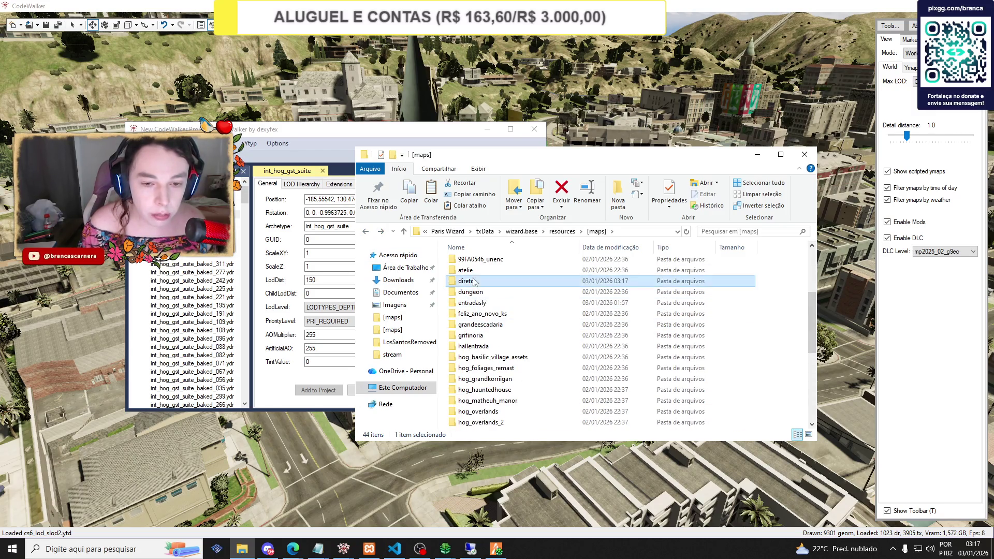
{"action": "double_click", "coordinate": [474, 281]}
{"action": "right_click", "coordinate": [463, 283]}
{"action": "left_click", "coordinate": [497, 356]}
Add an empty folder named stream inside diretor.
{"action": "right_click", "coordinate": [473, 315]}
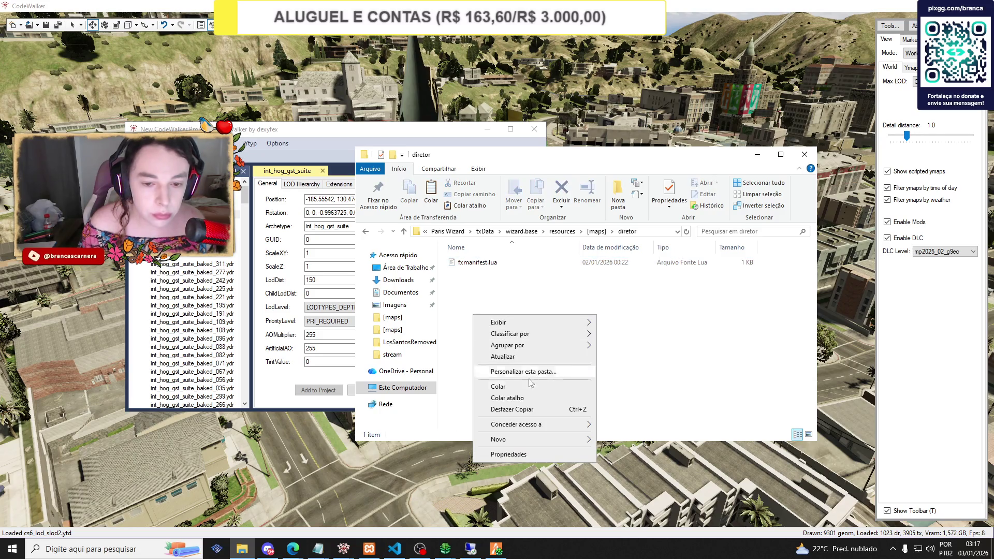
{"action": "mouse_move", "coordinate": [549, 439]}
{"action": "left_click", "coordinate": [612, 439]}
{"action": "type", "text": "stream"}
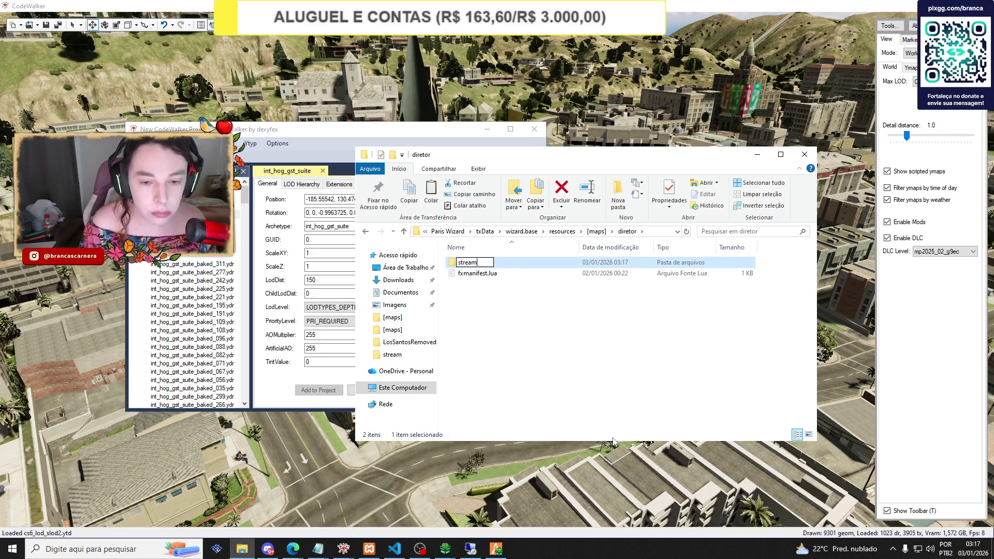
{"action": "left_click", "coordinate": [611, 392]}
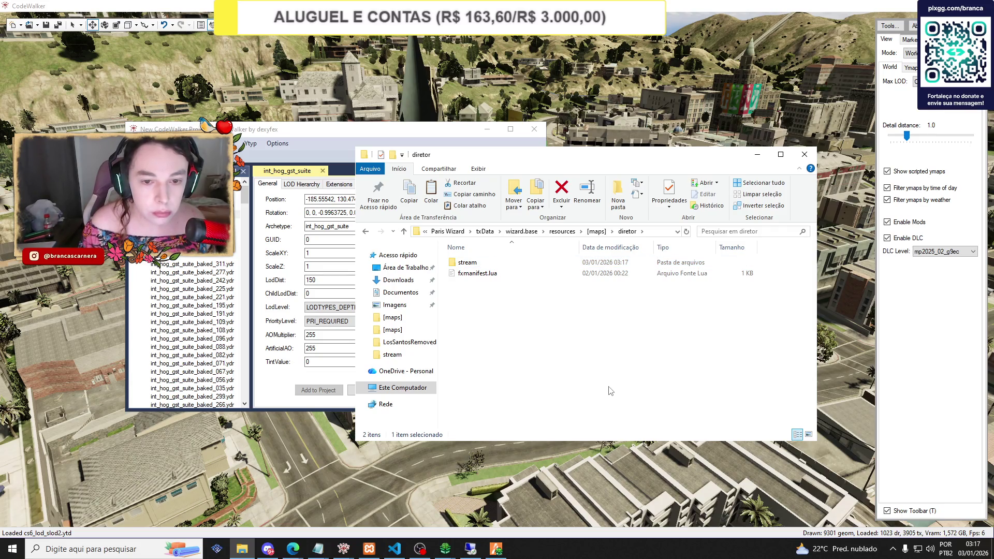
{"action": "left_click", "coordinate": [284, 385]}
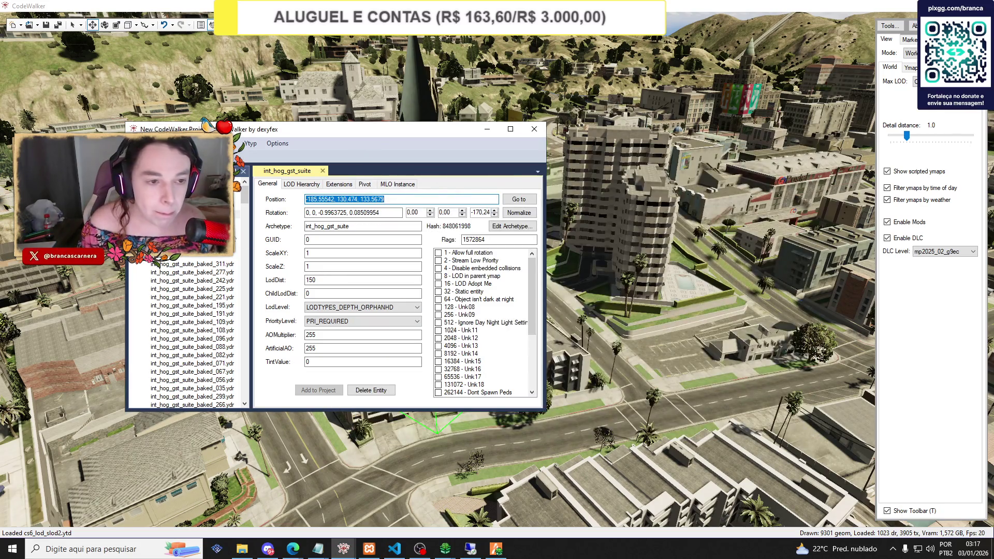
Generate a manifest for the int_hog_gst_suite ymap and begin saving it.
{"action": "left_click", "coordinate": [236, 197]}
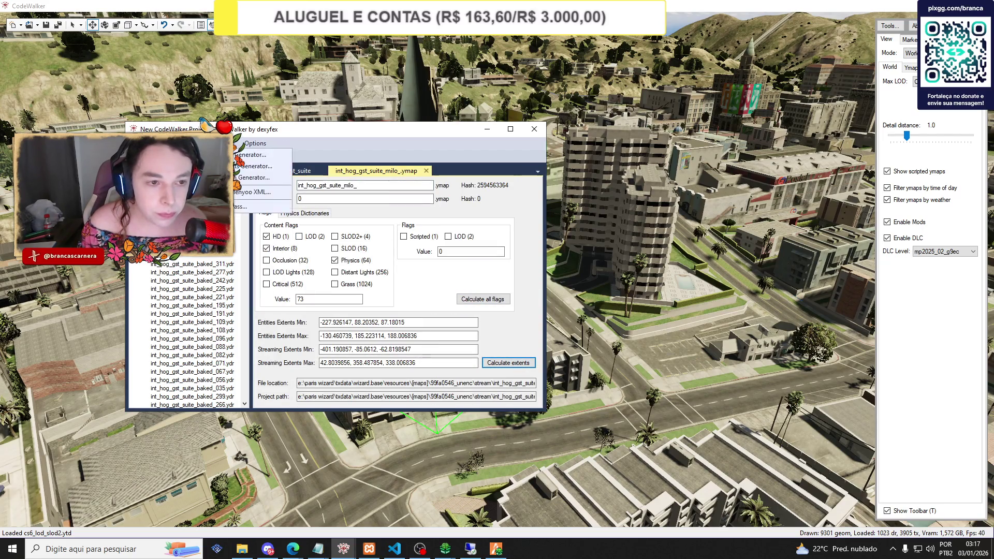
{"action": "left_click", "coordinate": [225, 144]}
{"action": "left_click", "coordinate": [253, 155]}
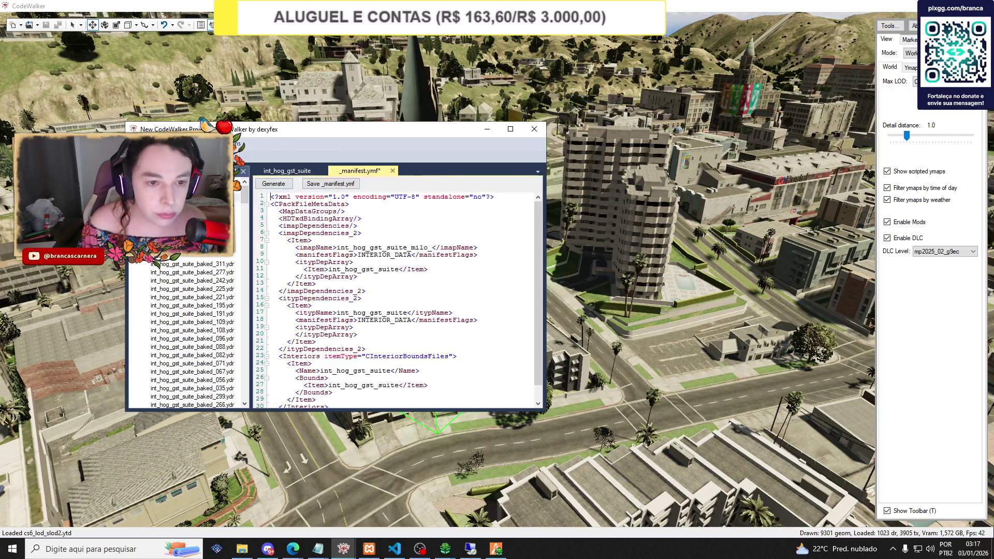
{"action": "left_click", "coordinate": [331, 184]}
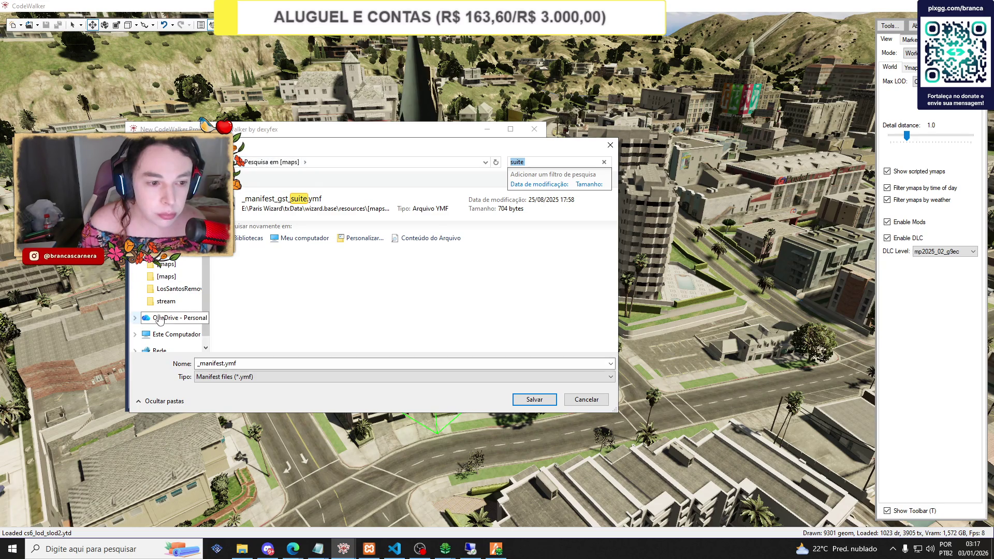
Browse the save dialog to the Novo volume (E:) drive.
{"action": "left_click", "coordinate": [171, 334]}
{"action": "left_click", "coordinate": [406, 289]}
{"action": "double_click", "coordinate": [406, 288]}
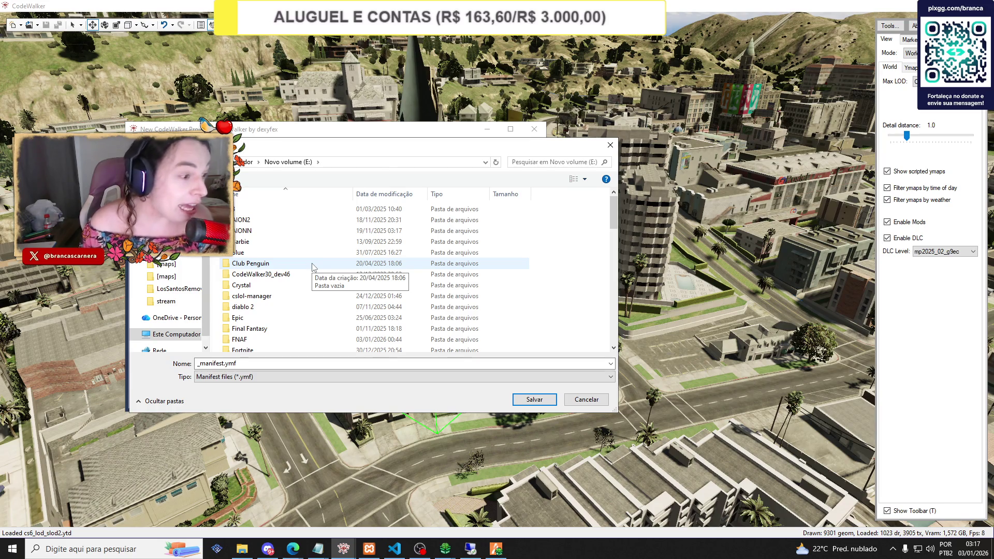
{"action": "scroll", "coordinate": [306, 280], "scroll_direction": "down", "scroll_amount": 2}
{"action": "scroll", "coordinate": [306, 280], "scroll_direction": "down", "scroll_amount": 3}
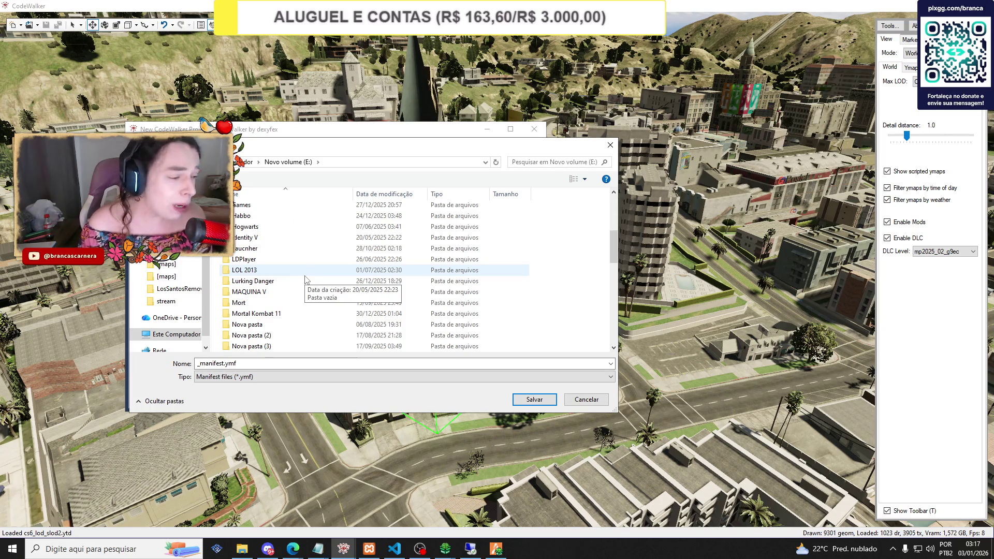
{"action": "scroll", "coordinate": [305, 279], "scroll_direction": "down", "scroll_amount": 3}
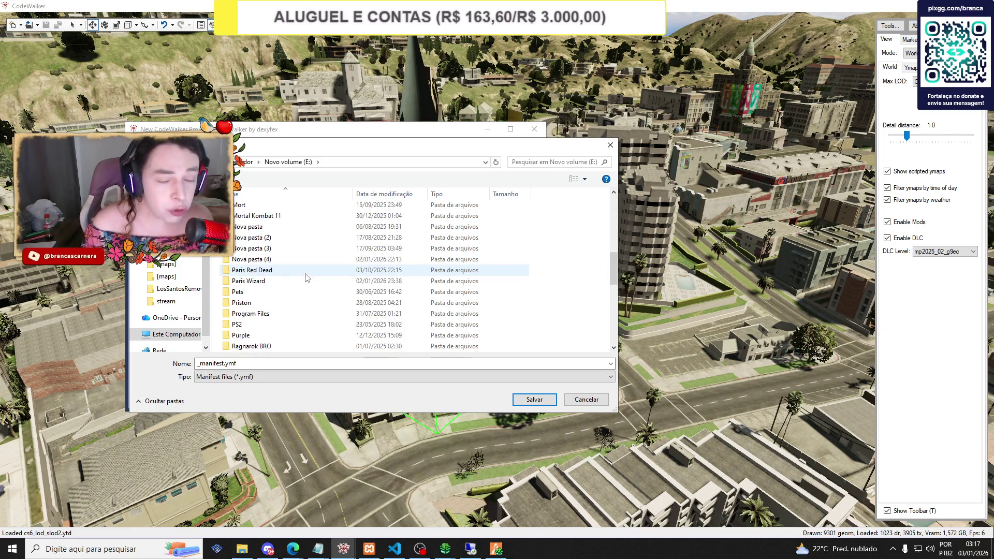
{"action": "scroll", "coordinate": [306, 272], "scroll_direction": "down", "scroll_amount": 1}
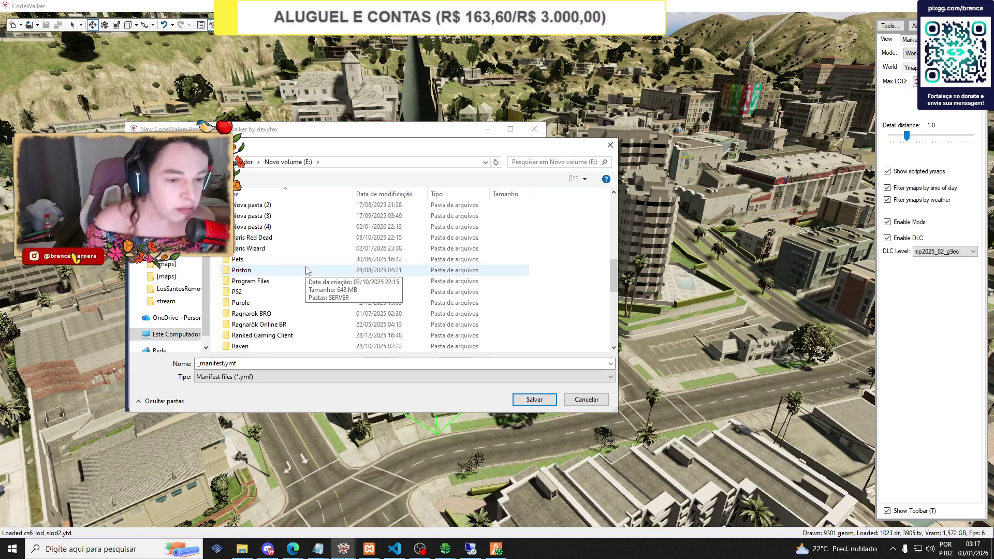
{"action": "scroll", "coordinate": [305, 270], "scroll_direction": "down", "scroll_amount": 2}
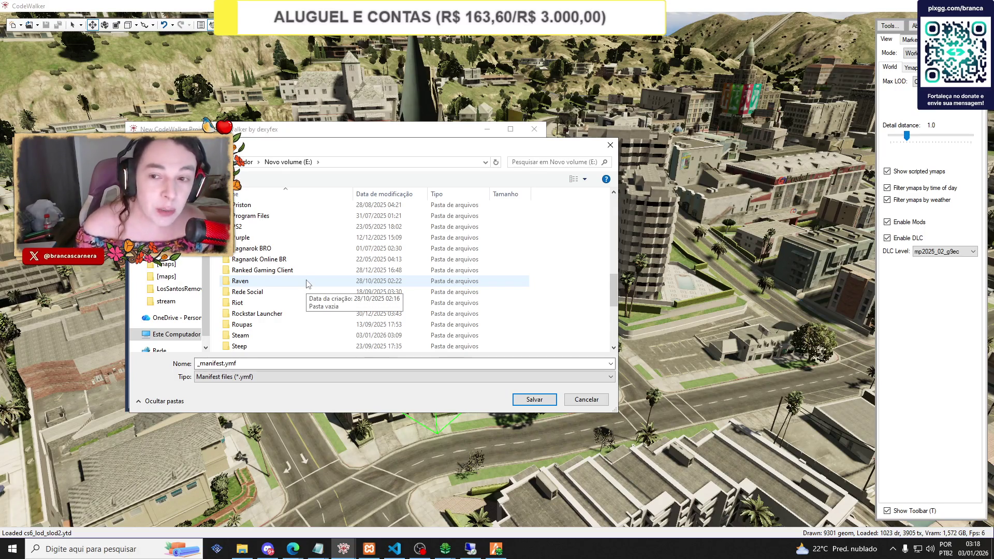
{"action": "scroll", "coordinate": [305, 280], "scroll_direction": "down", "scroll_amount": 2}
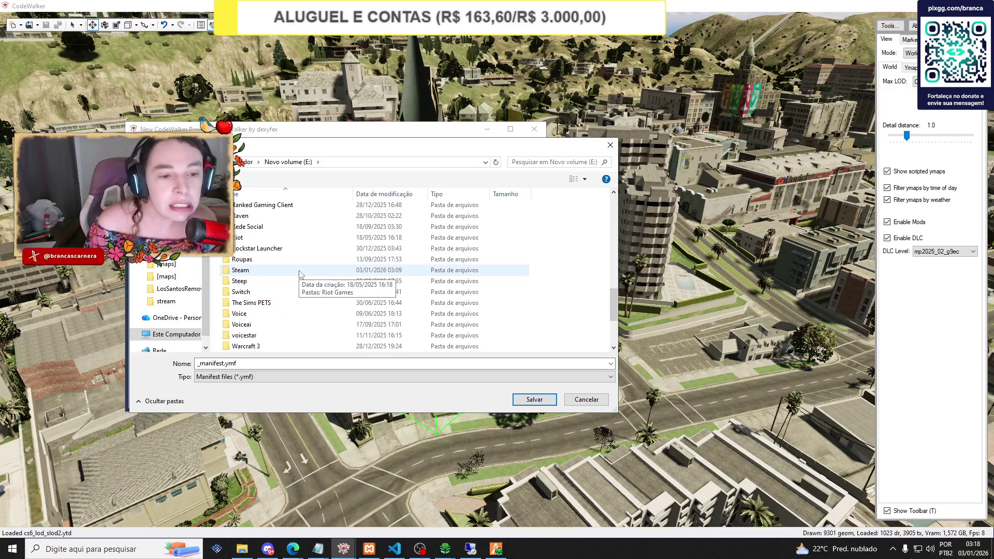
{"action": "scroll", "coordinate": [300, 274], "scroll_direction": "down", "scroll_amount": 3}
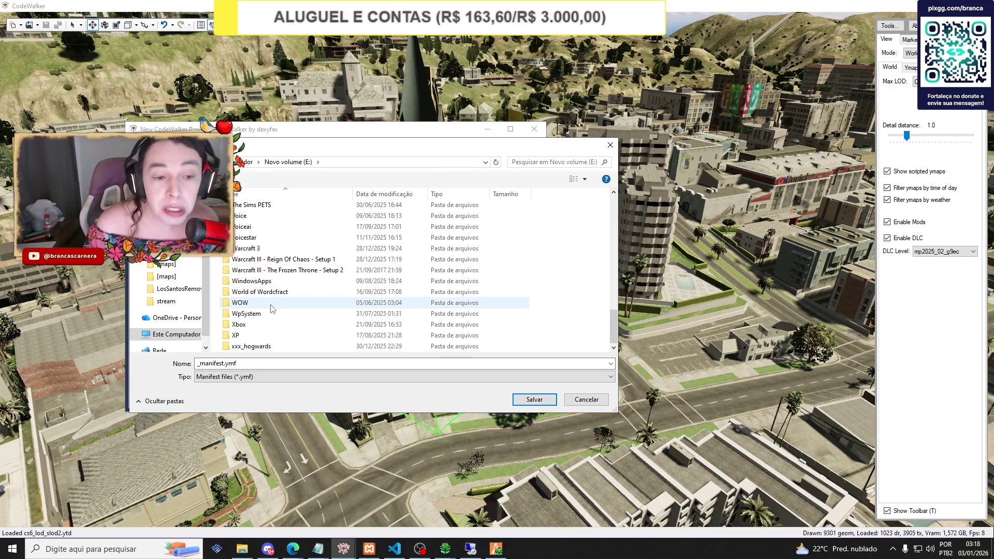
{"action": "scroll", "coordinate": [272, 306], "scroll_direction": "up", "scroll_amount": 4}
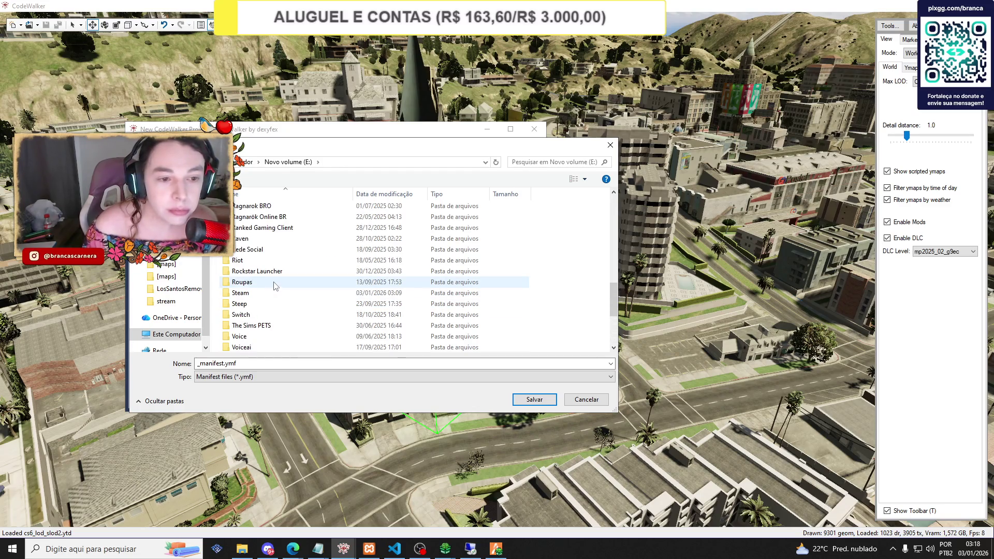
{"action": "scroll", "coordinate": [275, 286], "scroll_direction": "up", "scroll_amount": 2}
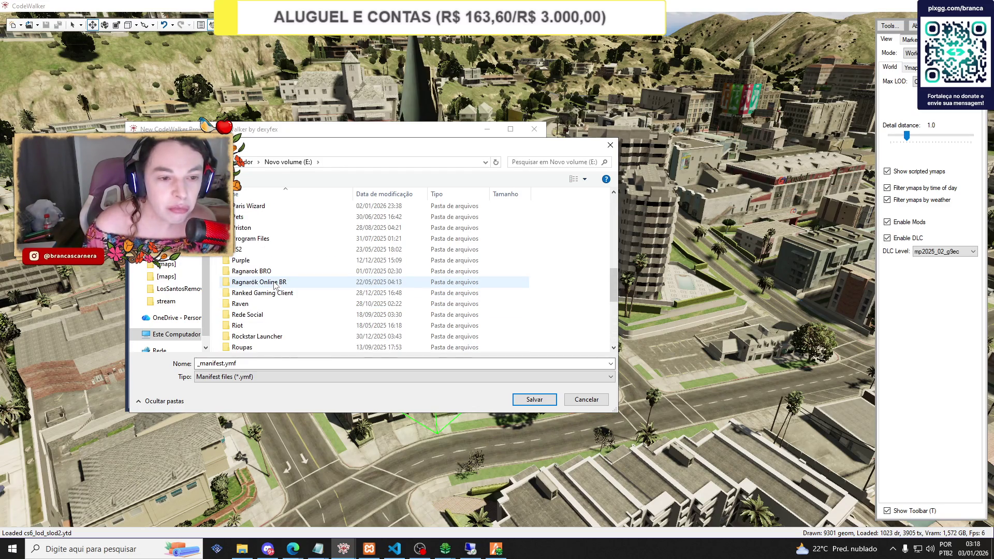
{"action": "scroll", "coordinate": [274, 286], "scroll_direction": "up", "scroll_amount": 1}
Save _manifest.ymf into Paris Wizard\txData\wizard.base\resources\[maps]\diretor\stream.
{"action": "double_click", "coordinate": [254, 238]}
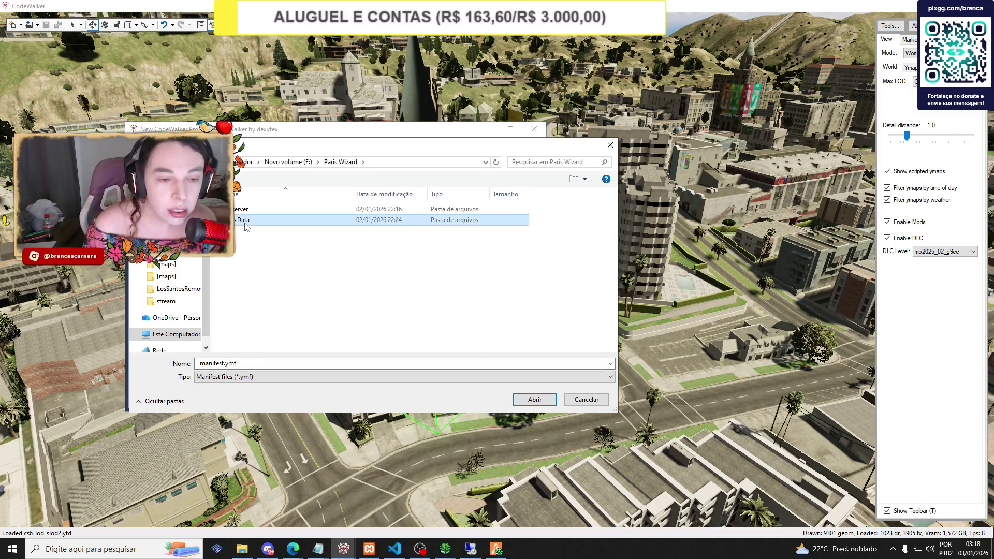
{"action": "double_click", "coordinate": [245, 221]}
{"action": "double_click", "coordinate": [245, 222]}
{"action": "double_click", "coordinate": [245, 222]}
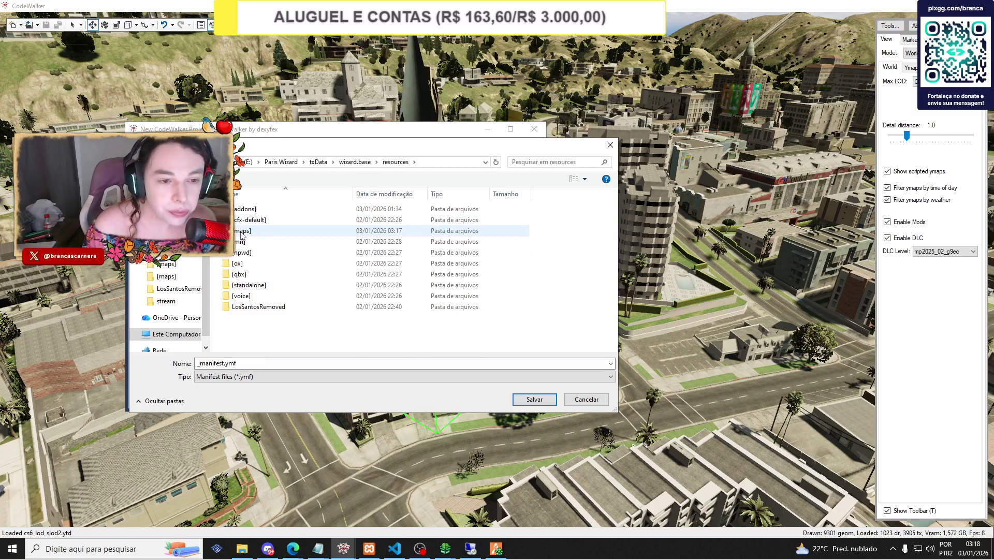
{"action": "double_click", "coordinate": [242, 230]}
{"action": "scroll", "coordinate": [241, 234], "scroll_direction": "down", "scroll_amount": 3}
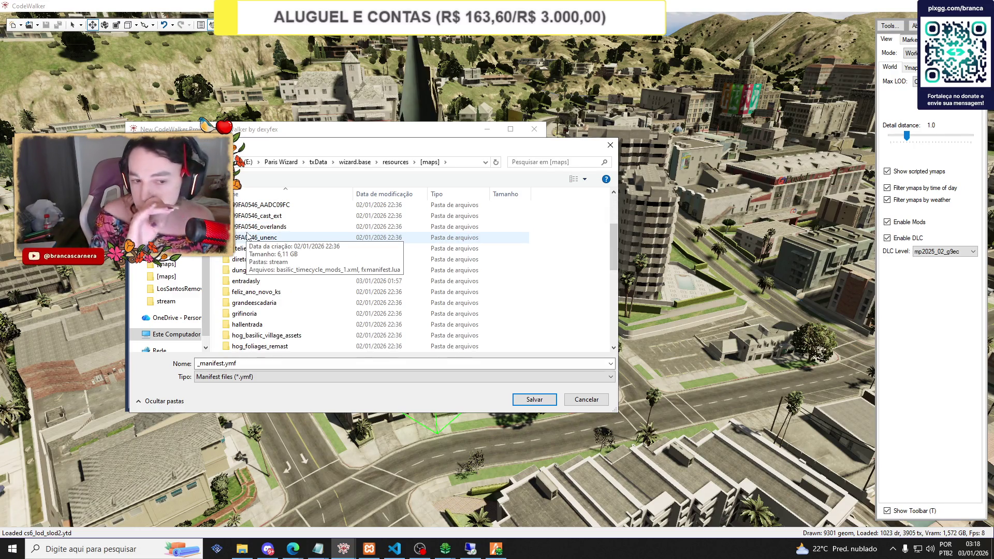
{"action": "double_click", "coordinate": [251, 259]}
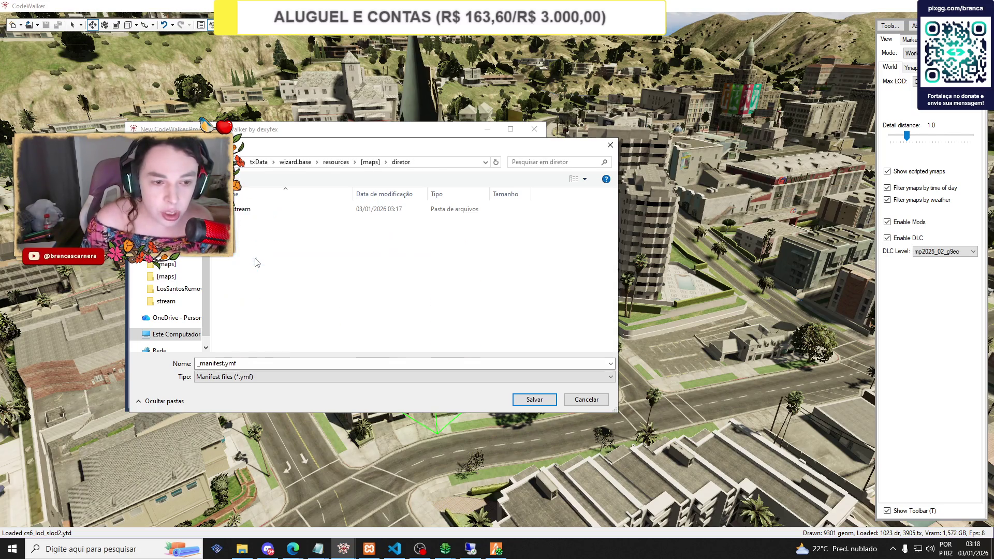
{"action": "double_click", "coordinate": [243, 206]}
{"action": "left_click", "coordinate": [533, 399]}
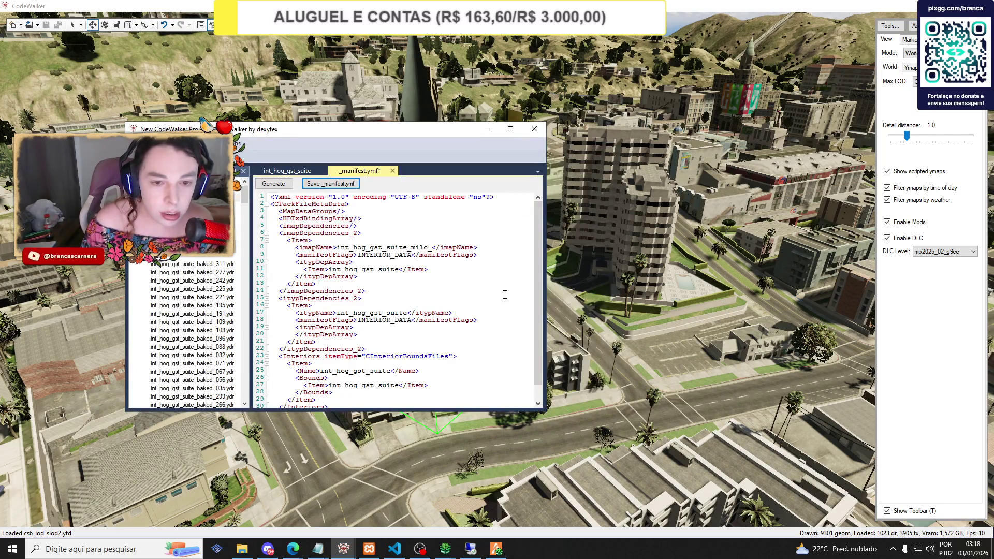
Confirm _manifest.ymf sits in diretor's stream folder, then return to [maps].
{"action": "mouse_move", "coordinate": [252, 550]}
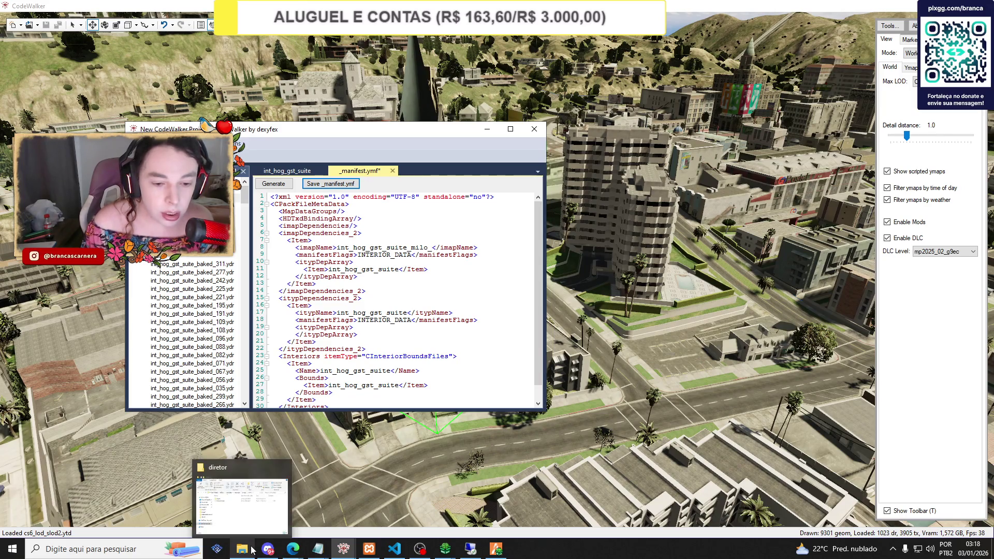
{"action": "left_click", "coordinate": [252, 509]}
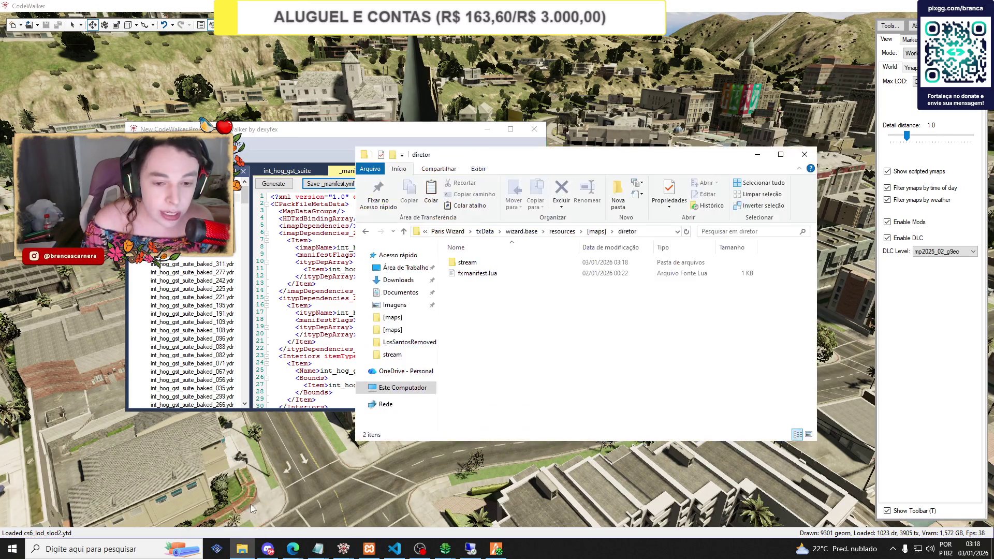
{"action": "double_click", "coordinate": [467, 263]}
{"action": "left_click", "coordinate": [366, 232]}
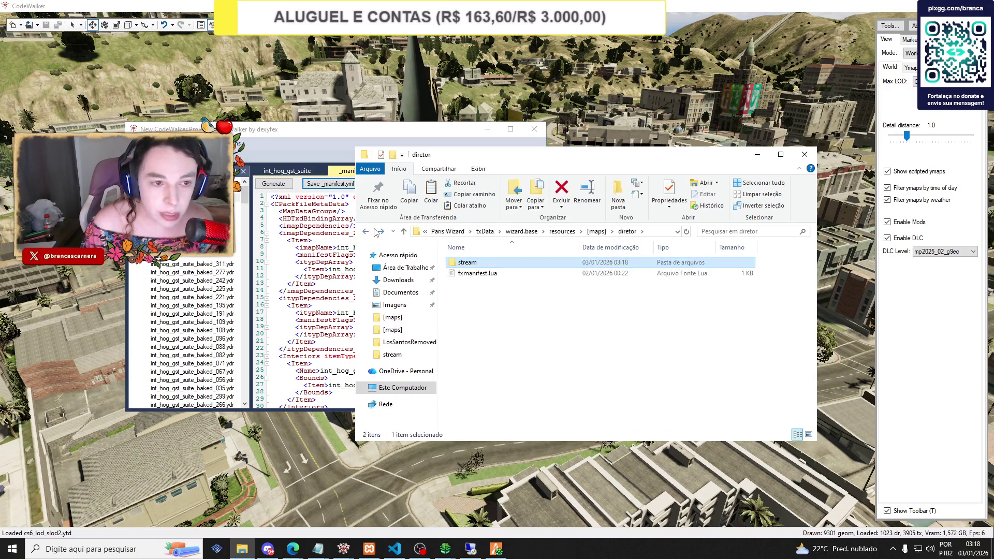
{"action": "left_click", "coordinate": [366, 231]}
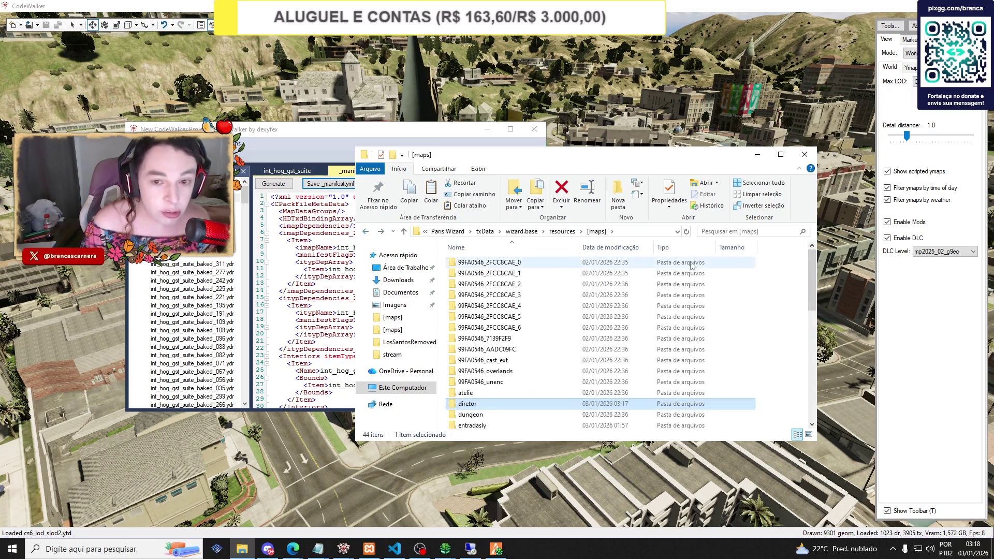
Search [maps] for 'suite' and cut all the int_hog_gst_suite results.
{"action": "left_click", "coordinate": [726, 232]}
{"action": "type", "text": "suite"}
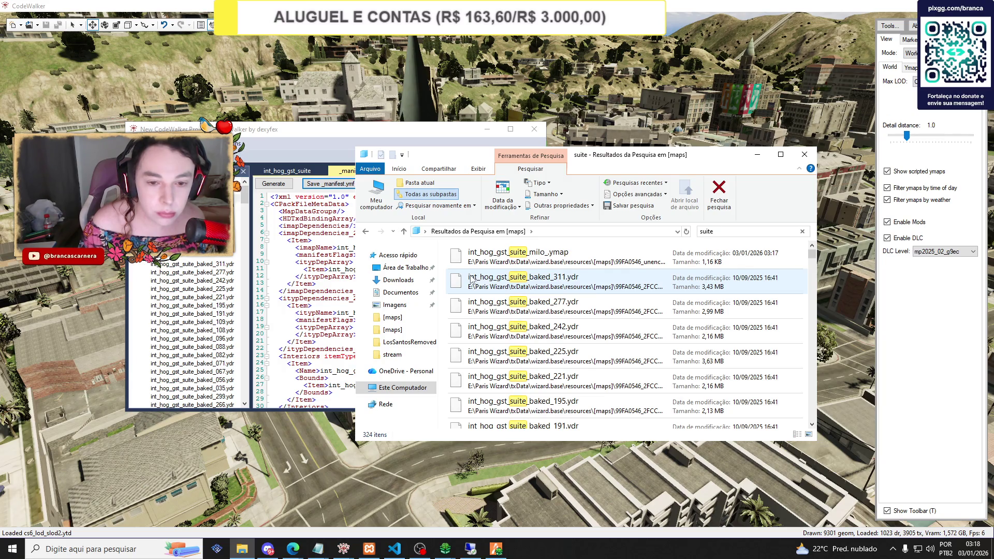
{"action": "key", "text": "ctrl+a"}
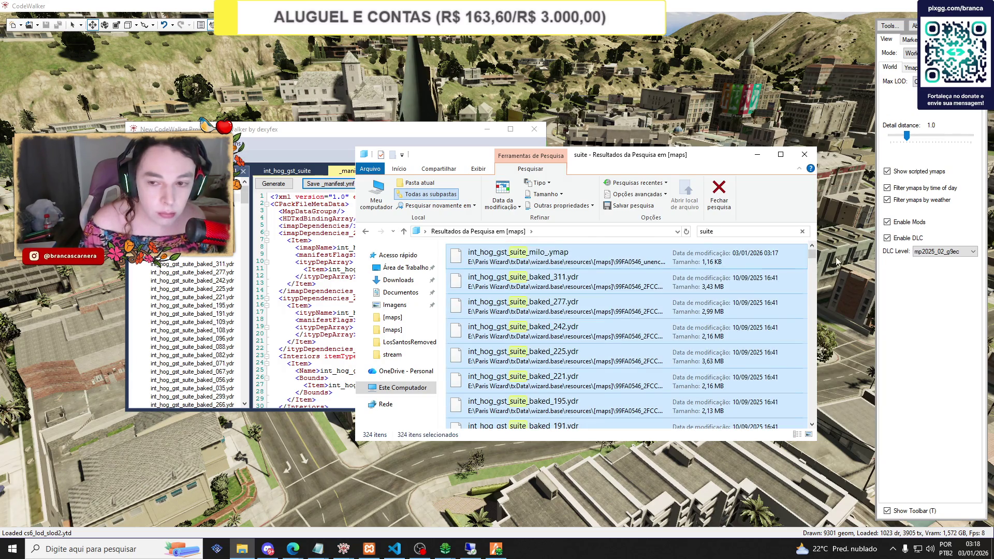
{"action": "left_click_drag", "start_coordinate": [811, 253], "coordinate": [811, 415]}
{"action": "right_click", "coordinate": [551, 323]}
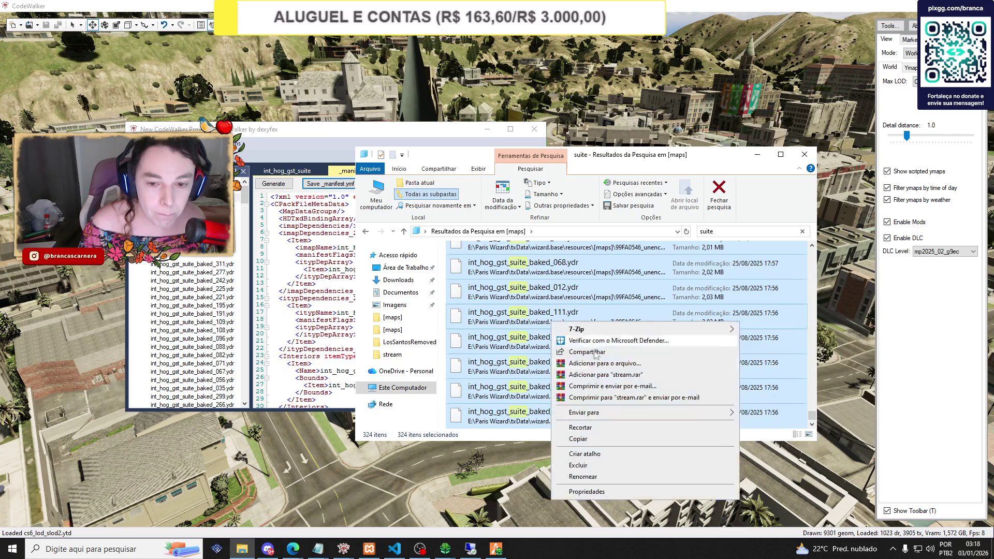
{"action": "left_click", "coordinate": [578, 438]}
Paste the 324 suite files into diretor's stream folder and check them.
{"action": "left_click", "coordinate": [364, 231]}
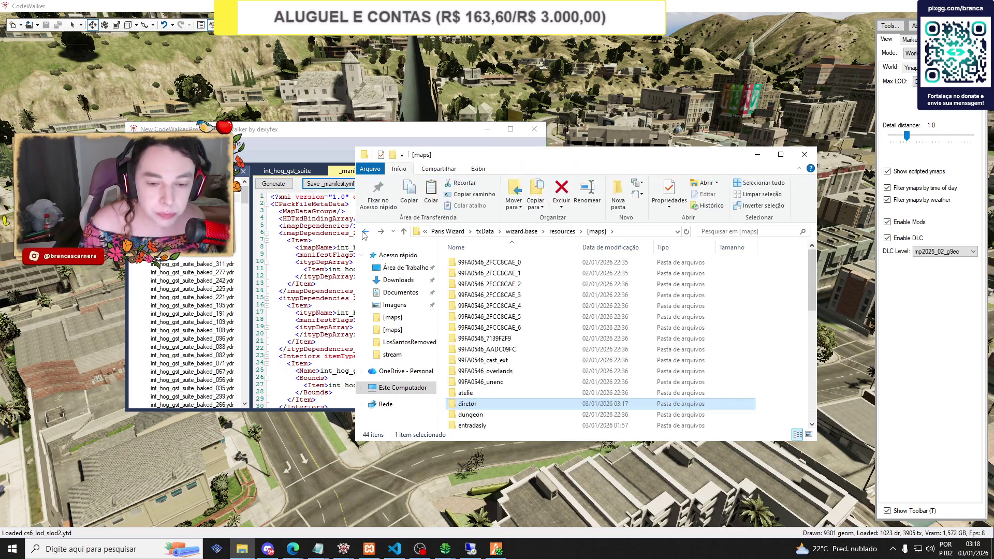
{"action": "double_click", "coordinate": [467, 404]}
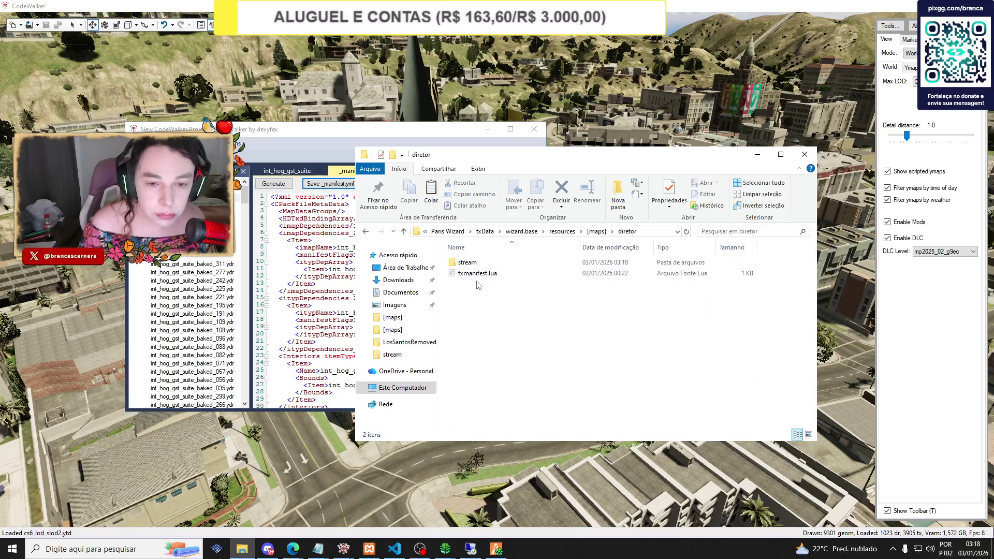
{"action": "double_click", "coordinate": [468, 262]}
{"action": "right_click", "coordinate": [472, 332]}
{"action": "left_click", "coordinate": [509, 405]}
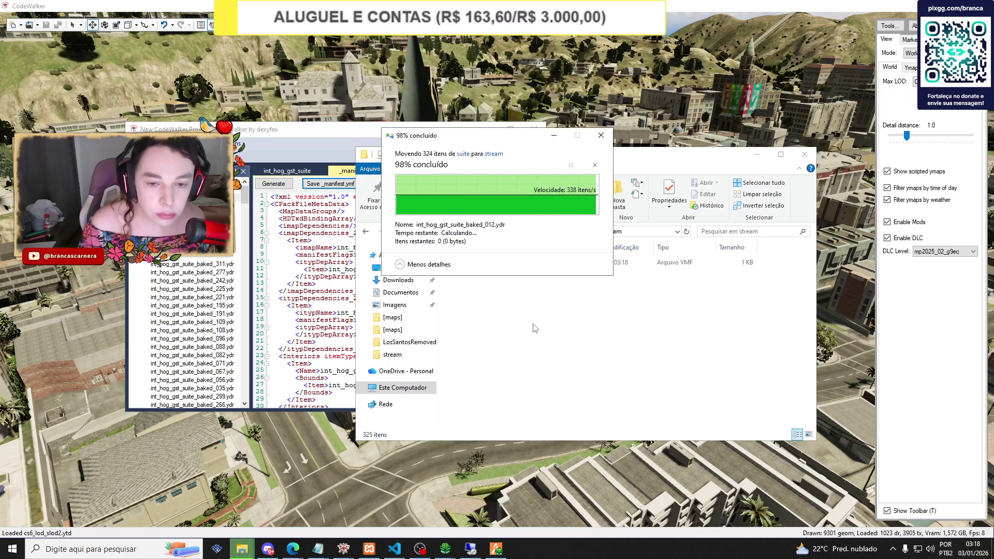
{"action": "left_click", "coordinate": [509, 307]}
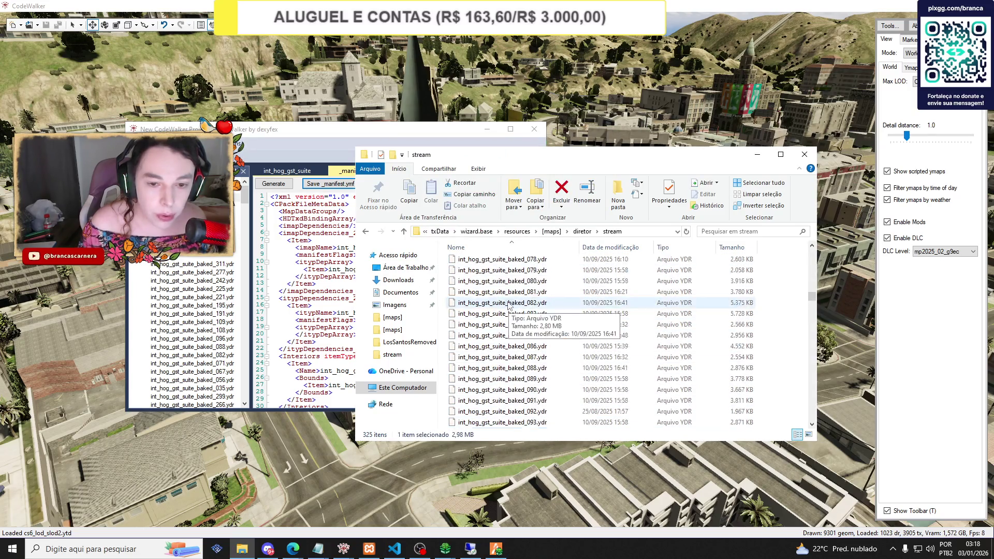
{"action": "scroll", "coordinate": [502, 290], "scroll_direction": "up", "scroll_amount": 20}
{"action": "scroll", "coordinate": [498, 275], "scroll_direction": "up", "scroll_amount": 3}
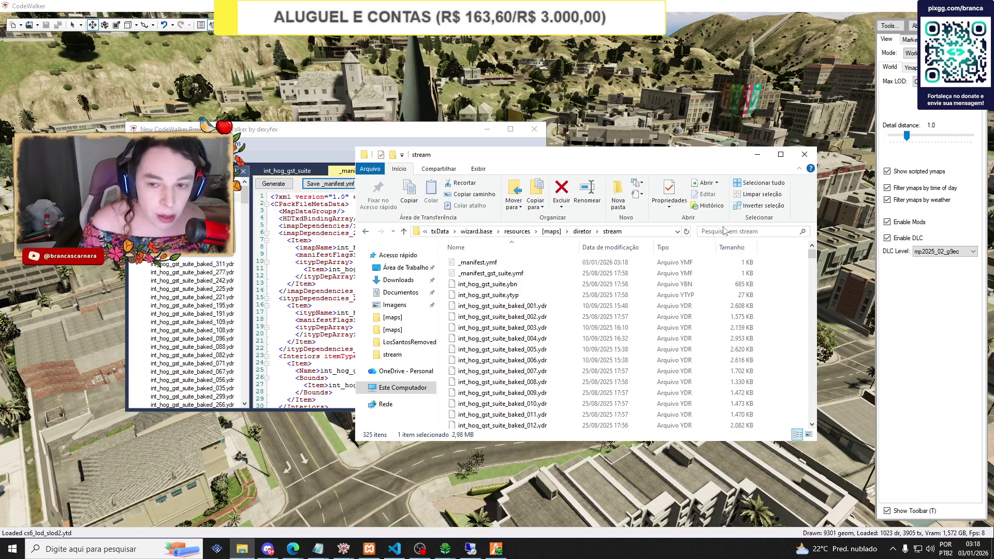
{"action": "left_click", "coordinate": [728, 231]}
{"action": "left_click", "coordinate": [403, 231]}
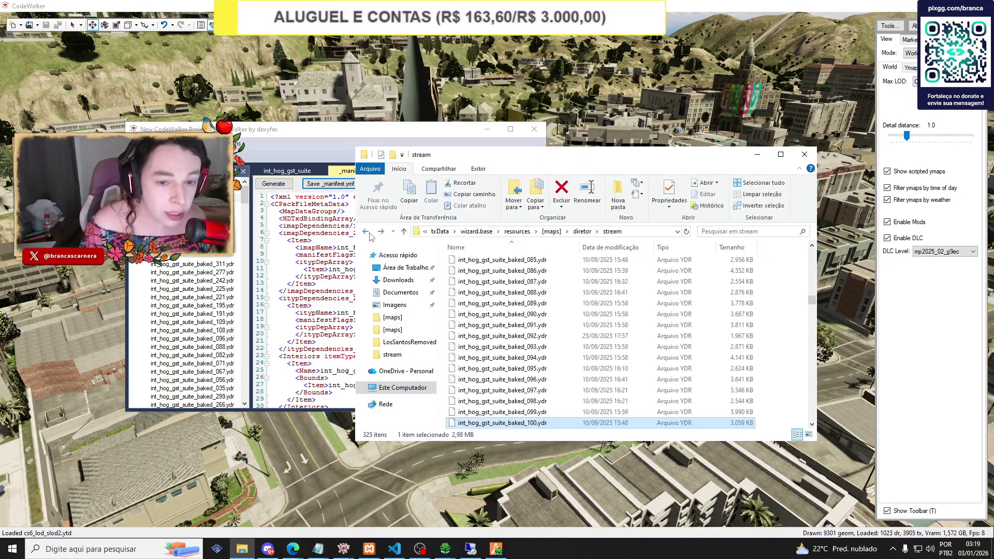
Replace int_hog_math_classroom_2 with int_hog_gst_suite on line 9 of diretor's fxmanifest.lua, then close the editor.
{"action": "double_click", "coordinate": [502, 277]}
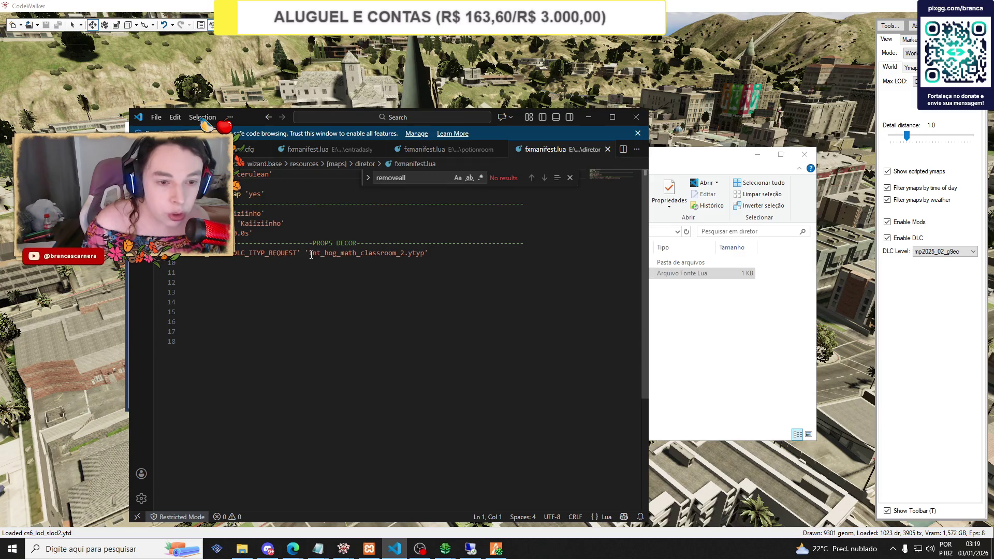
{"action": "left_click_drag", "start_coordinate": [310, 254], "coordinate": [382, 253]}
{"action": "type", "text": "int_hog_gst_suite"}
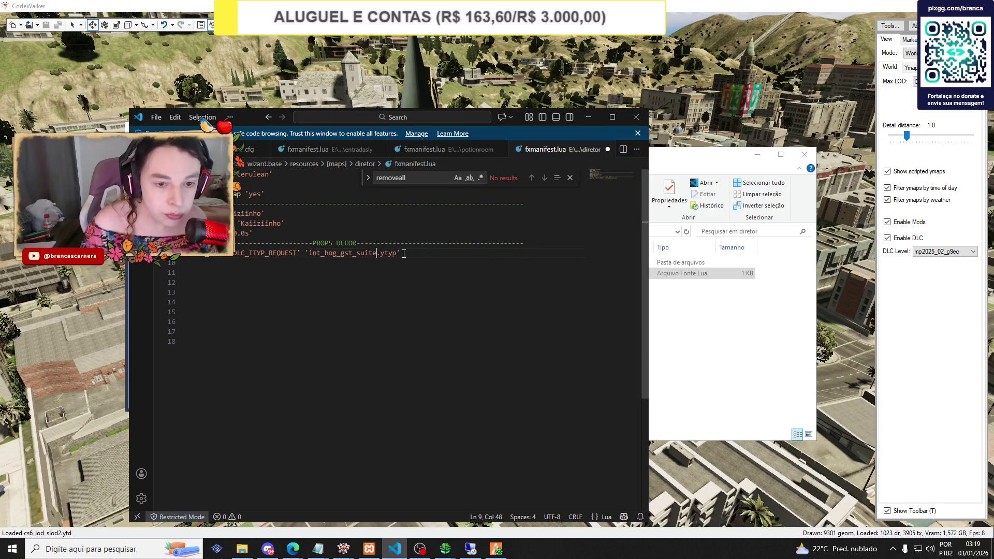
{"action": "left_click", "coordinate": [636, 117]}
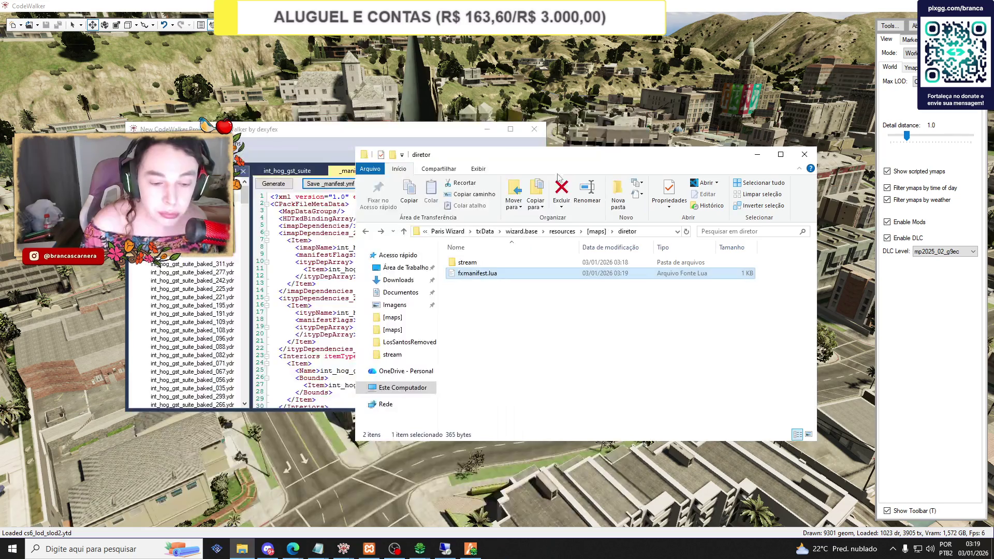
{"action": "mouse_move", "coordinate": [292, 549]}
{"action": "left_click", "coordinate": [233, 497]}
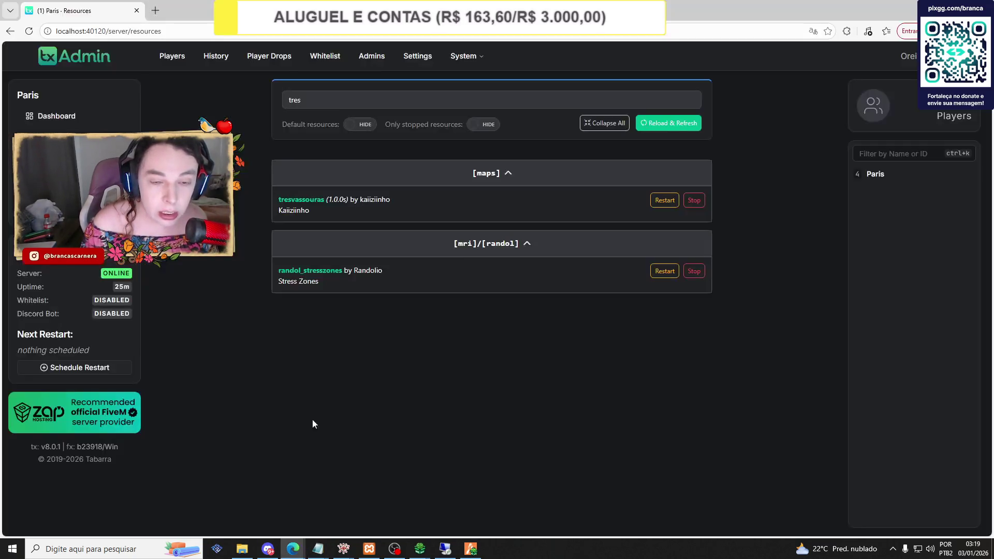
Reload txAdmin's resource list, filter it by 'dir', and start diretor.
{"action": "left_click", "coordinate": [658, 129]}
{"action": "triple_click", "coordinate": [349, 100]}
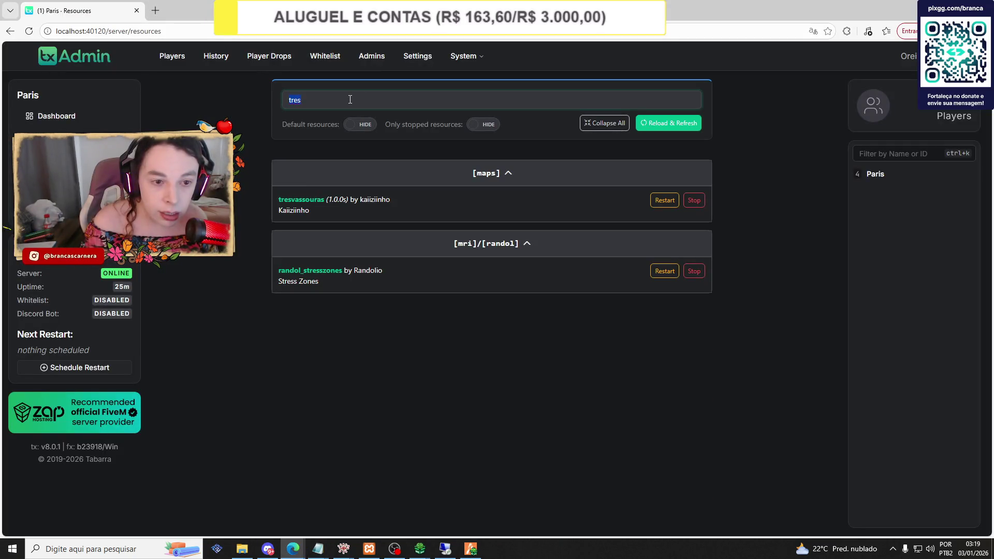
{"action": "type", "text": "dir"}
{"action": "left_click", "coordinate": [701, 200]}
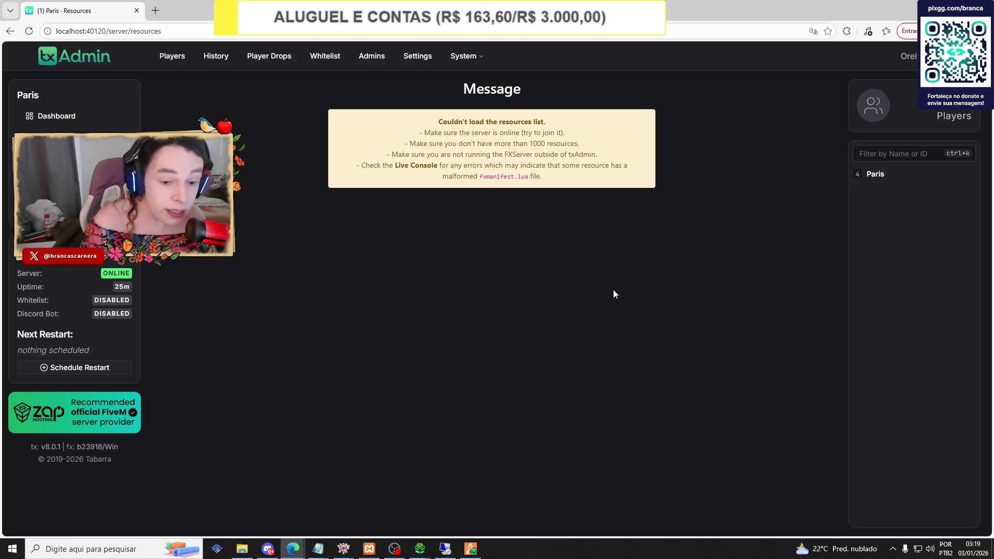
{"action": "mouse_move", "coordinate": [344, 547]}
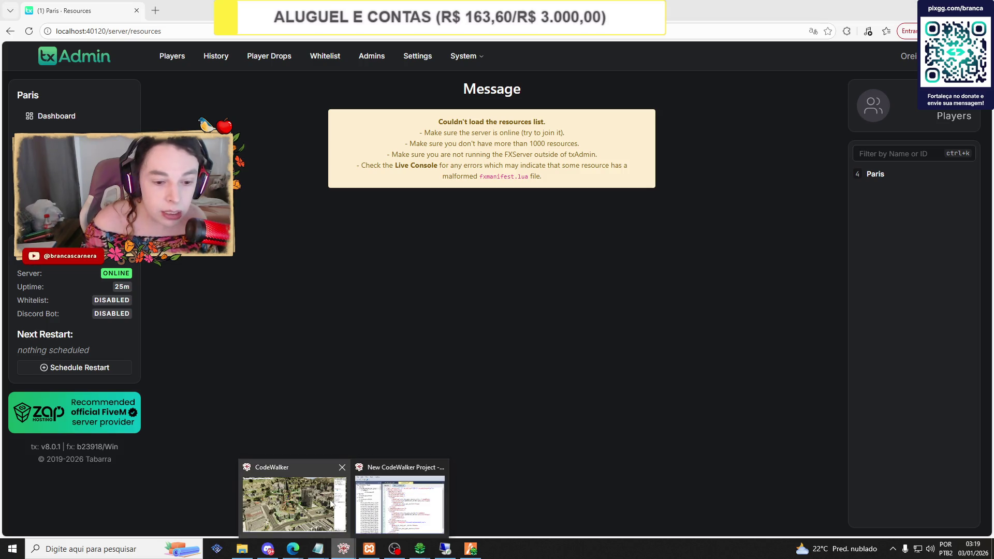
{"action": "left_click", "coordinate": [411, 489]}
Check the suite's position, then revive the character in FiveM and open the F7 admin coordinate actions.
{"action": "left_click", "coordinate": [286, 170]}
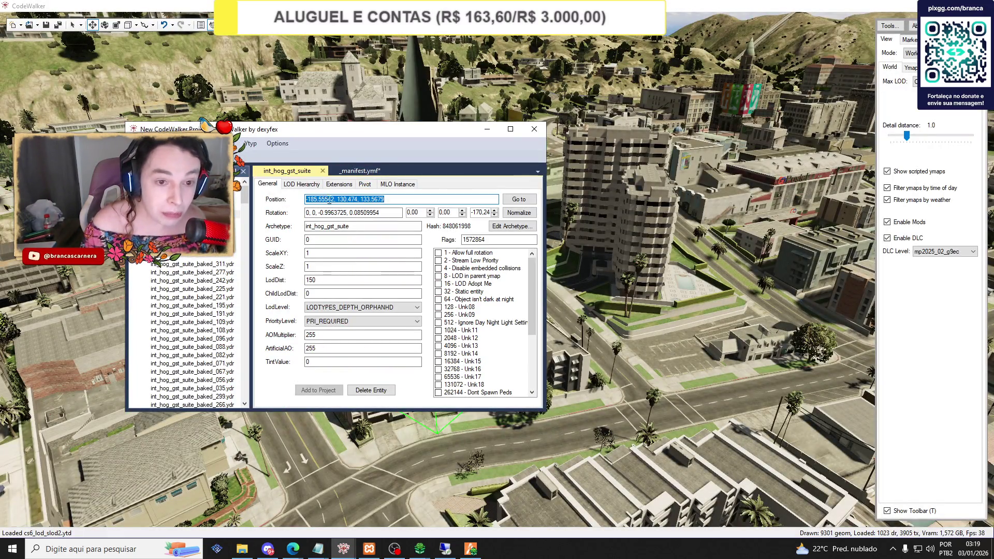
{"action": "left_click", "coordinate": [470, 548]}
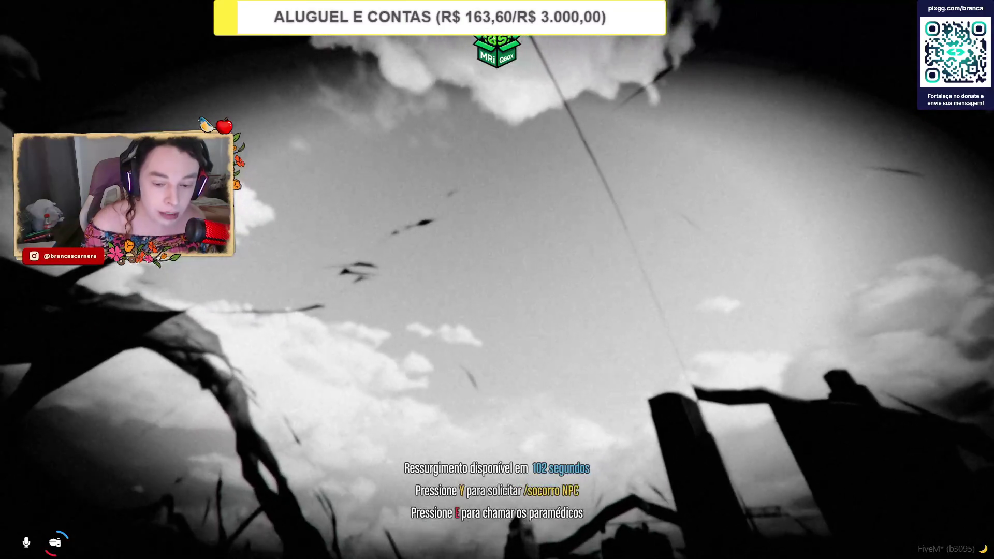
{"action": "key", "text": "F7"}
{"action": "left_click", "coordinate": [766, 218]}
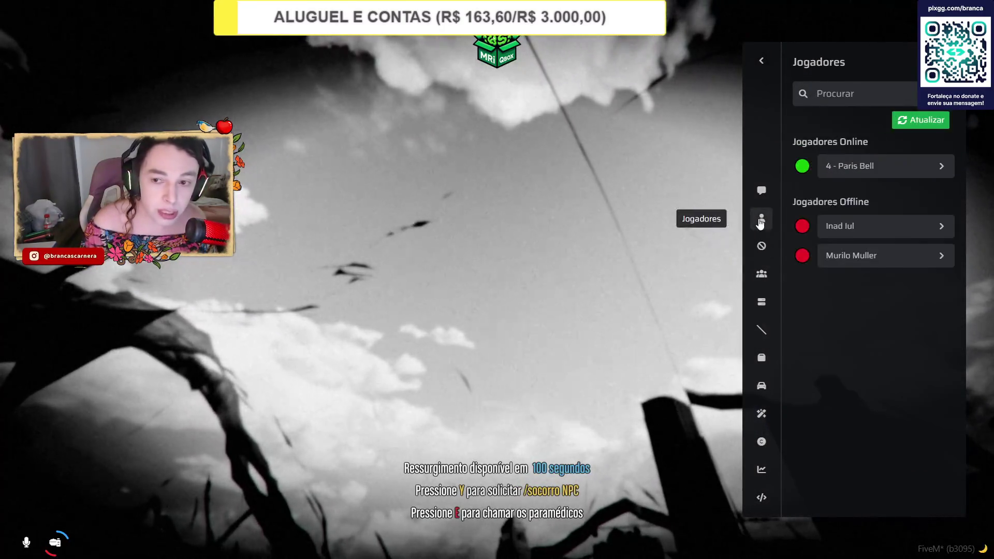
{"action": "key", "text": "Escape"}
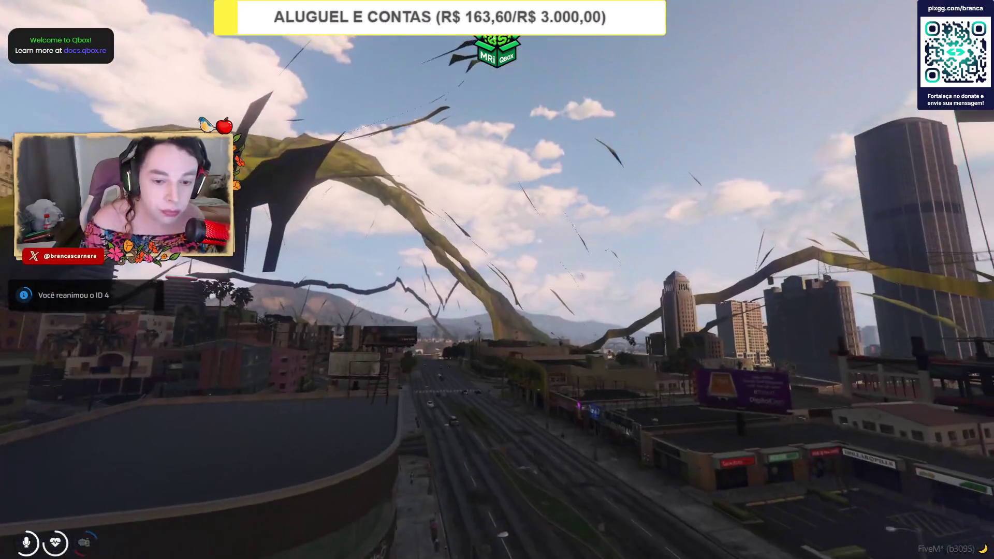
{"action": "key", "text": "F7"}
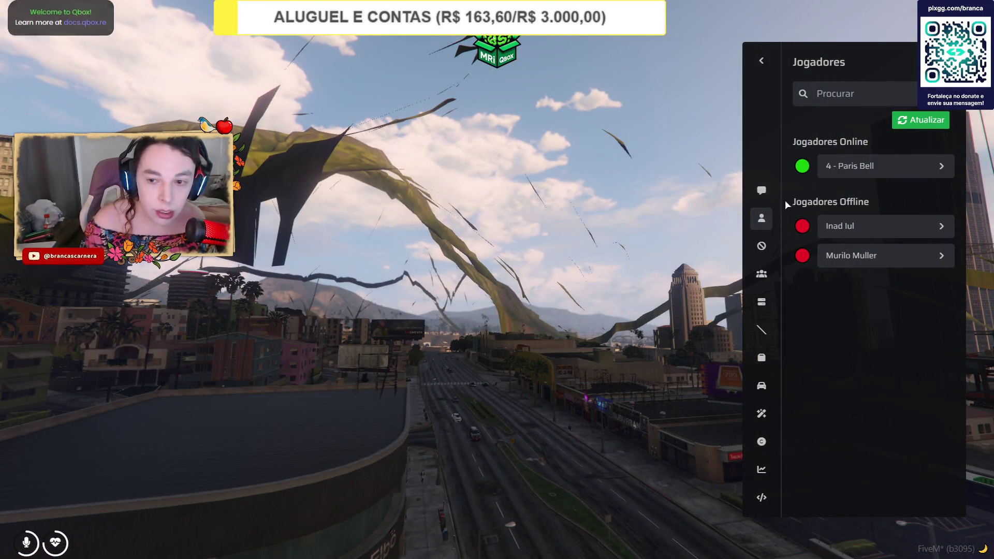
{"action": "left_click", "coordinate": [761, 413]}
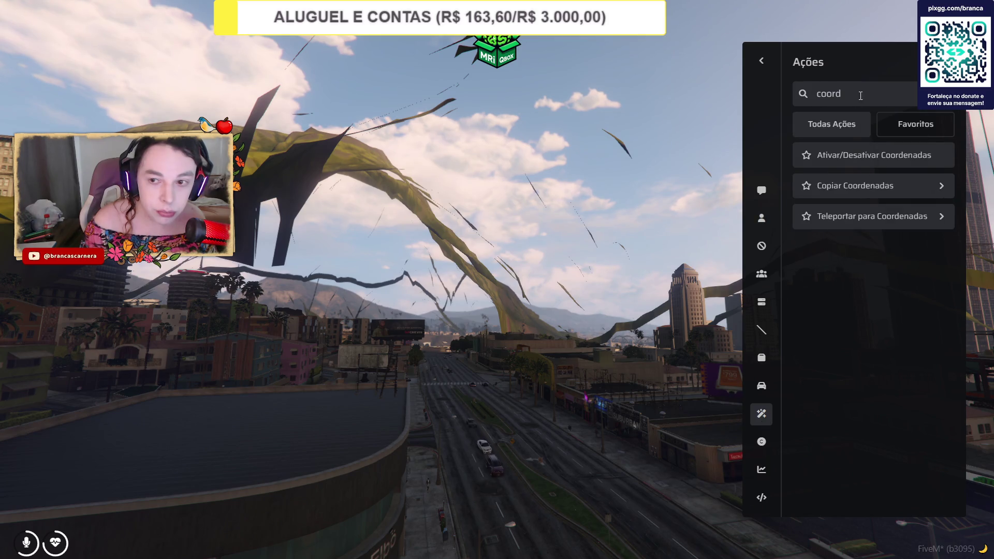
Teleport to -185.55542, 130.474, 133.5679 via Teleportar para Coordenadas, trying twice.
{"action": "left_click", "coordinate": [861, 217]}
{"action": "left_click", "coordinate": [845, 254]}
{"action": "key", "text": "ctrl+v"}
{"action": "left_click", "coordinate": [843, 277]}
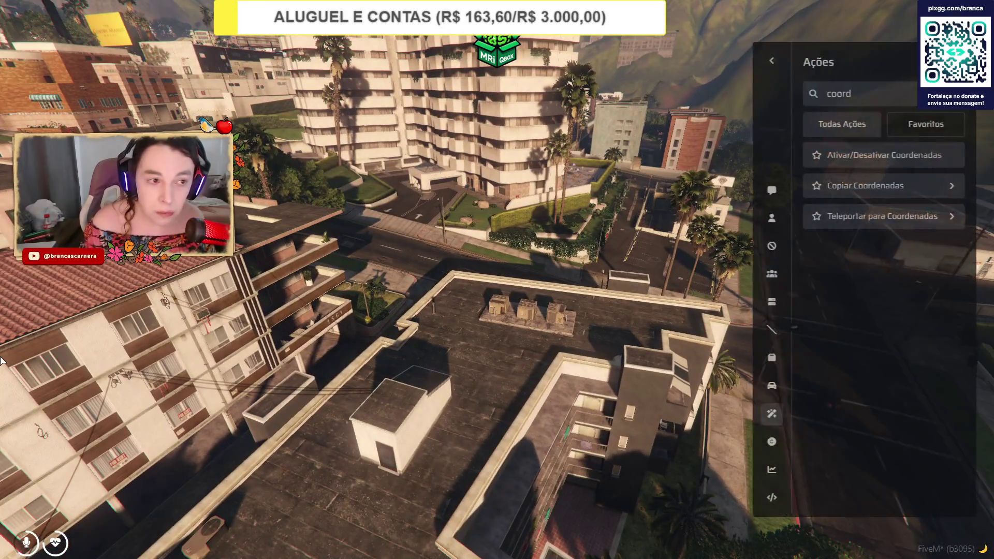
{"action": "left_click", "coordinate": [847, 216]}
{"action": "key", "text": "ctrl+v"}
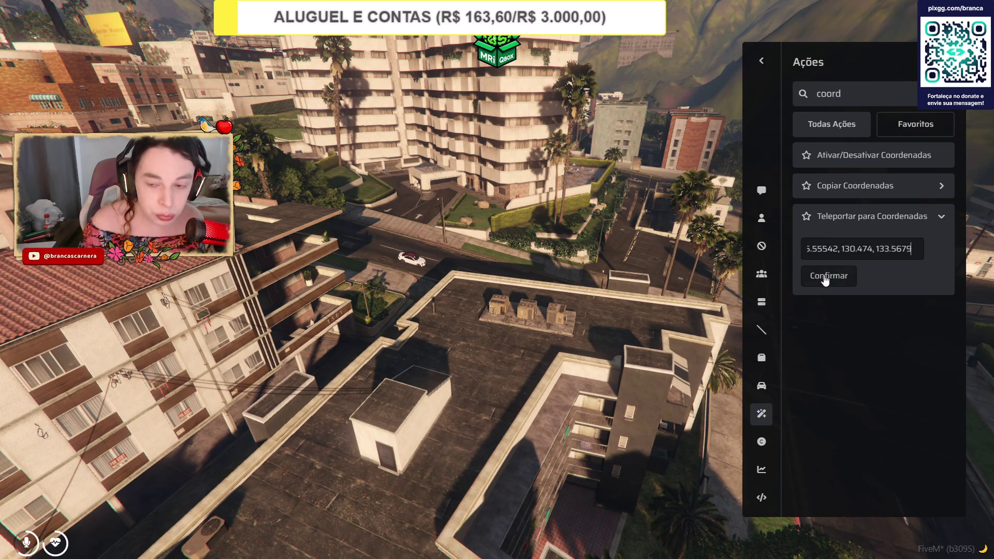
{"action": "left_click", "coordinate": [826, 279]}
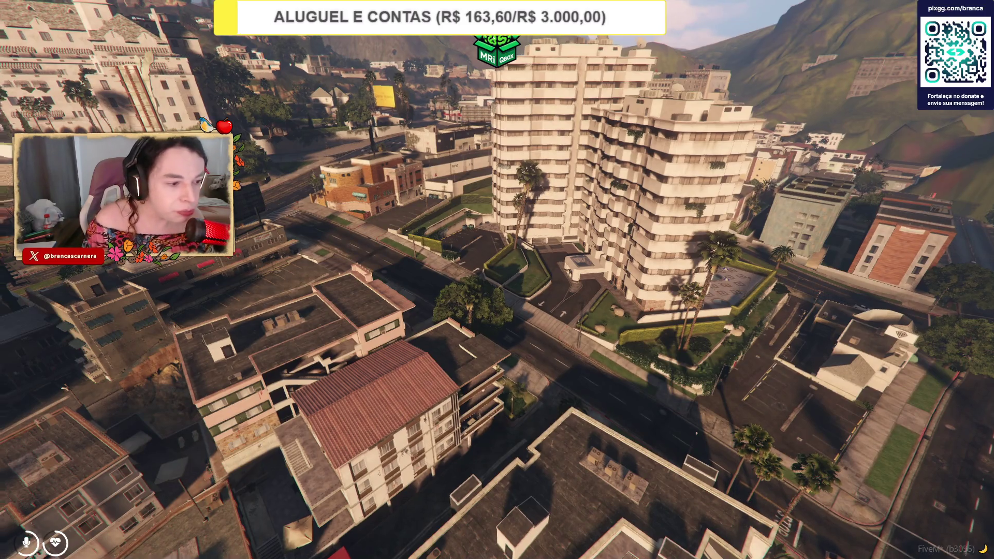
Reopen the admin menu with F7 and repeat the teleport to the suite coordinates.
{"action": "key", "text": "F7"}
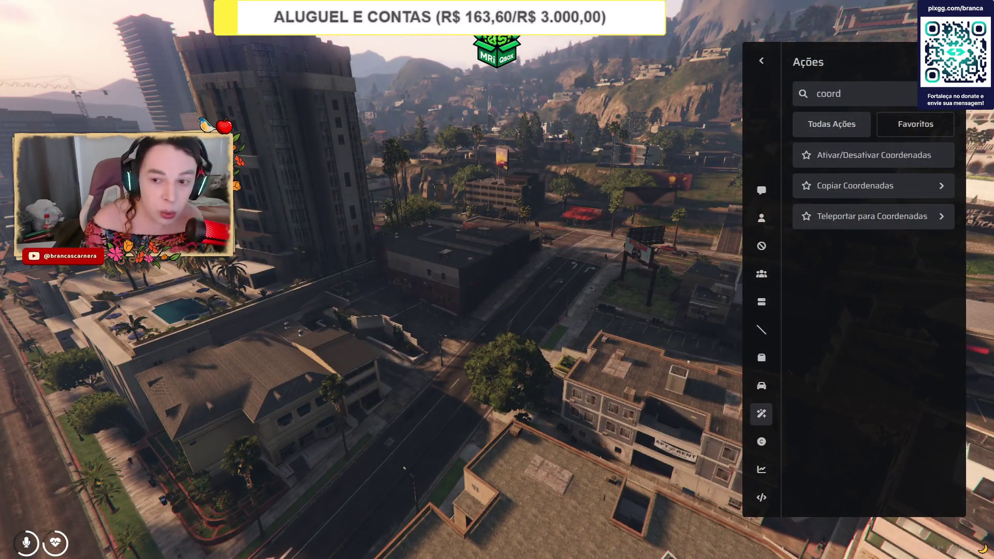
{"action": "left_click", "coordinate": [873, 222]}
{"action": "type", "text": "-185.55542, 130.474, 133.5679"}
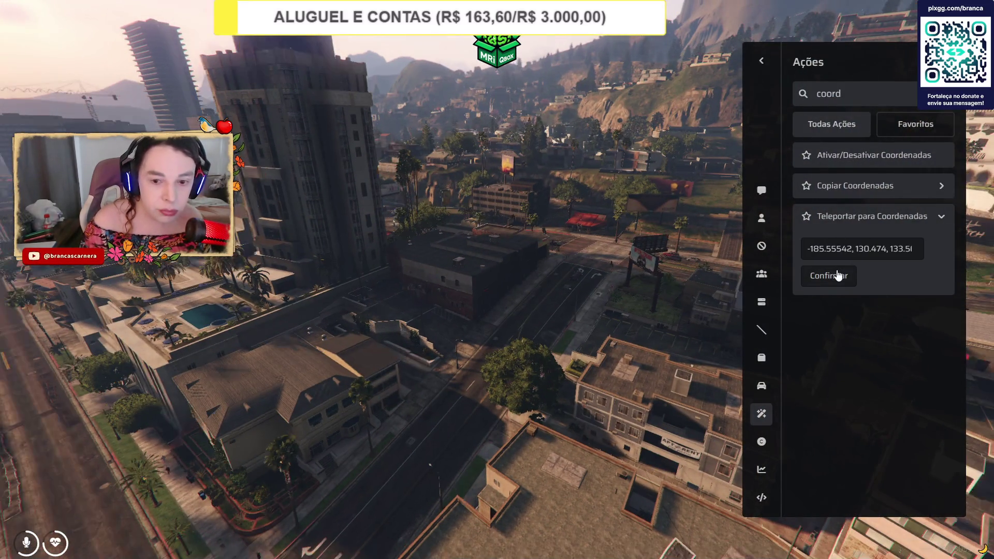
{"action": "left_click", "coordinate": [838, 276]}
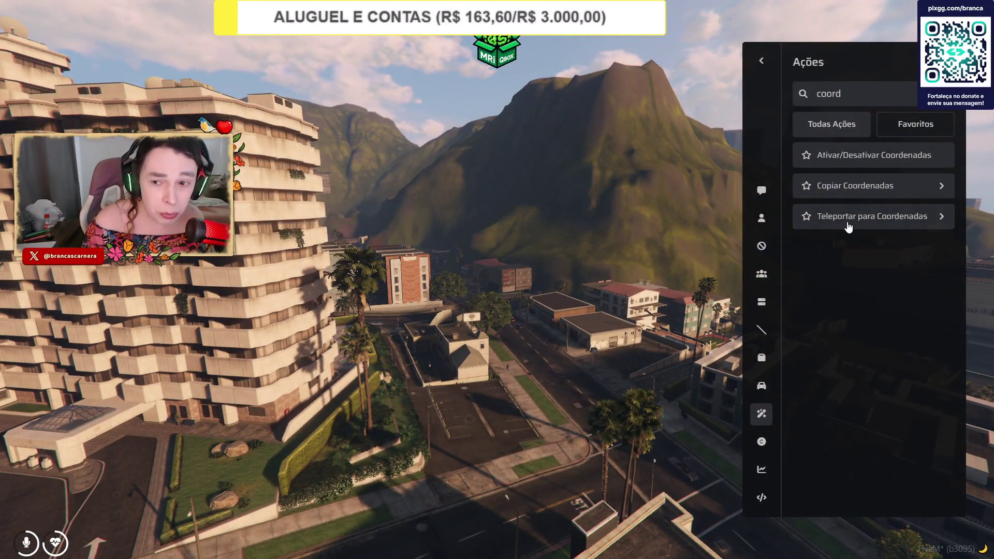
{"action": "left_click", "coordinate": [849, 220]}
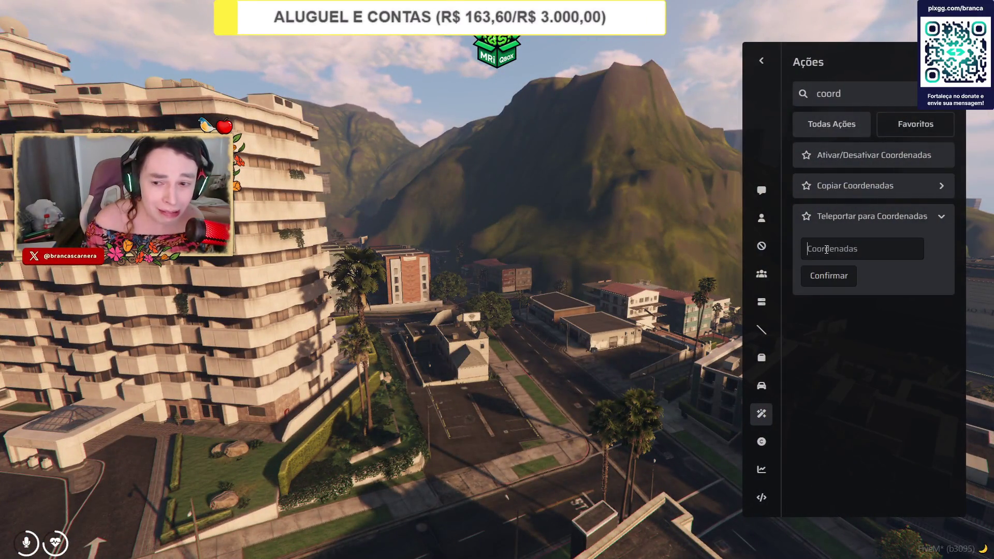
{"action": "key", "text": "ctrl+v"}
{"action": "left_click", "coordinate": [827, 275]}
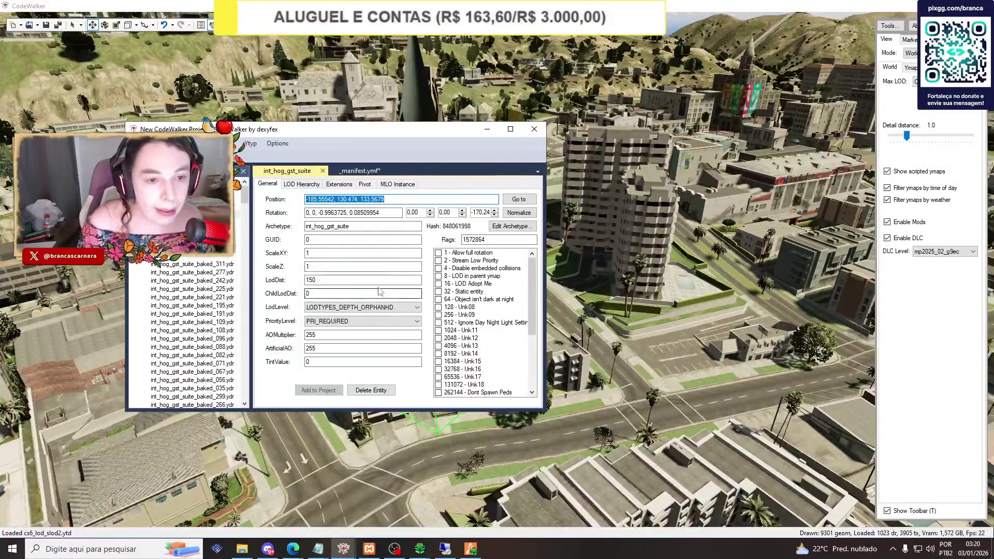
Copy the suite entity's Position value in CodeWalker and switch to the game.
{"action": "right_click", "coordinate": [317, 199]}
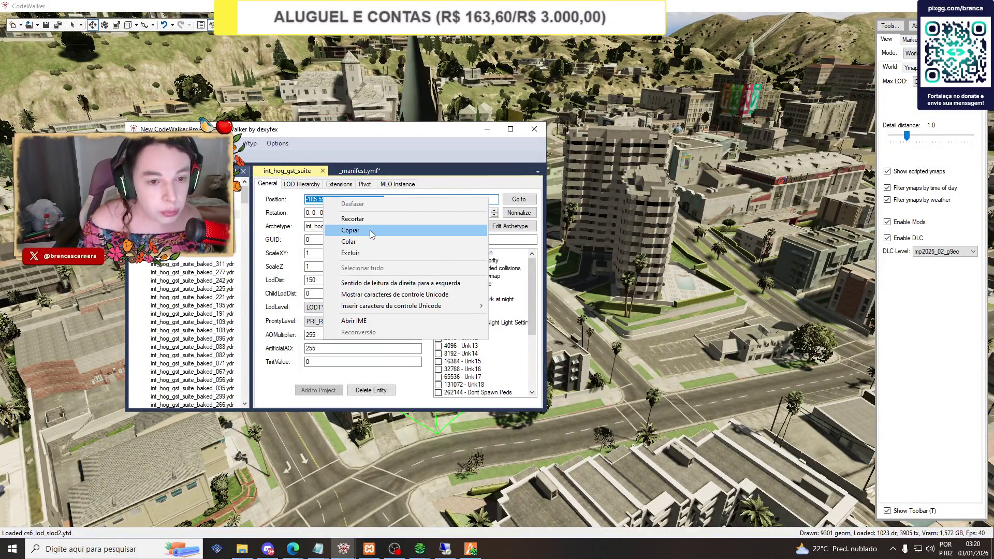
{"action": "left_click", "coordinate": [336, 229]}
{"action": "left_click", "coordinate": [471, 549]}
Teleport to the copied position in FiveM, toggle the F8 console, and return to CodeWalker.
{"action": "key", "text": "F7"}
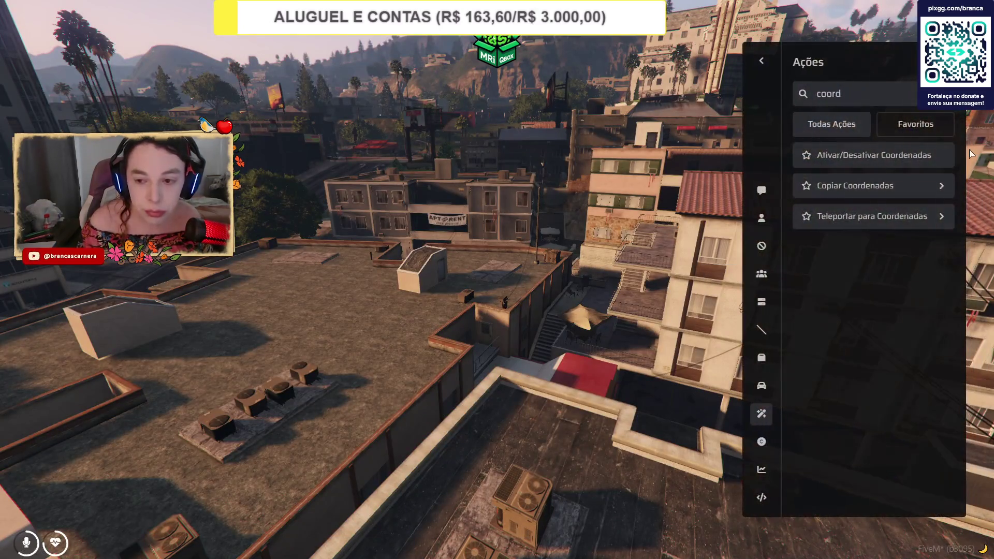
{"action": "left_click", "coordinate": [872, 216]}
{"action": "key", "text": "ctrl+v"}
{"action": "left_click", "coordinate": [823, 275]}
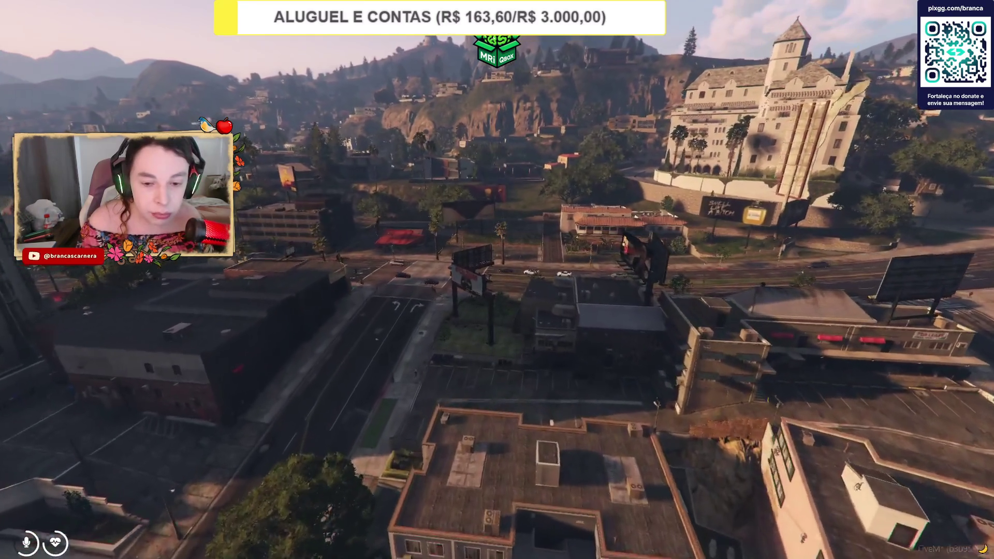
{"action": "key", "text": "F8"}
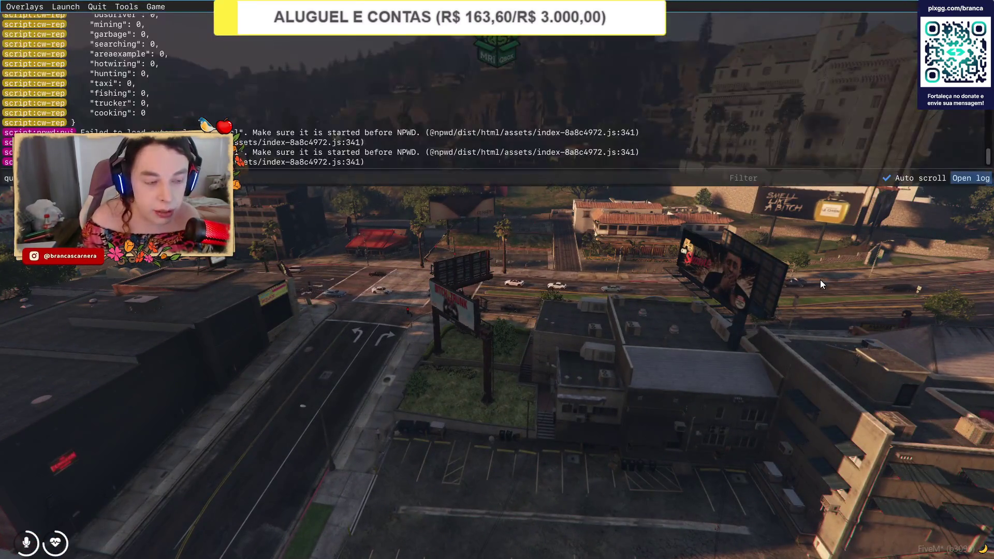
{"action": "key", "text": "alt+Tab"}
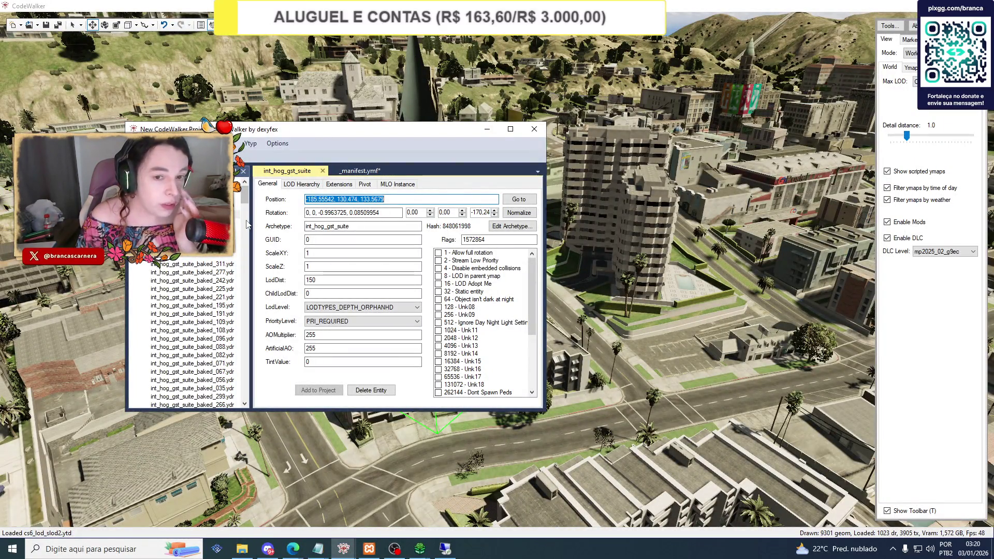
Recalculate flags and extents of int_hog_gst_suite_milo_.ymap and overwrite it in the stream folder.
{"action": "left_click", "coordinate": [171, 196]}
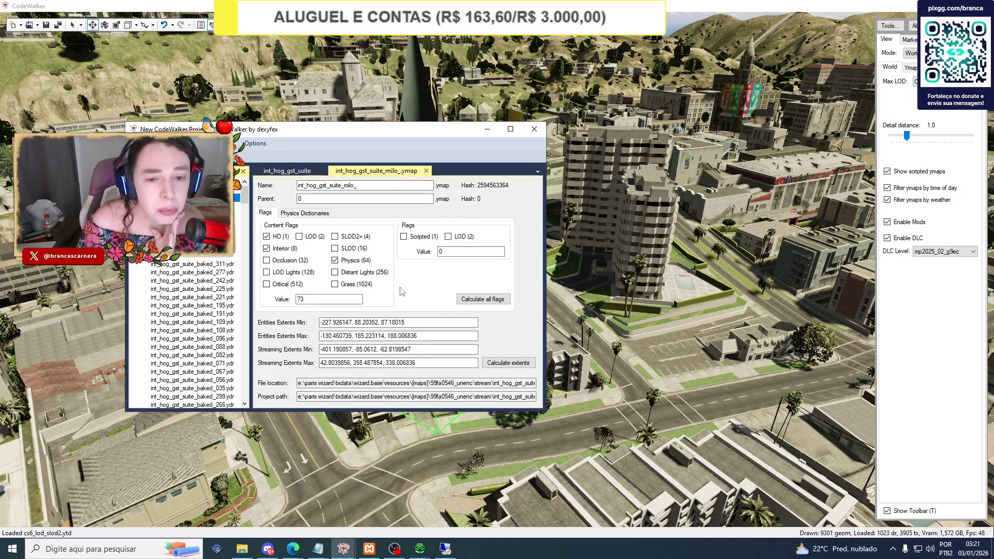
{"action": "left_click", "coordinate": [477, 303]}
{"action": "left_click", "coordinate": [512, 367]}
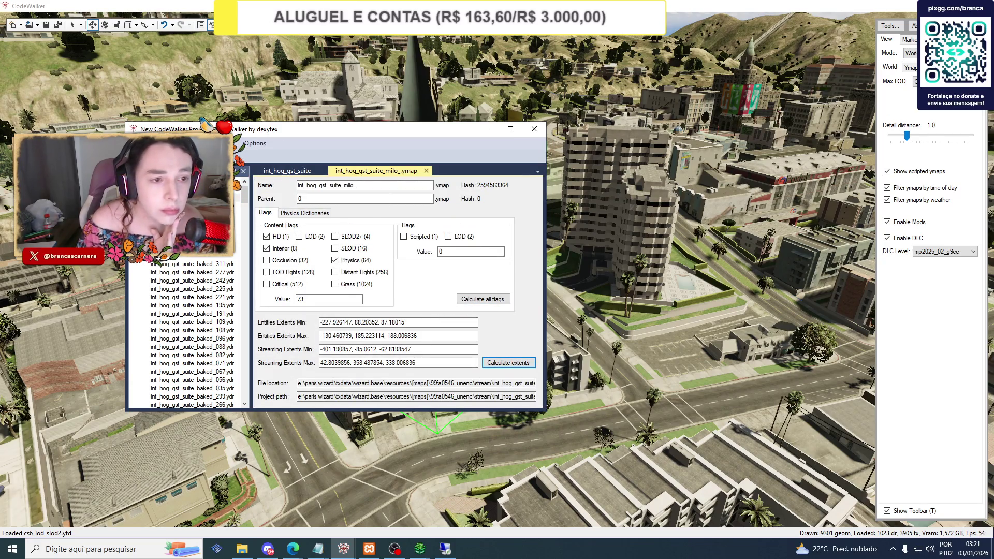
{"action": "key", "text": "ctrl+s"}
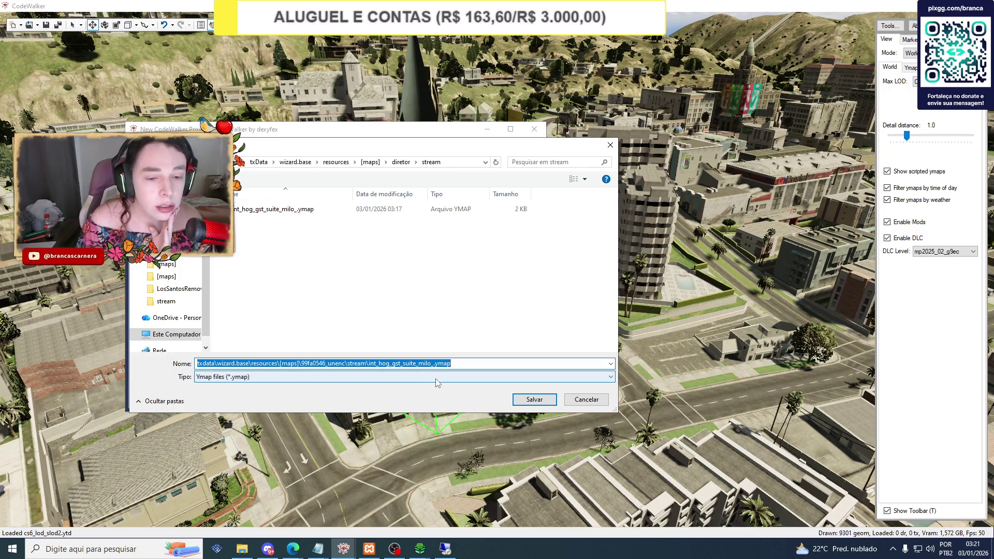
{"action": "left_click", "coordinate": [286, 211]}
{"action": "left_click", "coordinate": [518, 399]}
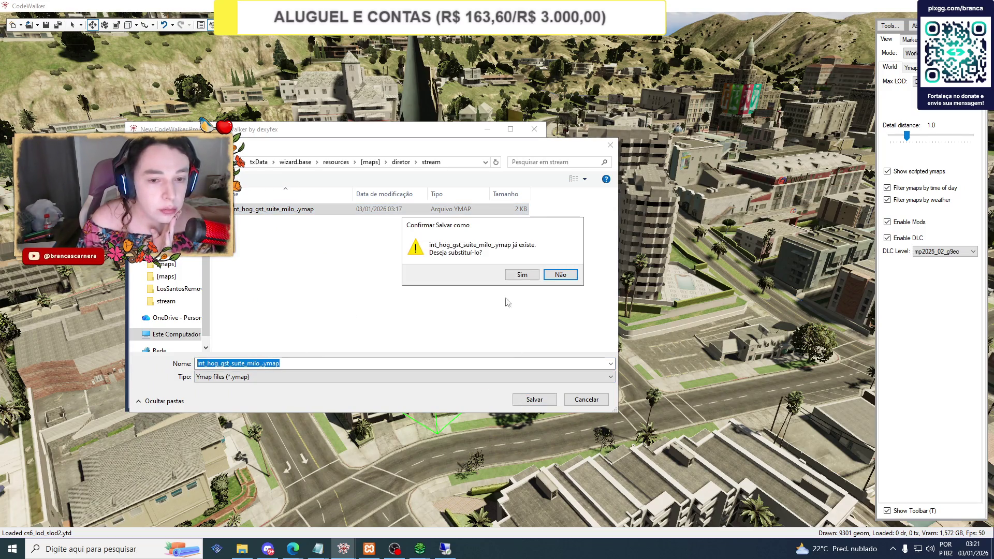
{"action": "left_click", "coordinate": [515, 273]}
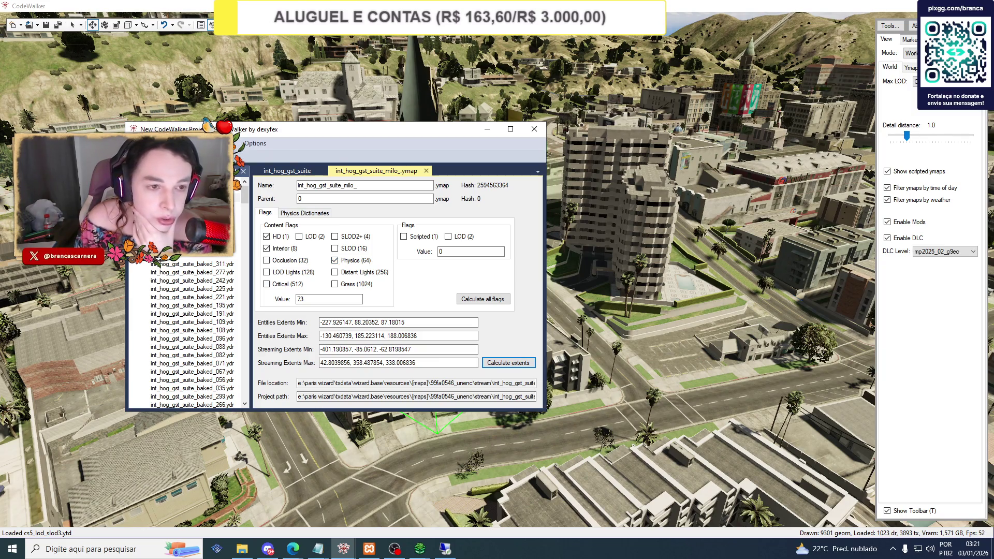
Generate a fresh _manifest.ymf and overwrite the existing one in the stream folder.
{"action": "left_click", "coordinate": [231, 144]}
{"action": "left_click", "coordinate": [264, 155]}
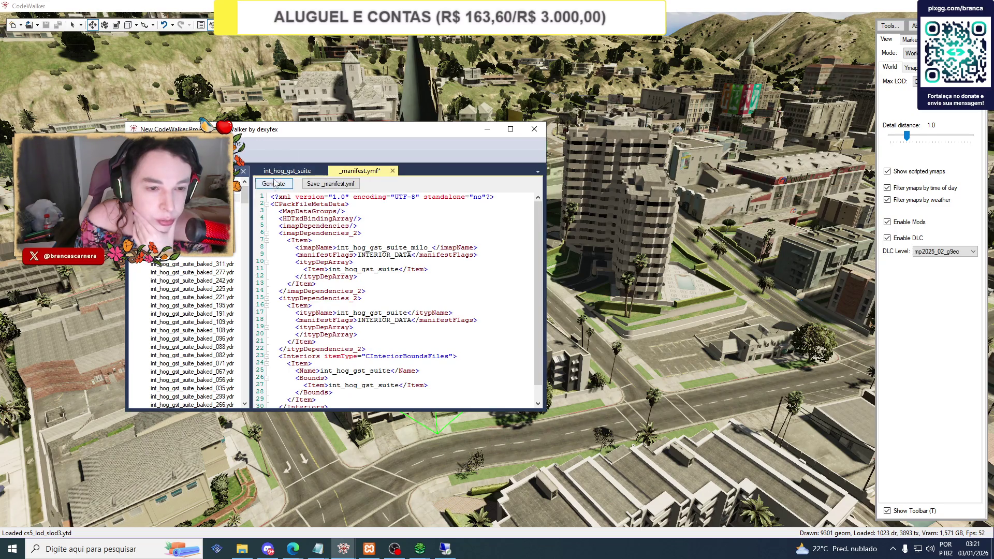
{"action": "left_click", "coordinate": [330, 184]}
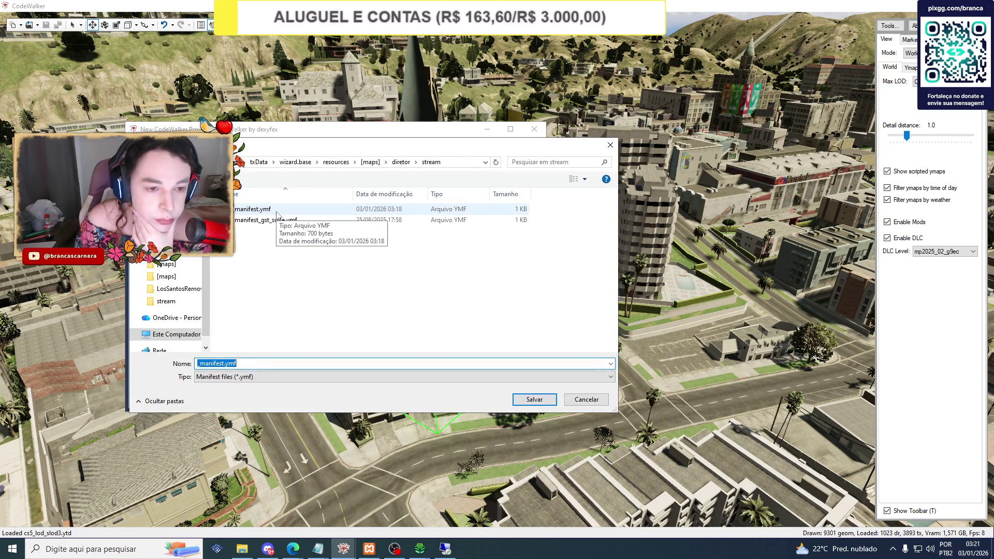
{"action": "left_click", "coordinate": [277, 210]}
{"action": "left_click", "coordinate": [543, 402]}
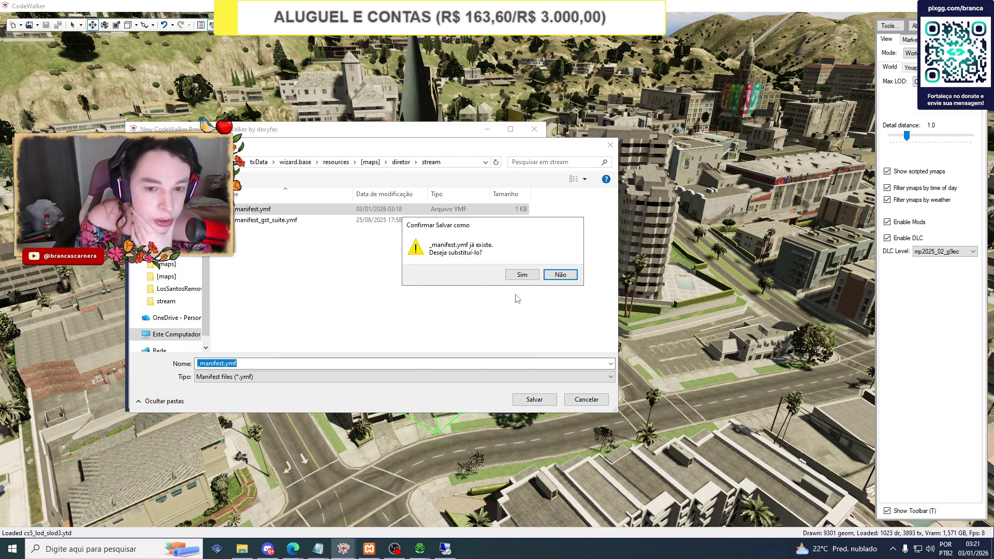
{"action": "left_click", "coordinate": [522, 275]}
Check the manifest files in the resource's stream folder, then close it.
{"action": "left_click", "coordinate": [241, 549]}
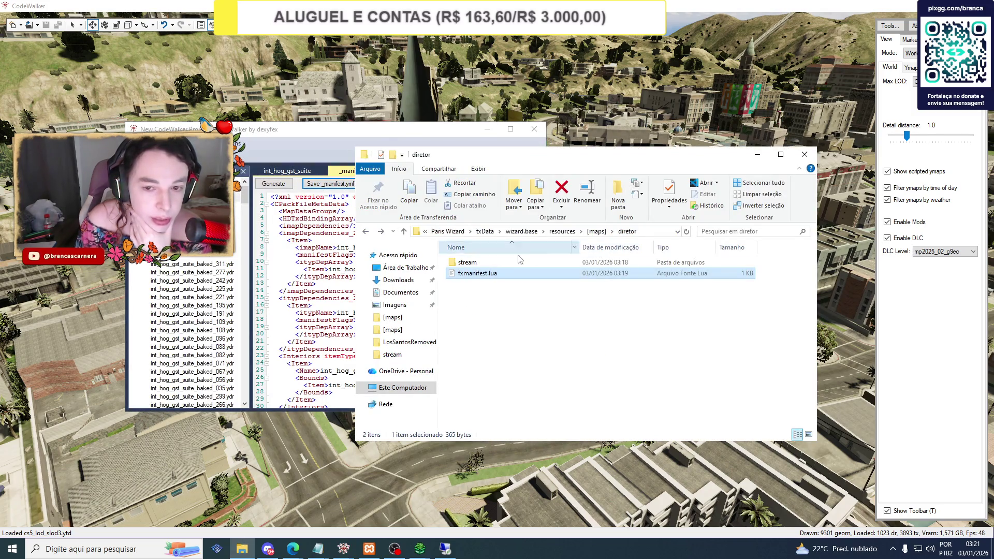
{"action": "double_click", "coordinate": [492, 262]}
{"action": "left_click", "coordinate": [486, 274]}
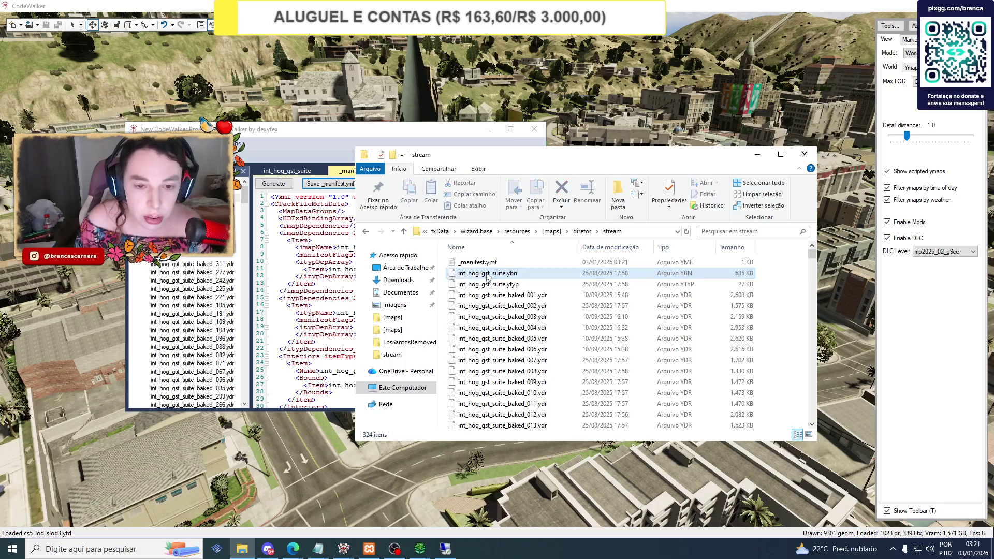
{"action": "left_click", "coordinate": [804, 155]}
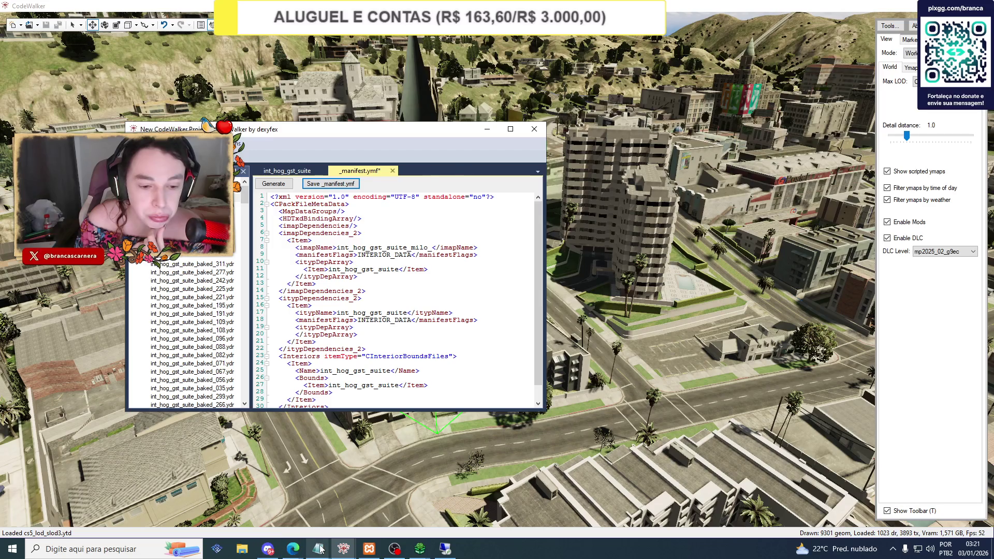
Restart the server from txAdmin and confirm.
{"action": "mouse_move", "coordinate": [292, 549]}
{"action": "left_click", "coordinate": [245, 500]}
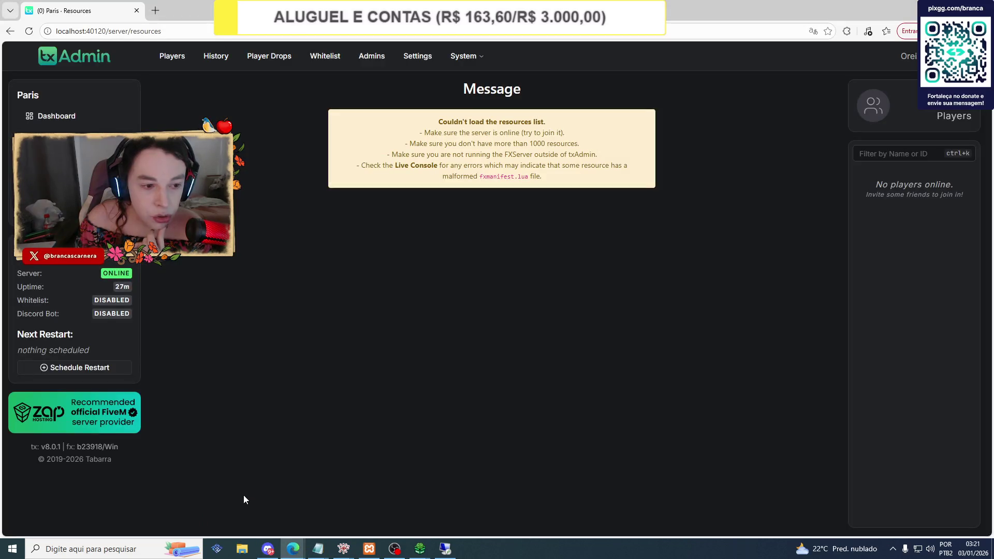
{"action": "left_click", "coordinate": [62, 210]}
{"action": "left_click", "coordinate": [595, 317]}
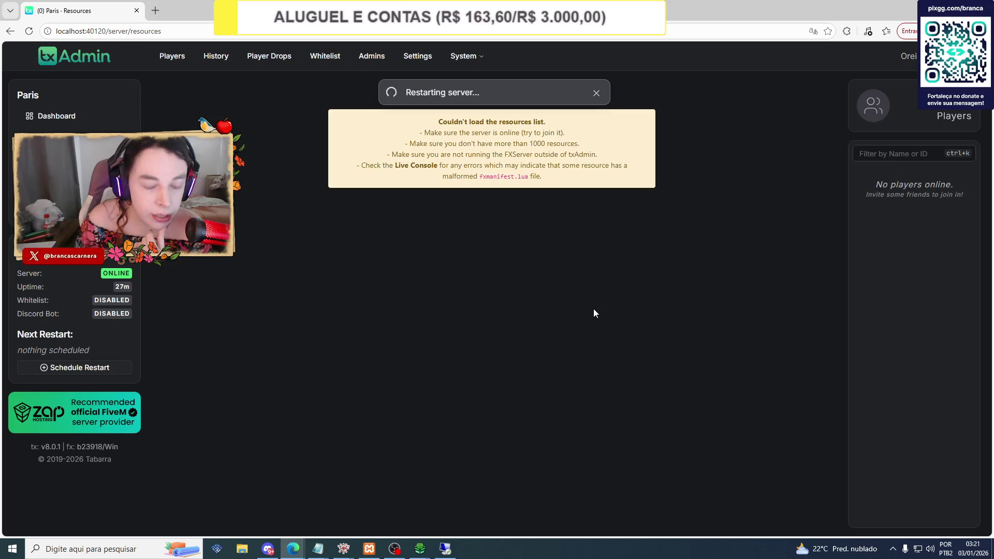
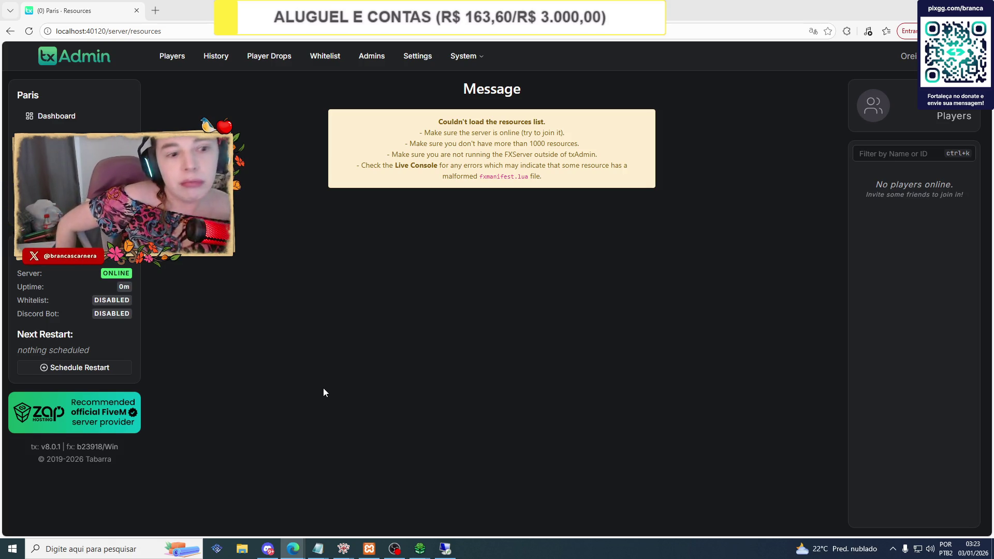
Launch the FiveM client from Windows search, dismiss the account-linking prompt and connect to the Paris server.
{"action": "key", "text": "super"}
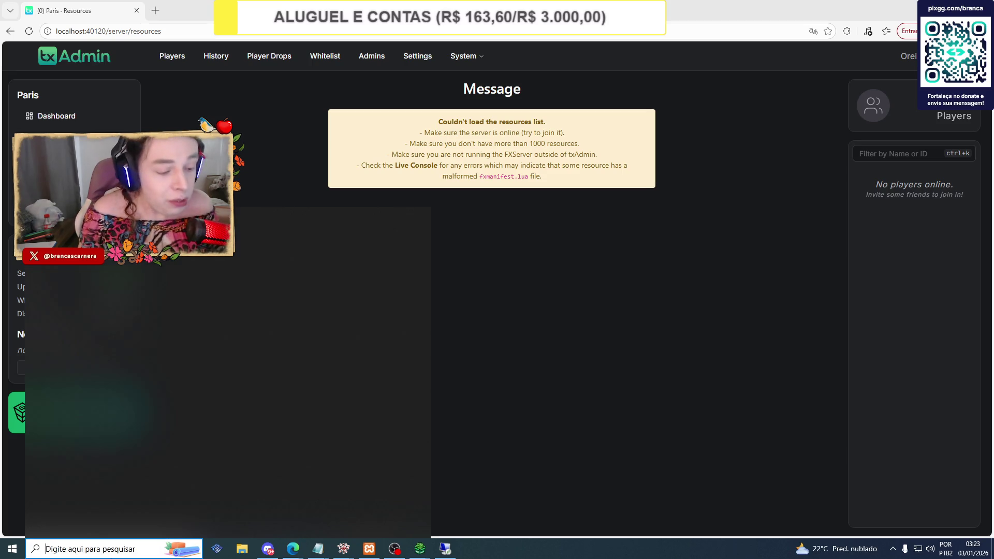
{"action": "type", "text": "five"}
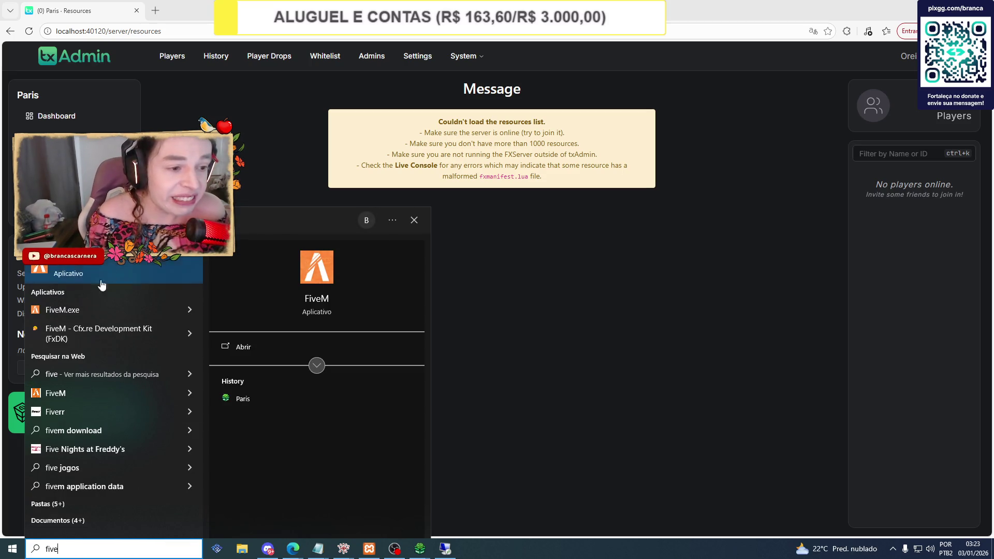
{"action": "left_click", "coordinate": [109, 274]}
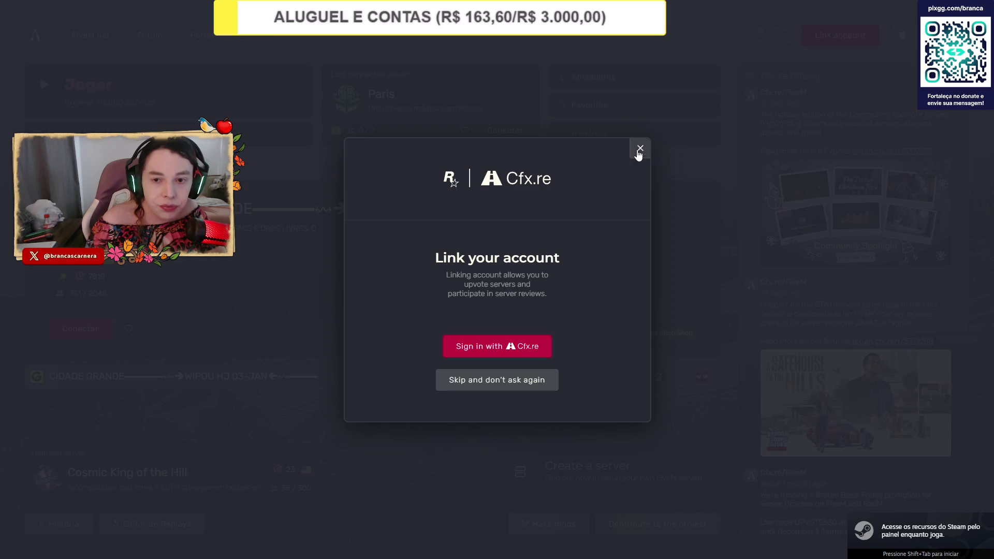
{"action": "left_click", "coordinate": [640, 148]}
{"action": "left_click", "coordinate": [508, 133]}
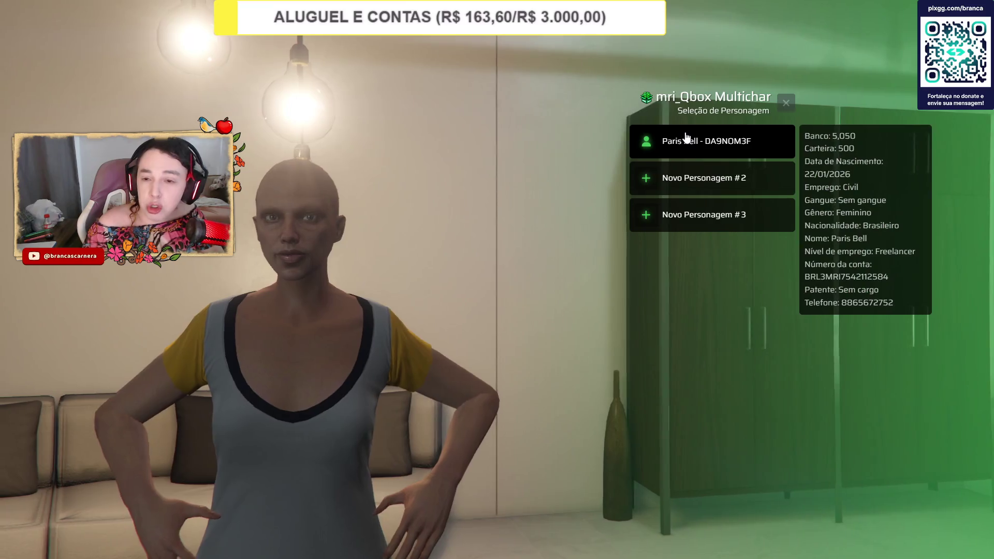
Spawn into the city as the first saved character and bring up the admin actions menu.
{"action": "left_click", "coordinate": [685, 137]}
{"action": "left_click", "coordinate": [685, 145]}
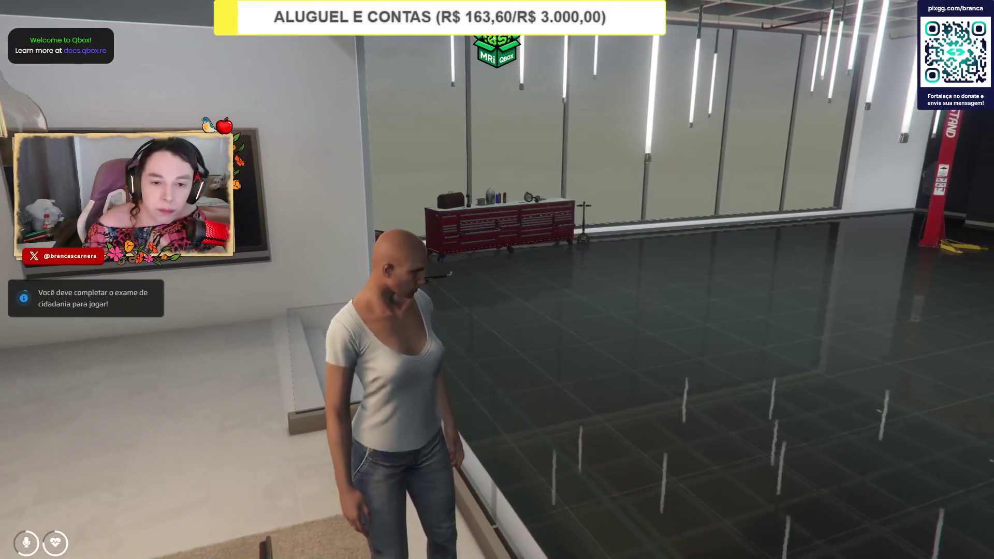
{"action": "key", "text": "F7"}
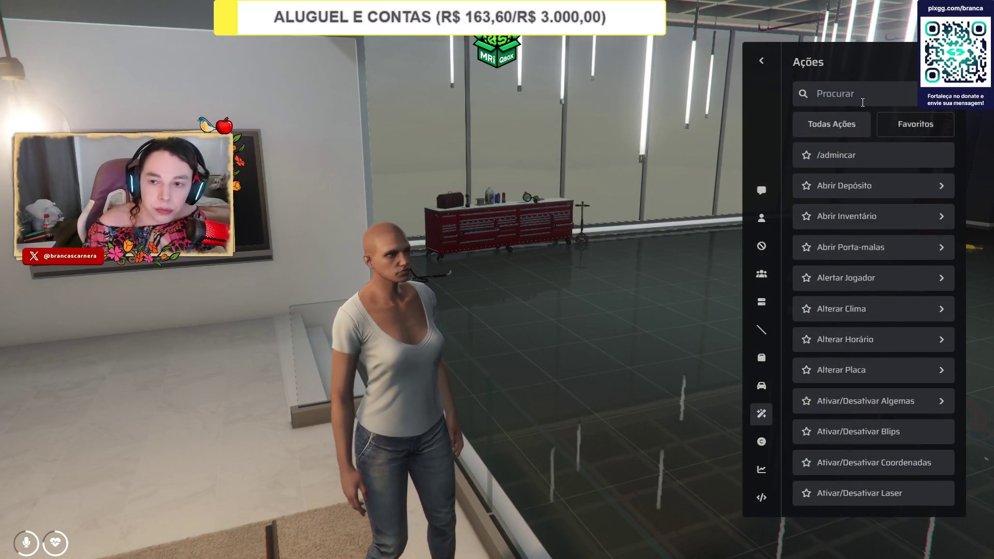
Teleport the character into the castle using the admin menu's coordinate teleport with the pasted coordinates.
{"action": "left_click", "coordinate": [862, 98]}
{"action": "type", "text": "coord"}
{"action": "left_click", "coordinate": [841, 216]}
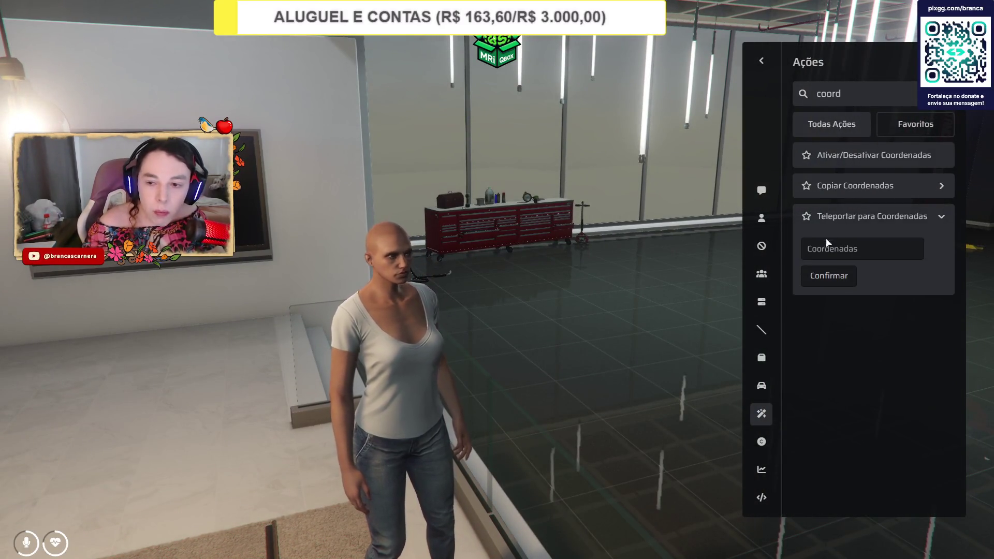
{"action": "left_click", "coordinate": [827, 246]}
{"action": "key", "text": "ctrl+v"}
{"action": "left_click", "coordinate": [828, 275]}
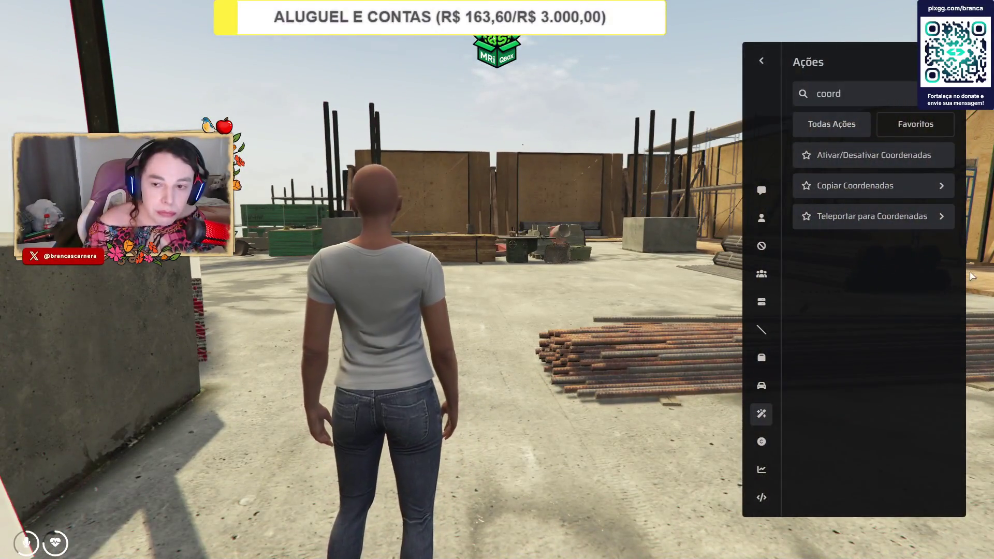
{"action": "left_click", "coordinate": [874, 216]}
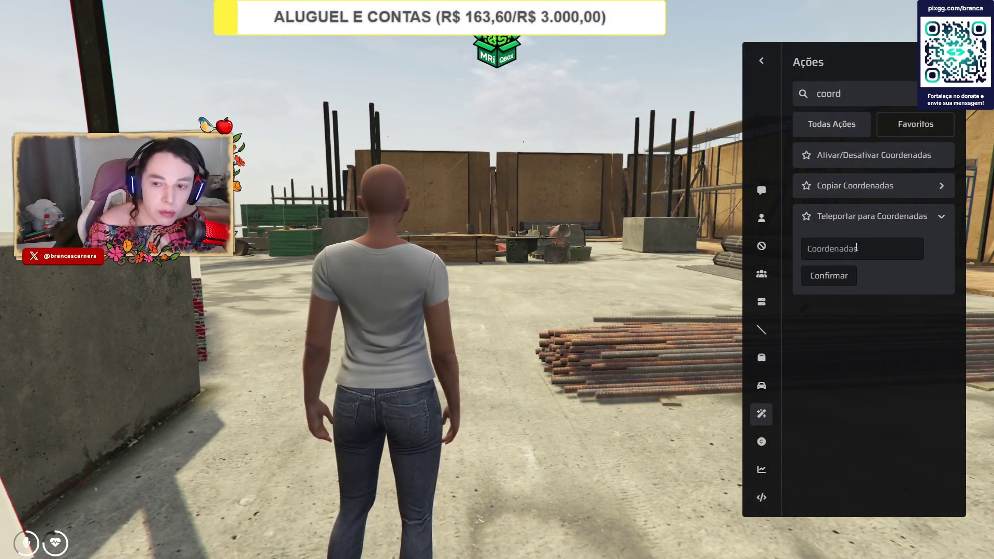
{"action": "left_click", "coordinate": [855, 250]}
{"action": "left_click", "coordinate": [846, 277]}
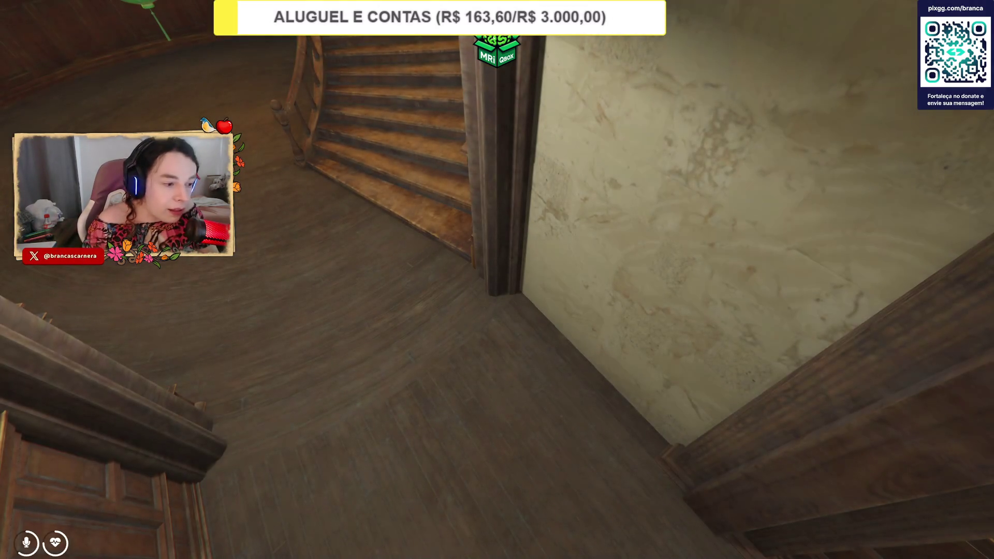
Walk in third-person view up the grand staircase and through to the fireplace hall.
{"action": "key", "text": "w"}
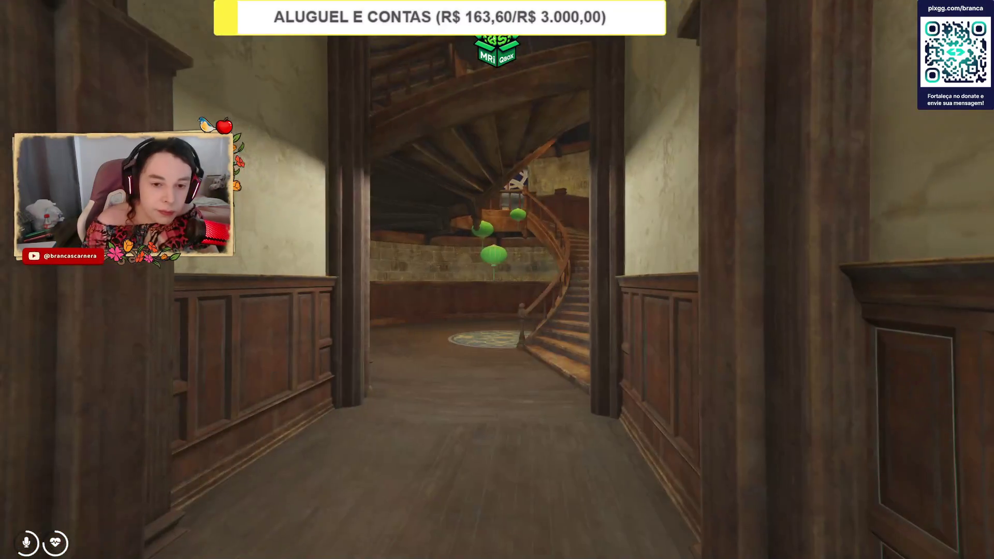
{"action": "key", "text": "v"}
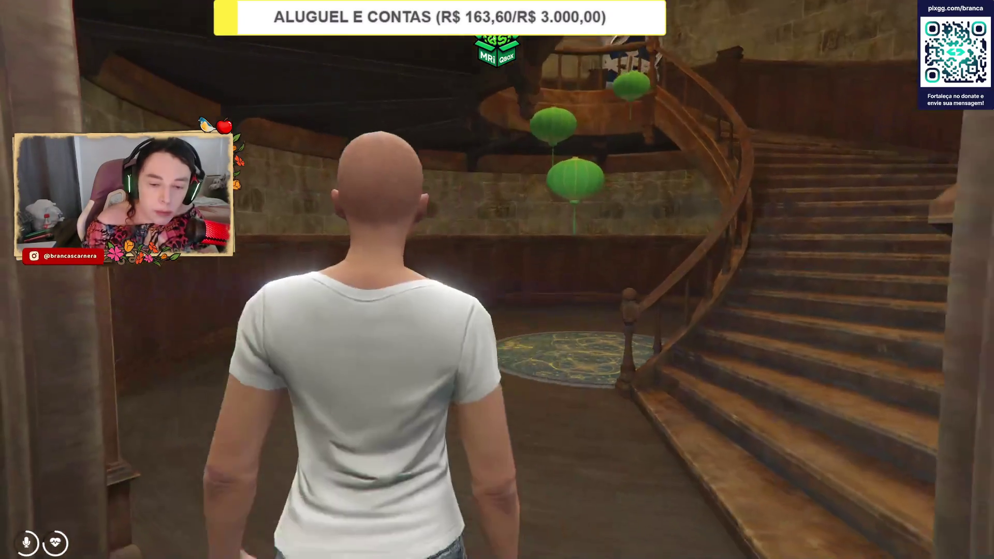
{"action": "key", "text": "w"}
{"action": "key", "text": "w"}
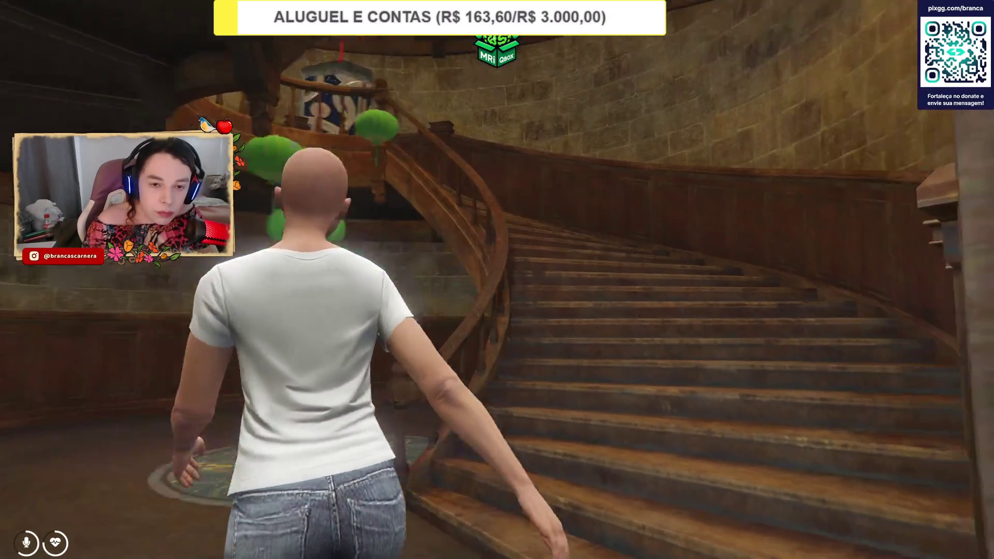
{"action": "key", "text": "w"}
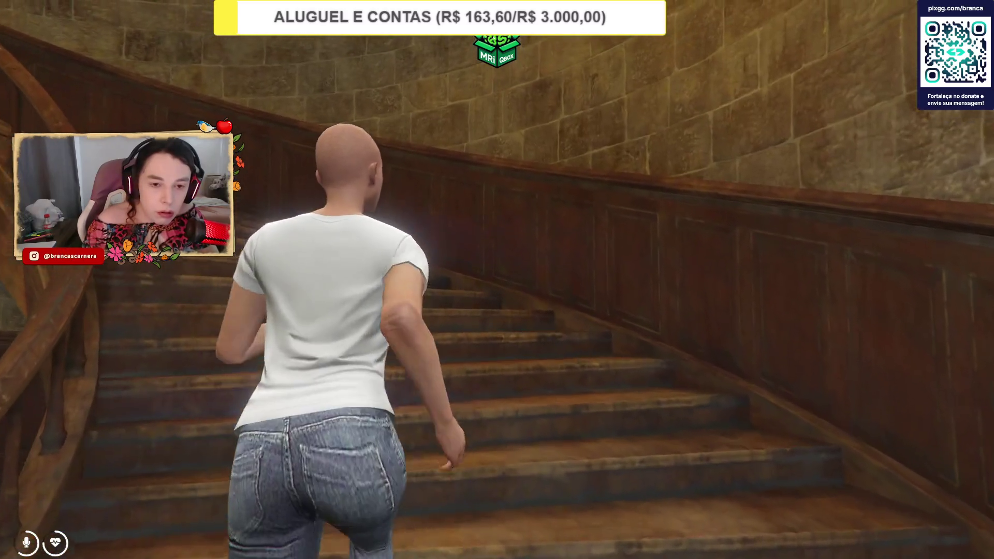
{"action": "key", "text": "w"}
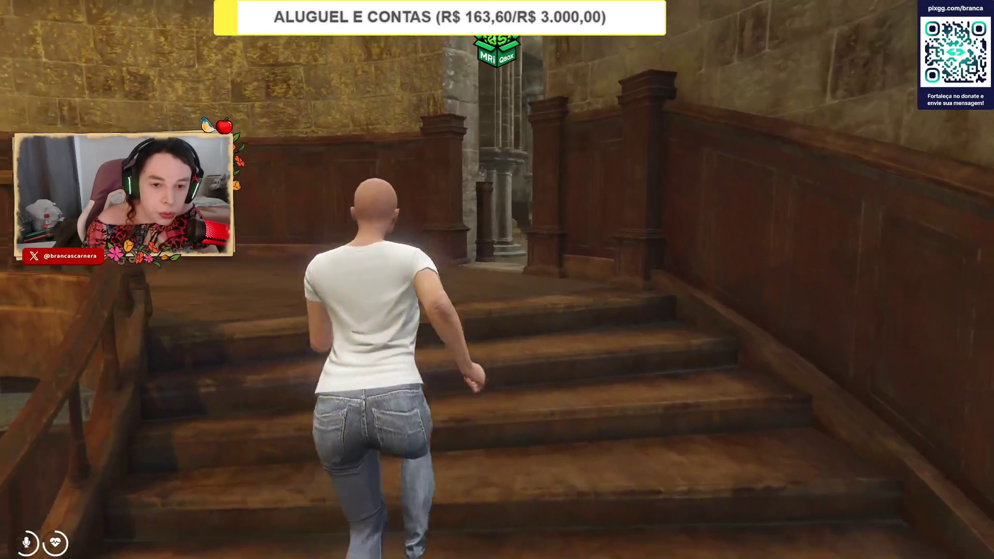
{"action": "key", "text": "w"}
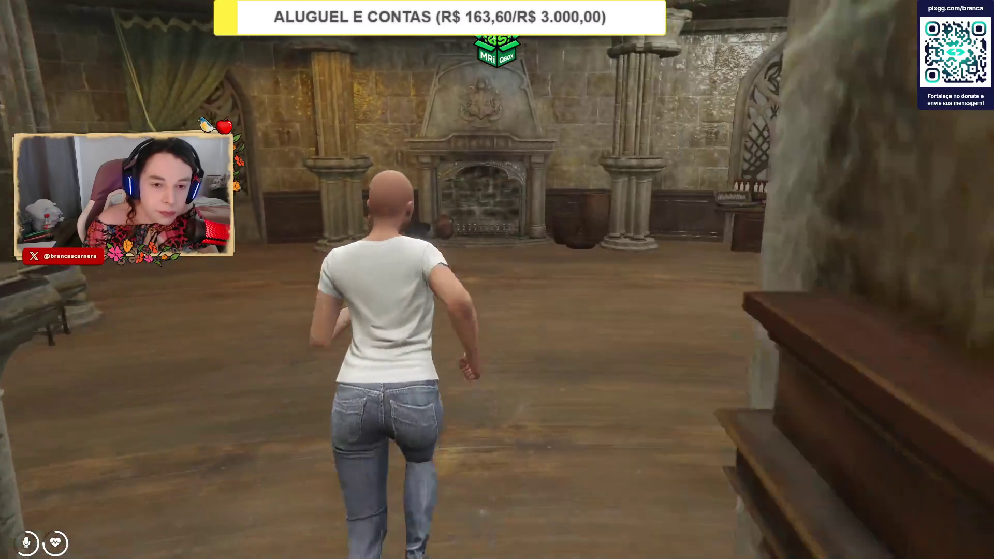
{"action": "key", "text": "w"}
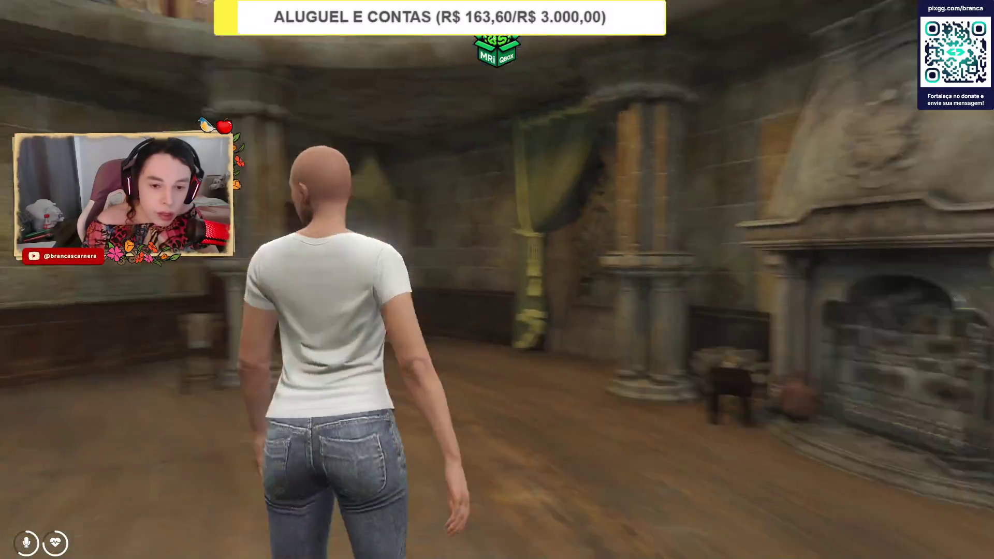
{"action": "key", "text": "w"}
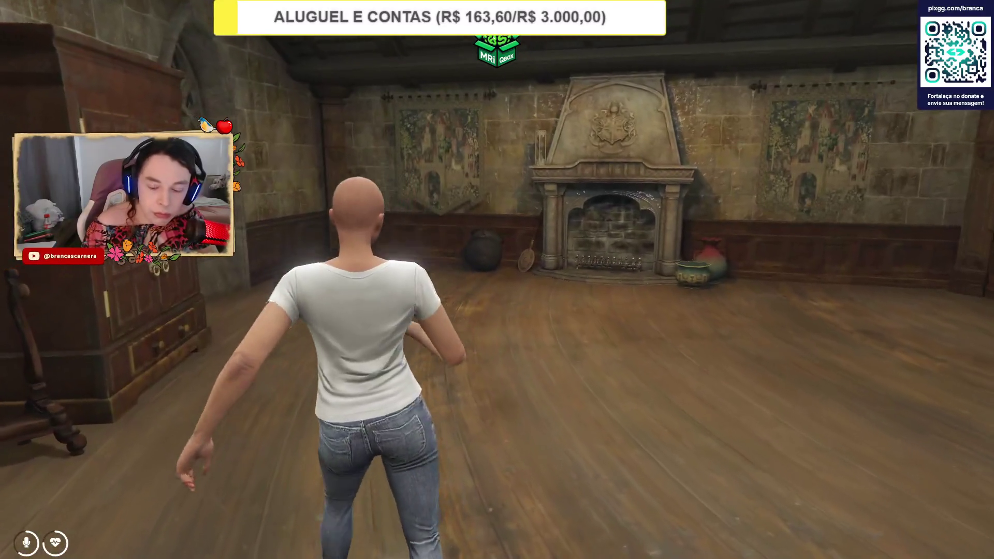
{"action": "key", "text": "F10"}
Copy the character's current position as a Vector3 from the admin menu.
{"action": "left_click", "coordinate": [844, 195]}
{"action": "left_click", "coordinate": [848, 218]}
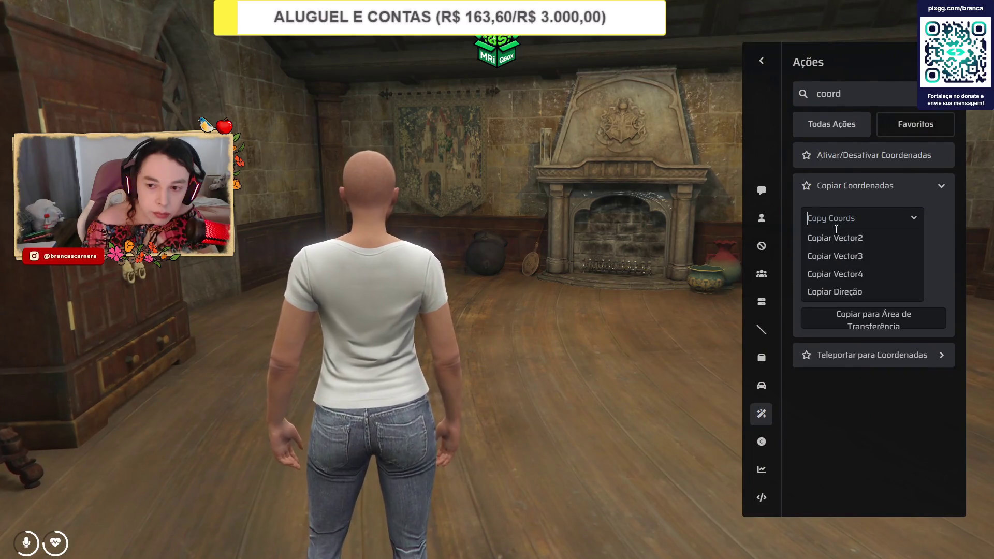
{"action": "left_click", "coordinate": [833, 236]}
{"action": "left_click", "coordinate": [836, 250]}
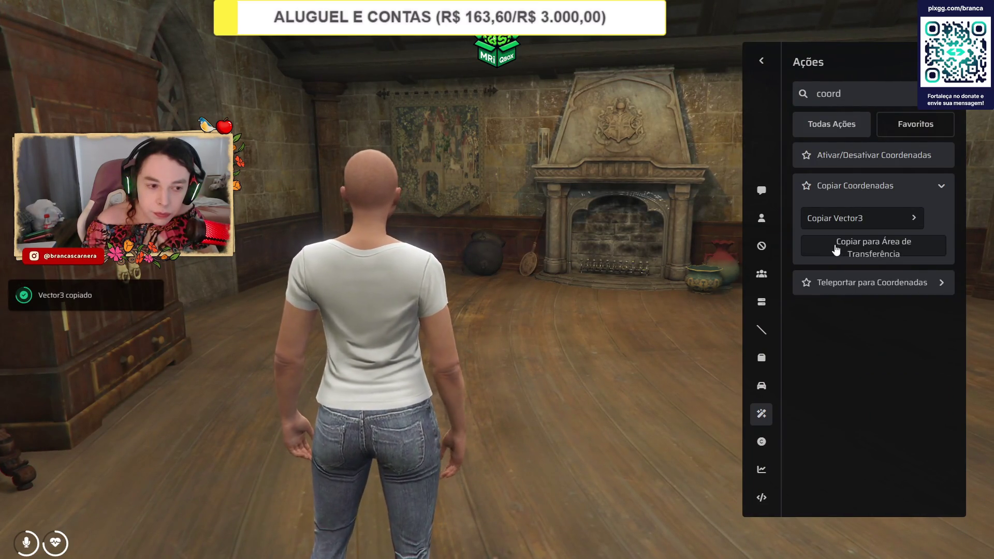
Add a Diretor line with coordinates -171.76, 149.95, 128.15 to kaizinho.txt, then minimize it.
{"action": "key", "text": "alt+Tab"}
{"action": "key", "text": "alt+Tab"}
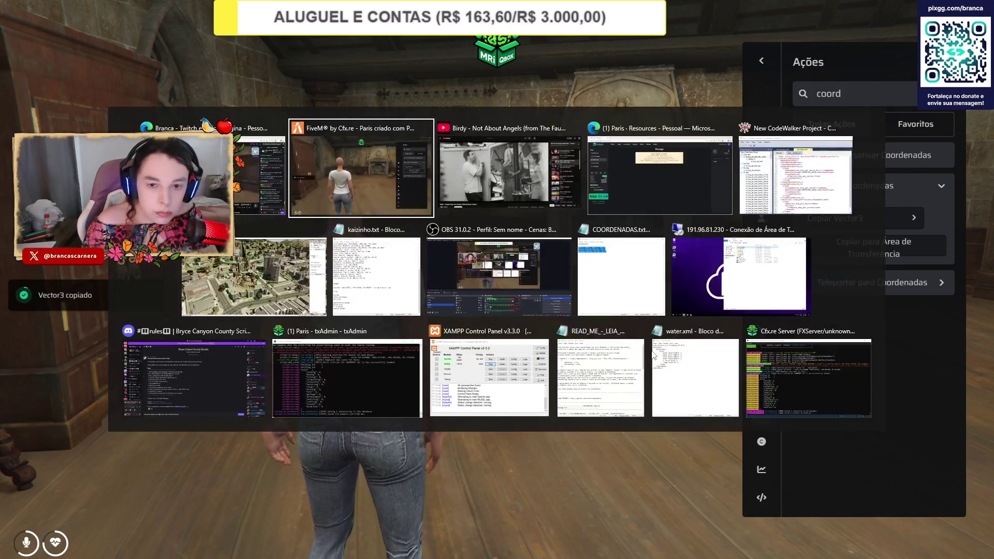
{"action": "left_click", "coordinate": [409, 306]}
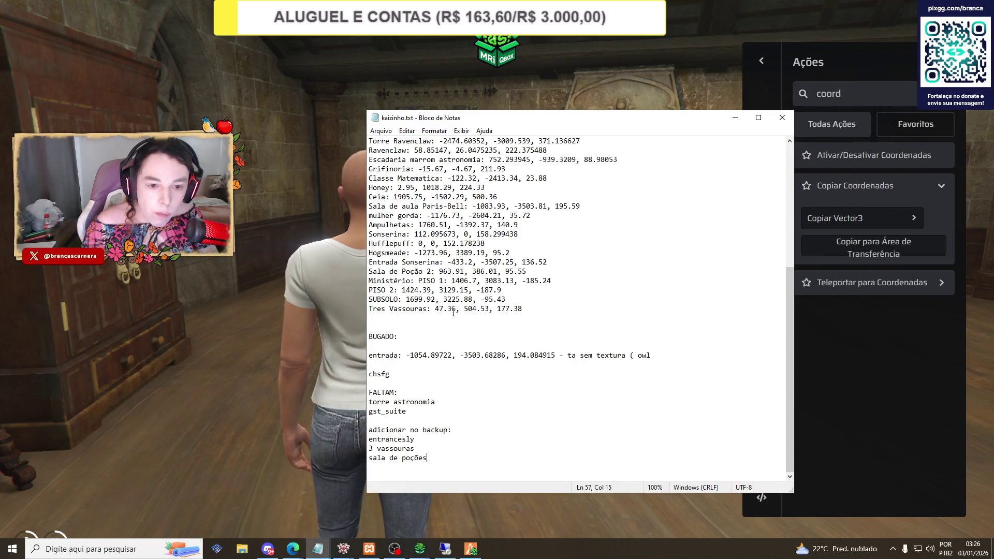
{"action": "key", "text": "Return"}
{"action": "type", "text": "Diretor:"}
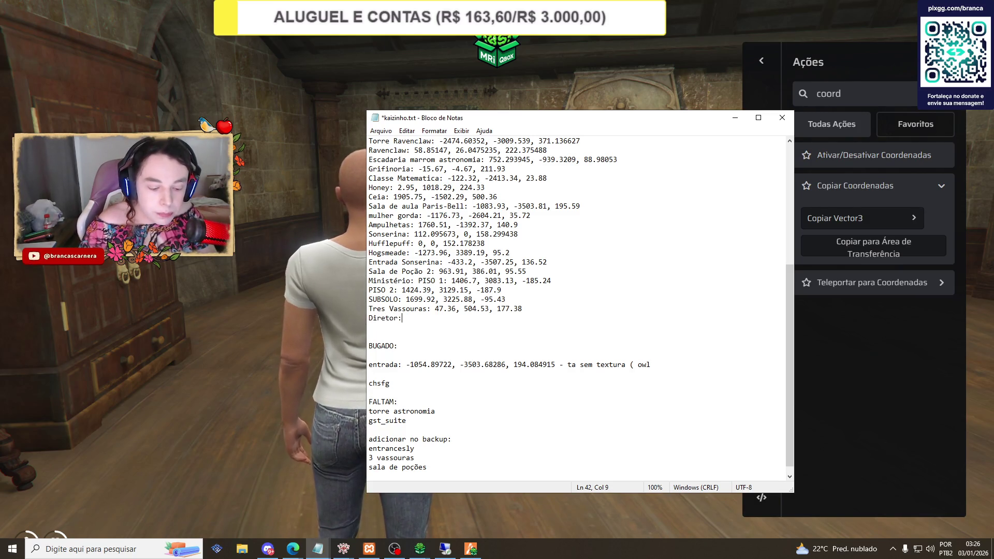
{"action": "type", "text": "vector3(-171.76, 149.95, 128.15)"}
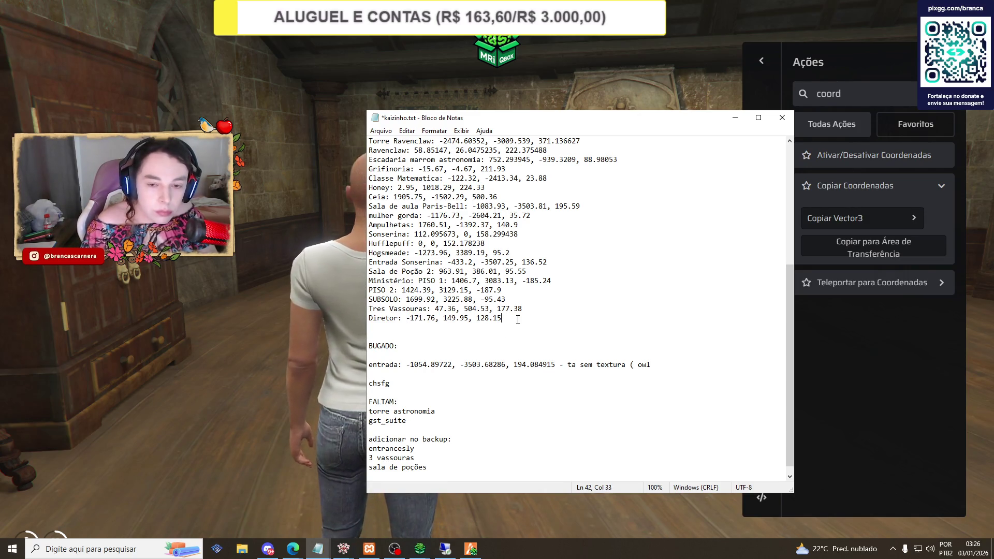
{"action": "left_click", "coordinate": [734, 117]}
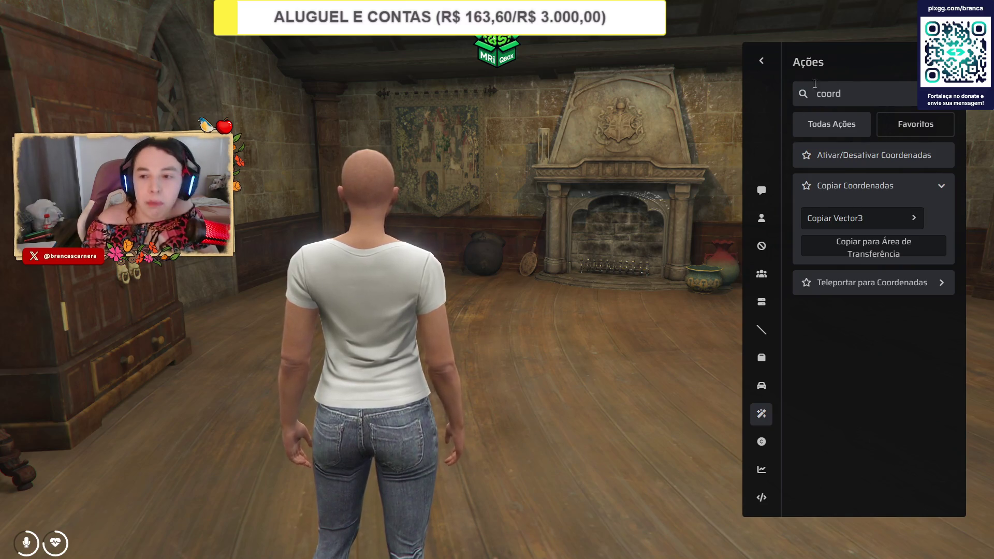
{"action": "left_click", "coordinate": [761, 61]}
Close the admin menu, climb the spiral staircase and run through the dragon-statue hall, then bring up kaizinho.txt.
{"action": "key", "text": "Escape"}
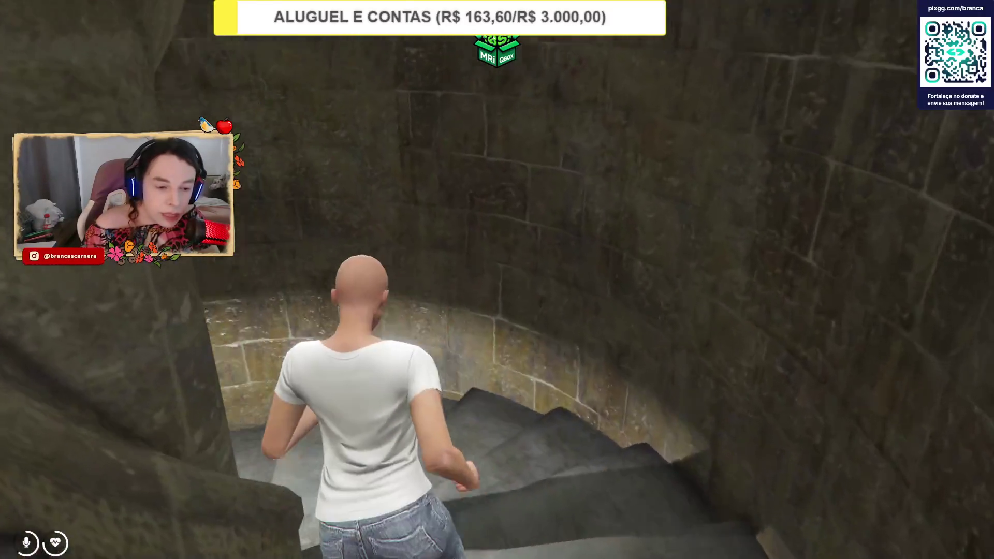
{"action": "key", "text": "w"}
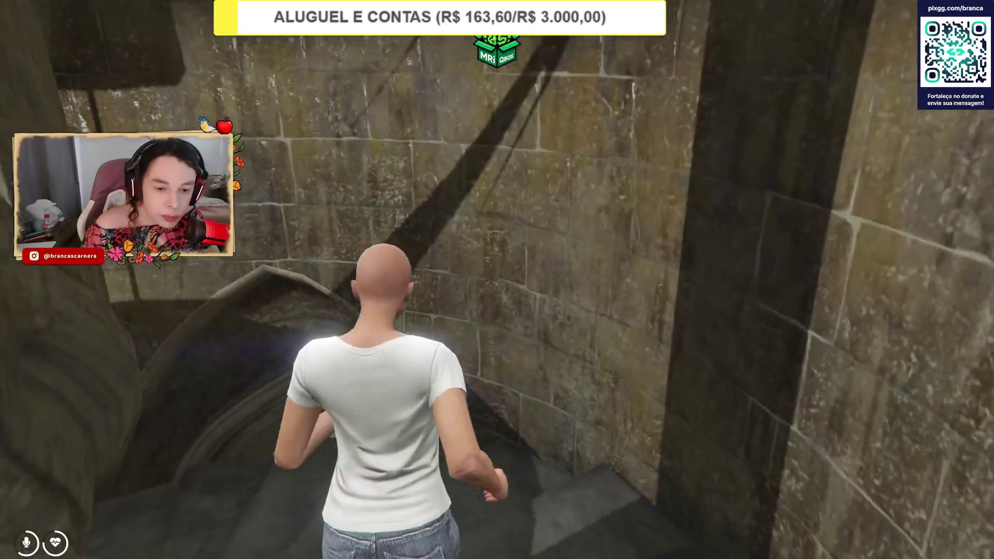
{"action": "key", "text": "w"}
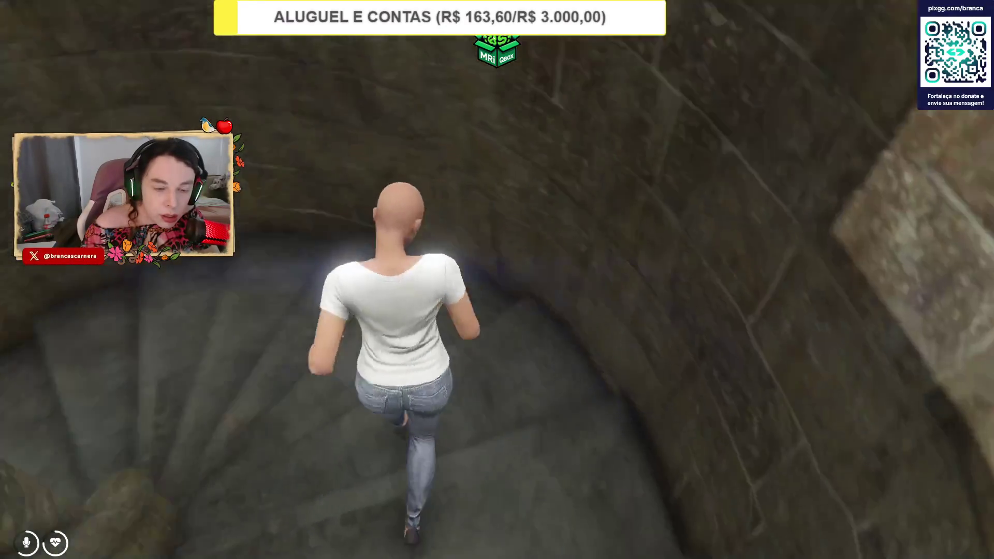
{"action": "key", "text": "w"}
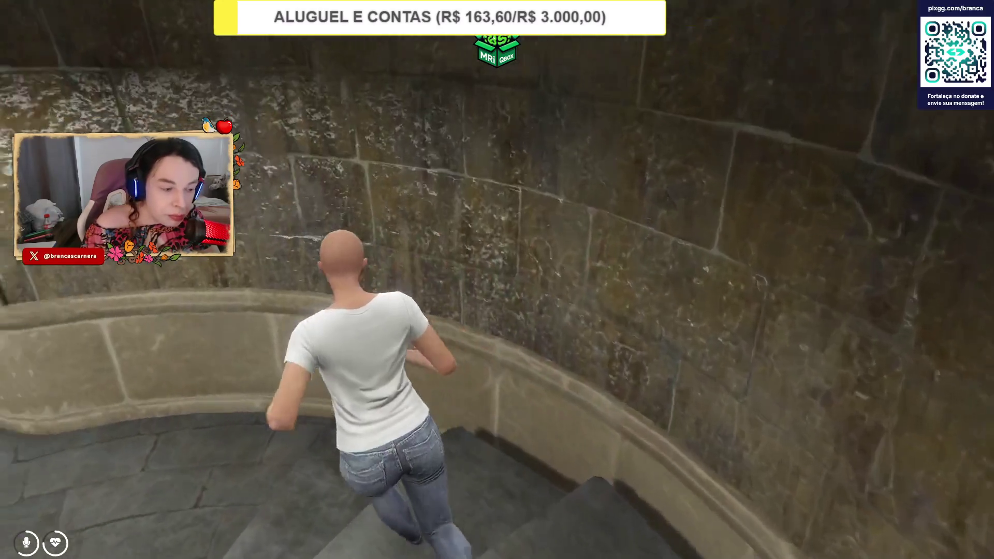
{"action": "key", "text": "w"}
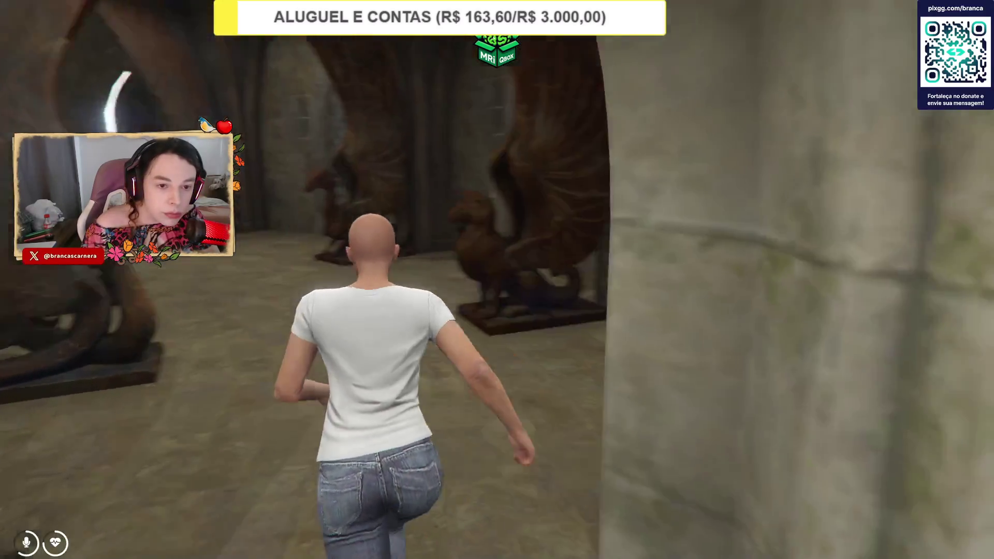
{"action": "key", "text": "w"}
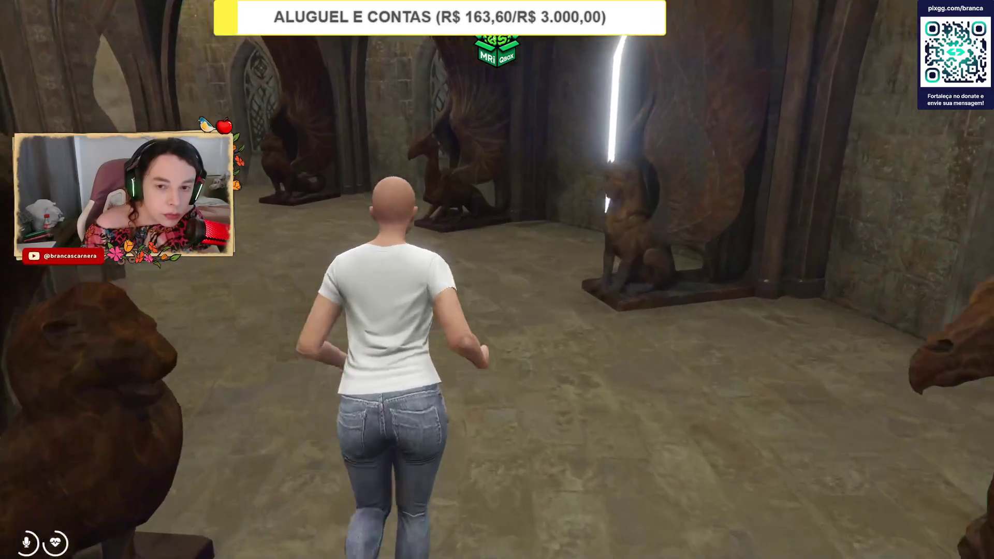
{"action": "key", "text": "w"}
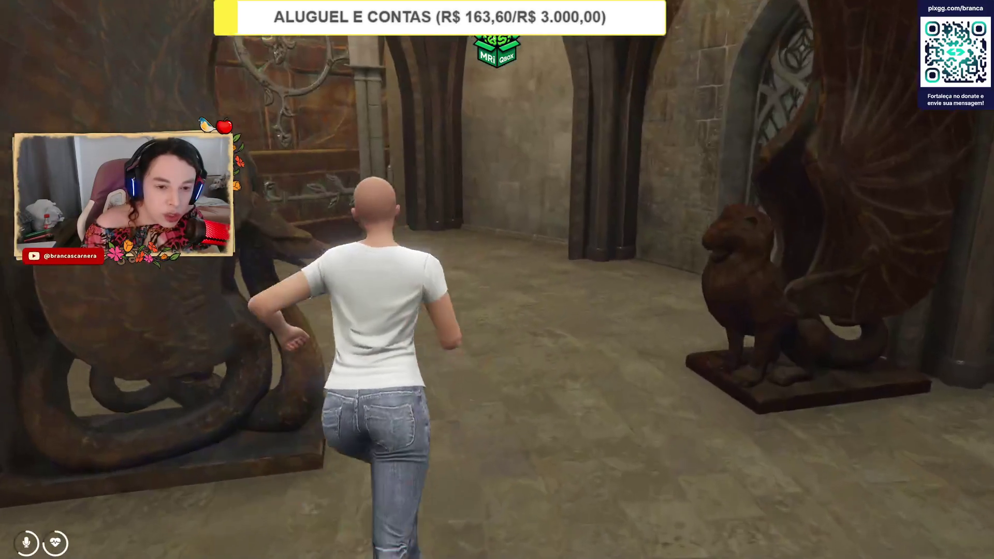
{"action": "key", "text": "w"}
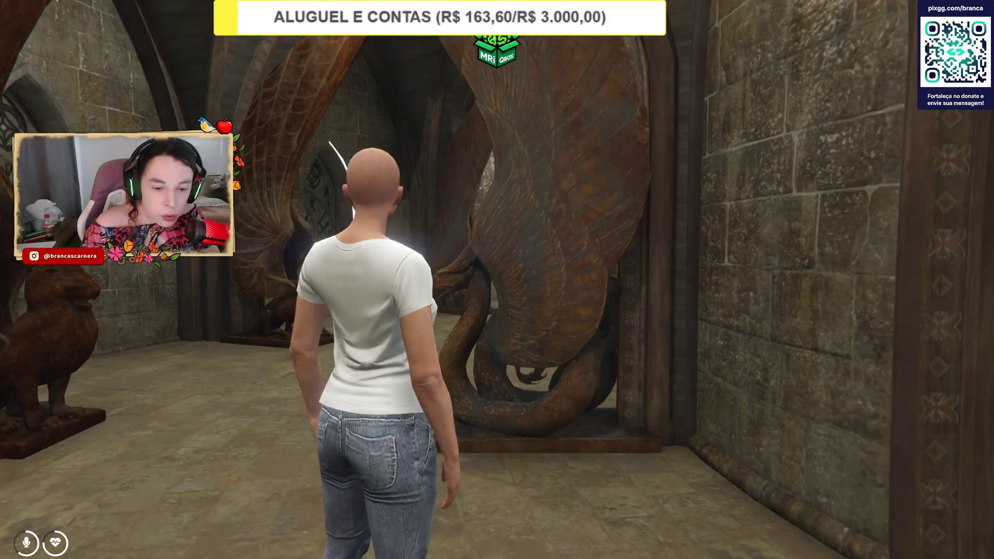
{"action": "key", "text": "alt+Tab"}
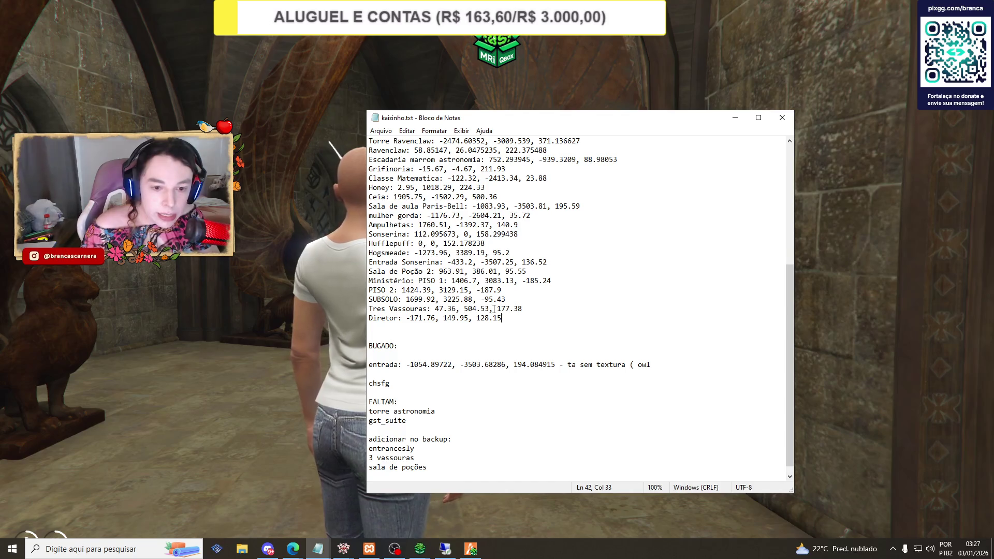
Delete the gst_suite line under FALTAM, leaving only torre astronomia.
{"action": "left_click", "coordinate": [373, 431]}
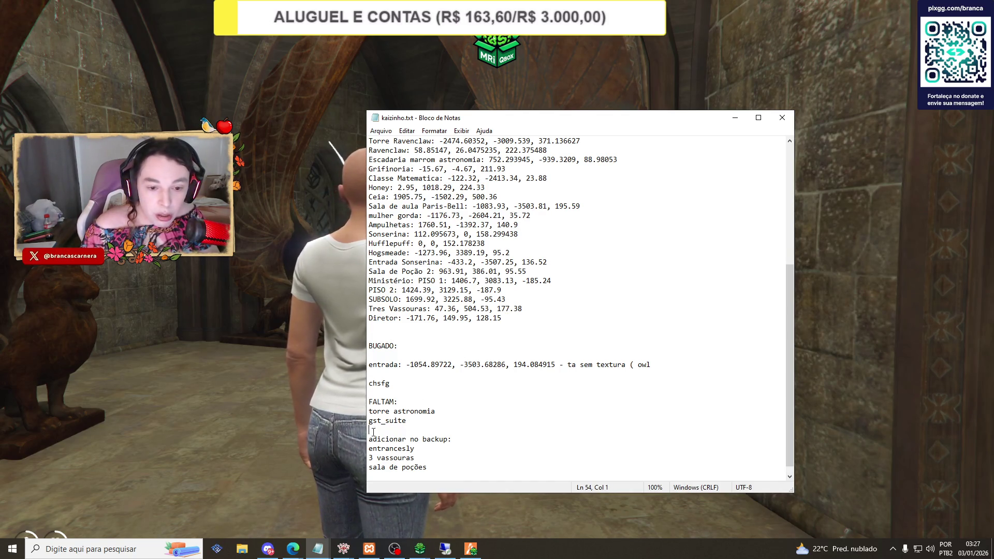
{"action": "key", "text": "BackSpace"}
{"action": "key", "text": "BackSpace"}
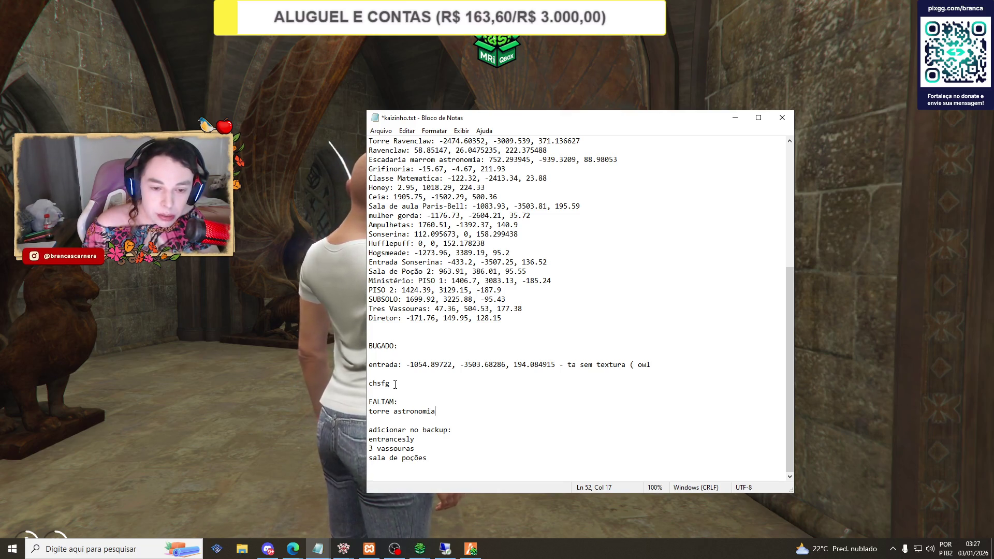
{"action": "key", "text": "alt+Tab"}
{"action": "key", "text": "alt+Tab"}
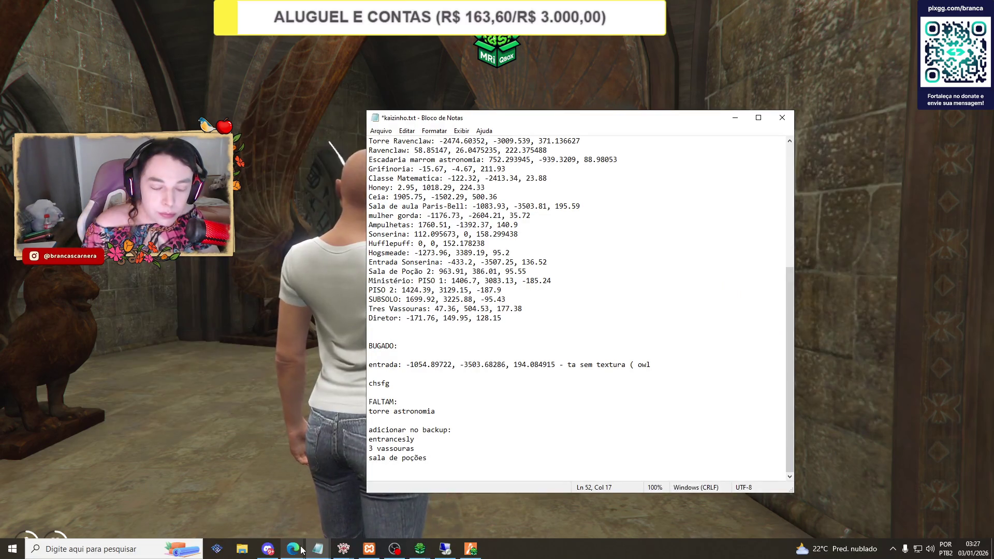
In CodeWalker, close the gst_suite project without saving and start a new blank project.
{"action": "mouse_move", "coordinate": [343, 548]}
{"action": "left_click", "coordinate": [400, 497]}
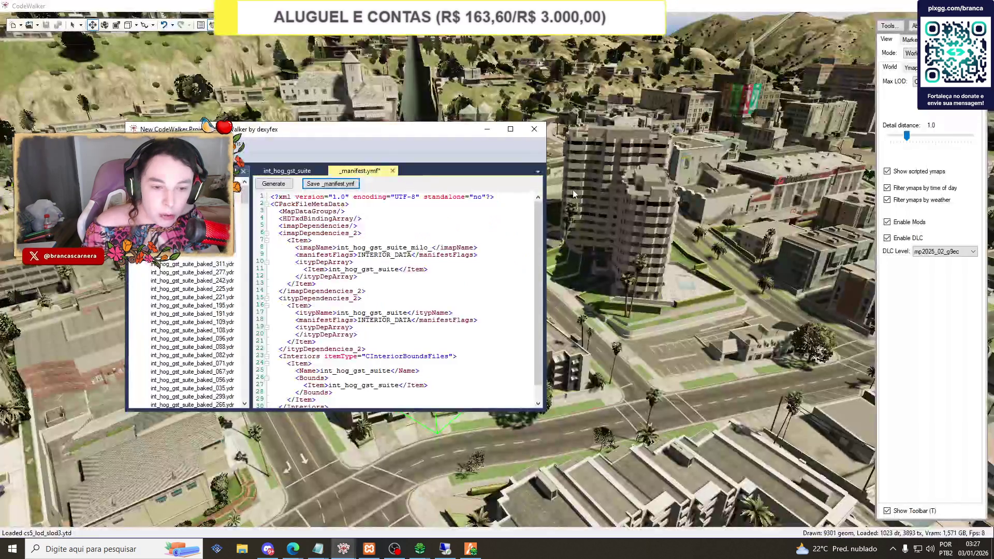
{"action": "left_click", "coordinate": [534, 129]}
{"action": "left_click", "coordinate": [510, 307]}
{"action": "left_click", "coordinate": [557, 307]}
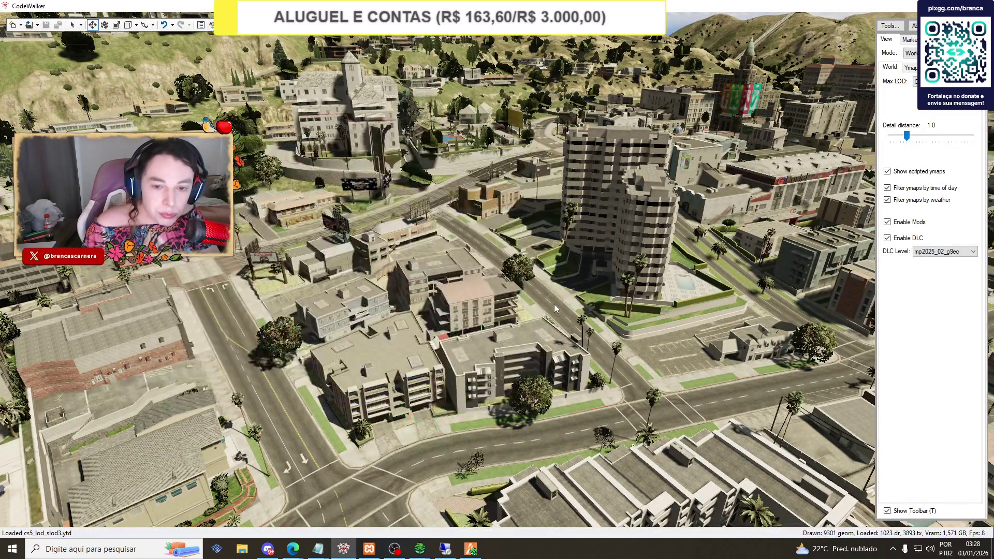
{"action": "left_click", "coordinate": [32, 24]}
{"action": "left_click", "coordinate": [52, 46]}
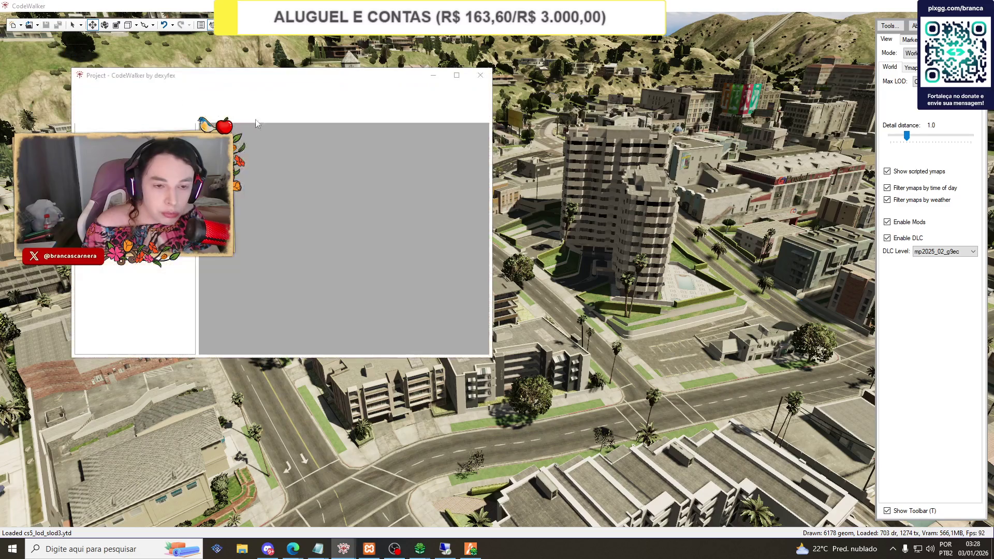
Search the [maps] folder for astronomy files in the Open dialog.
{"action": "left_click", "coordinate": [479, 107]}
{"action": "type", "text": "astro"}
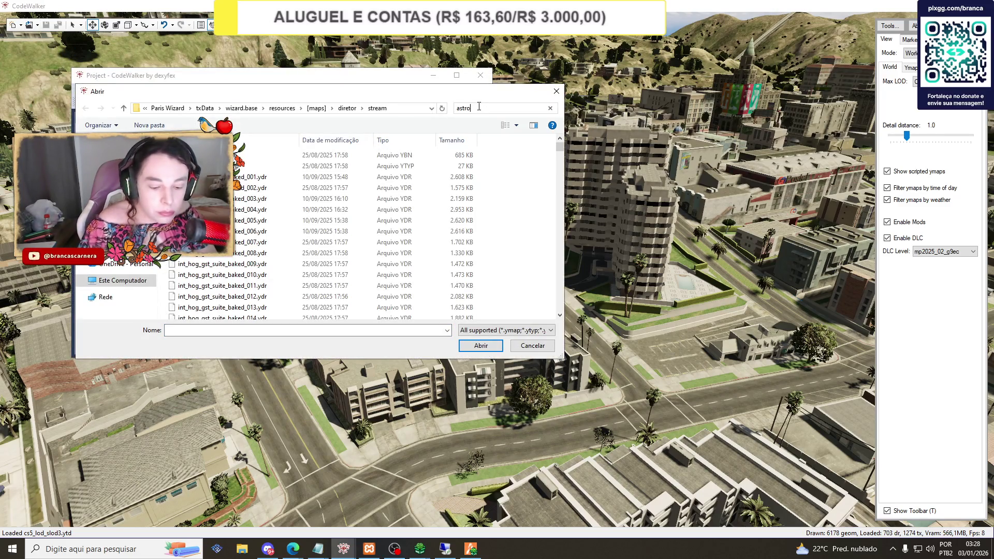
{"action": "type", "text": "nomytow"}
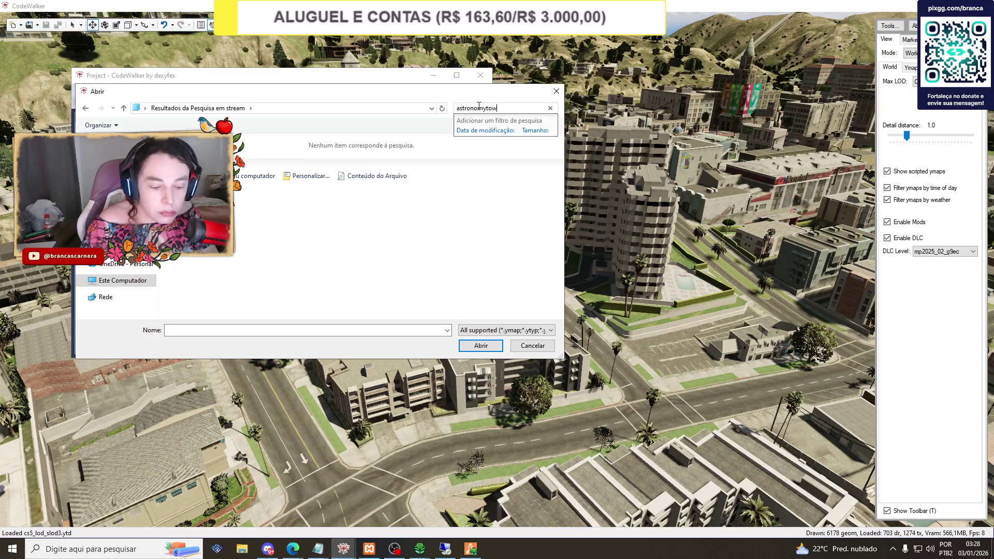
{"action": "type", "text": "er"}
{"action": "left_click_drag", "start_coordinate": [484, 108], "coordinate": [515, 119]}
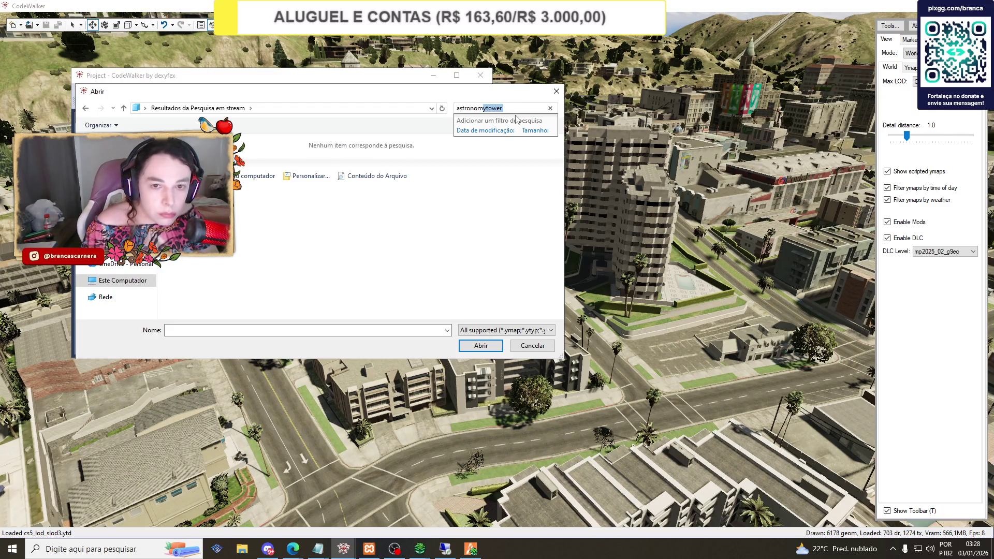
{"action": "key", "text": "BackSpace"}
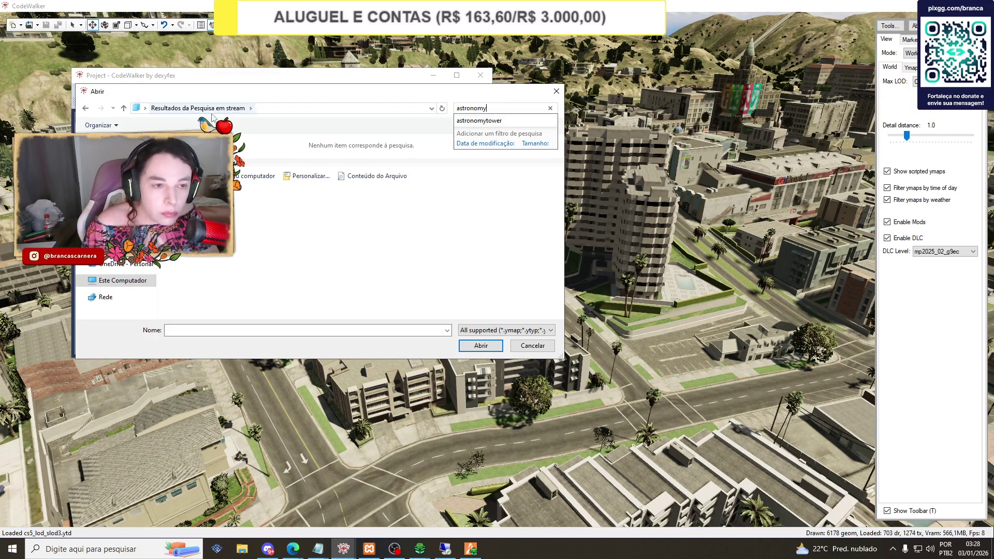
{"action": "left_click", "coordinate": [86, 108]}
{"action": "left_click", "coordinate": [320, 108]}
{"action": "left_click", "coordinate": [486, 108]}
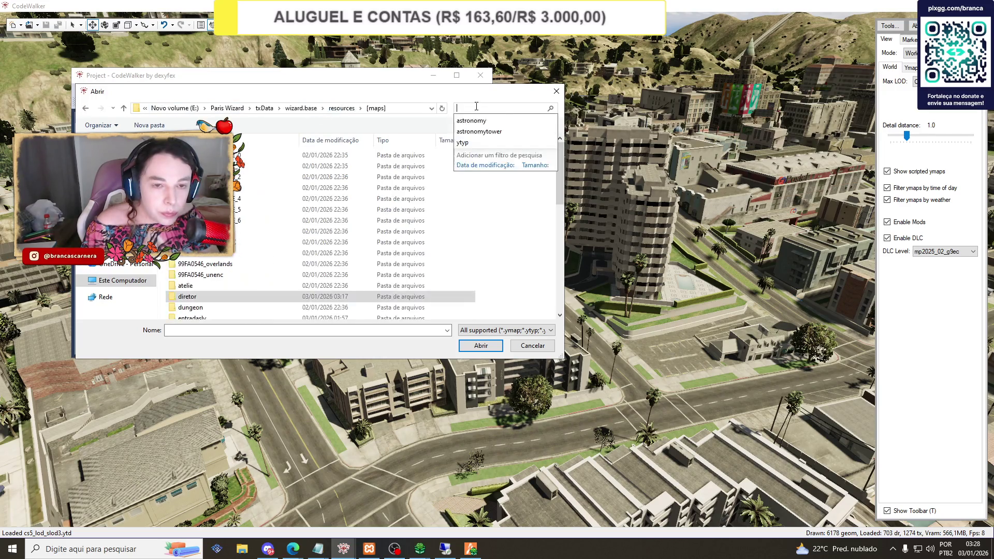
{"action": "left_click", "coordinate": [487, 120]}
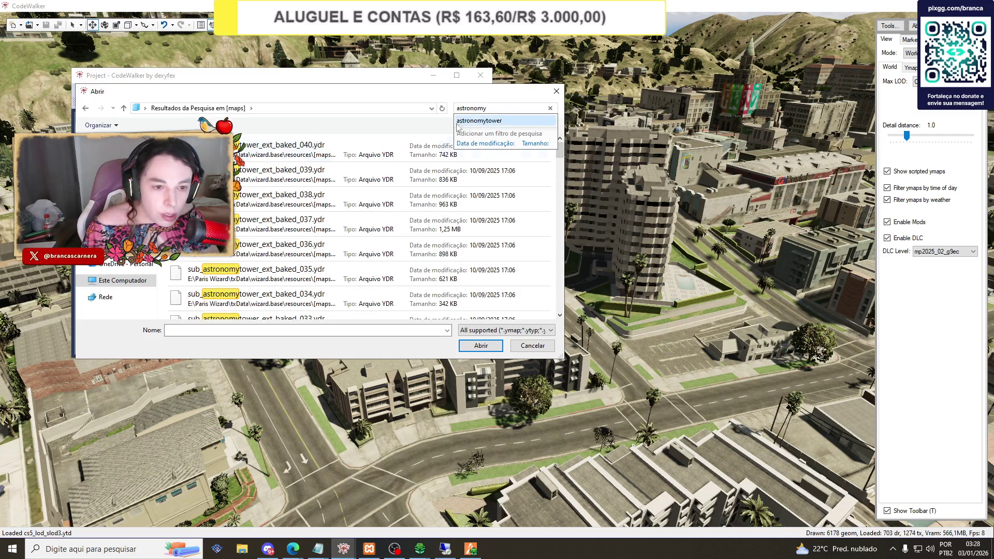
{"action": "scroll", "coordinate": [278, 185], "scroll_direction": "down", "scroll_amount": 10}
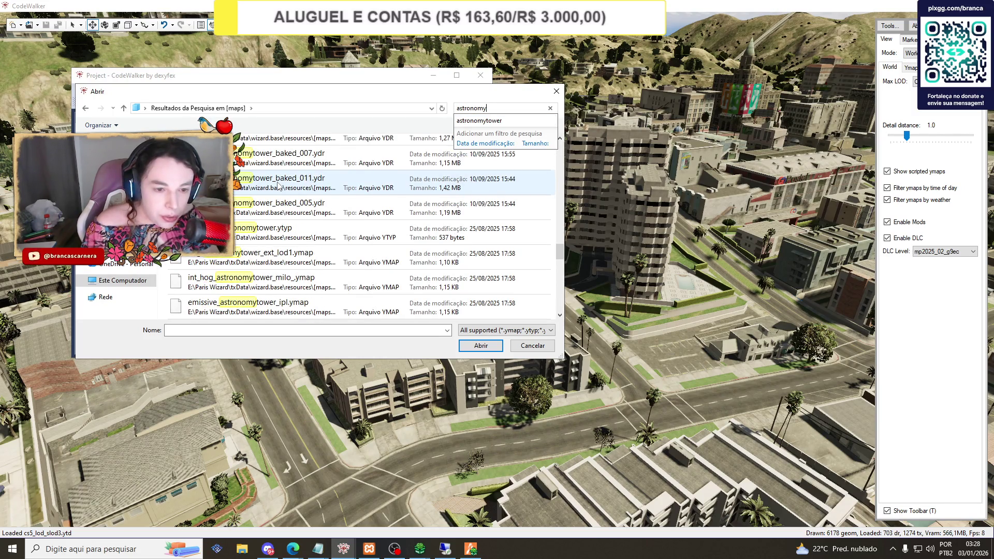
{"action": "scroll", "coordinate": [290, 181], "scroll_direction": "up", "scroll_amount": 1}
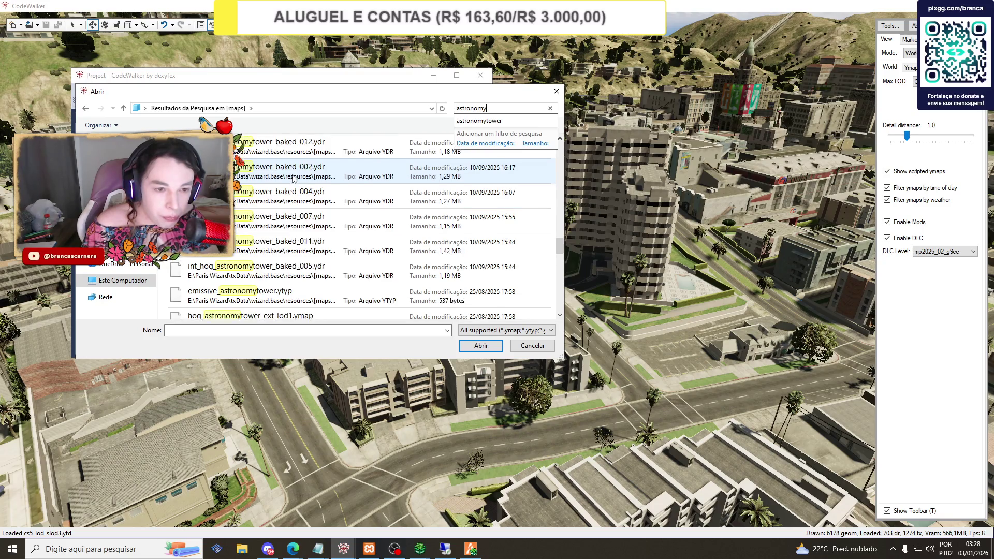
{"action": "key", "text": "Escape"}
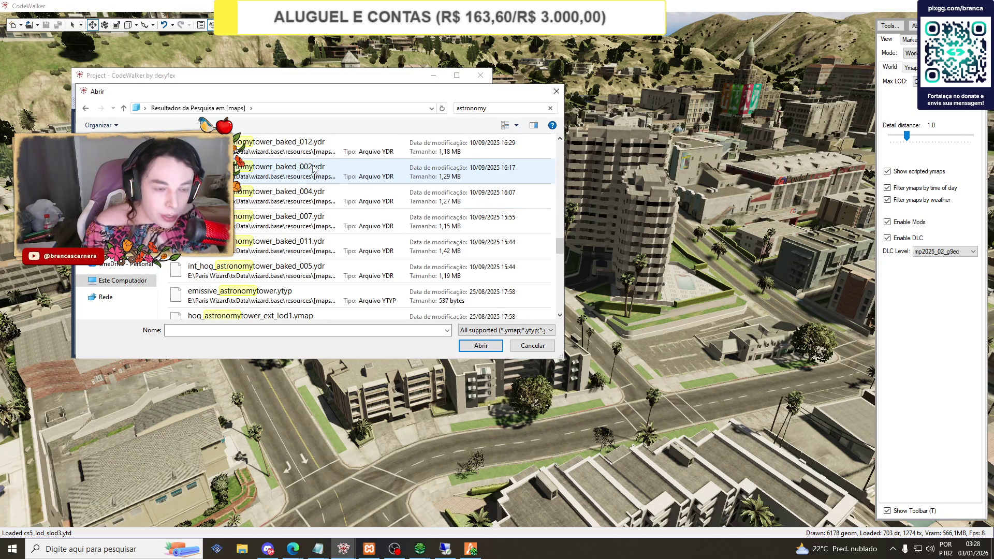
Refine the search to int_hog_astronomy, select all matching files and open them into the project.
{"action": "left_click", "coordinate": [470, 107]}
{"action": "left_click", "coordinate": [459, 107]}
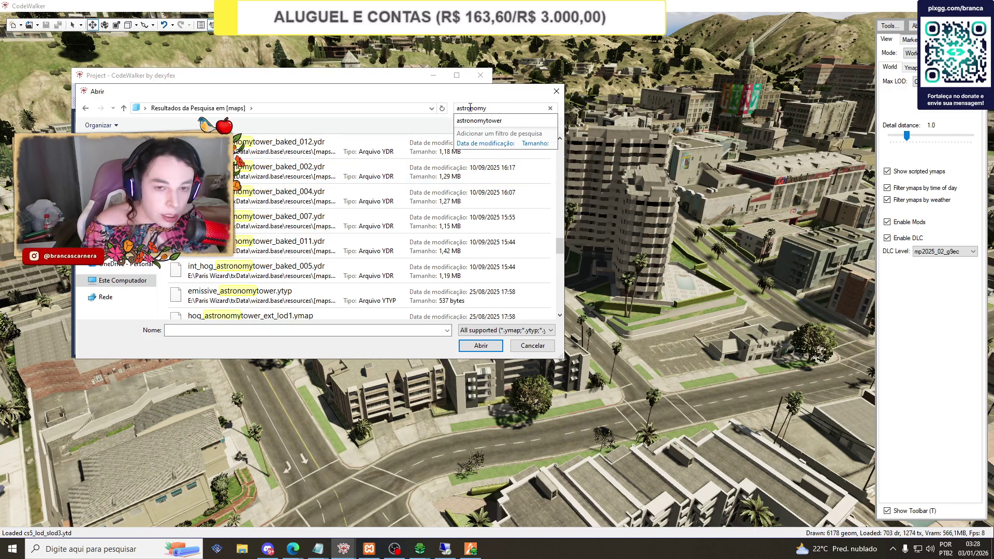
{"action": "type", "text": "int_"}
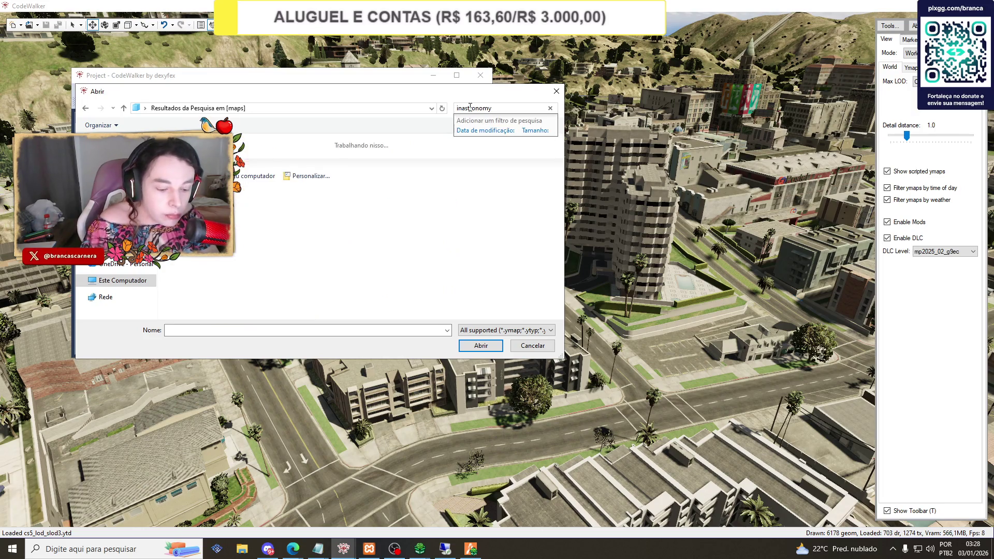
{"action": "type", "text": "hog_"}
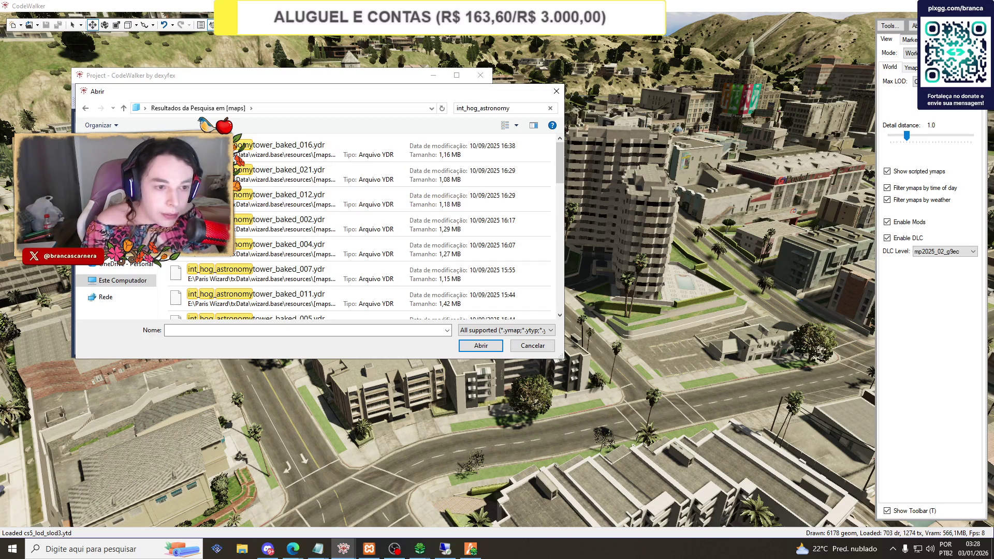
{"action": "key", "text": "ctrl+a"}
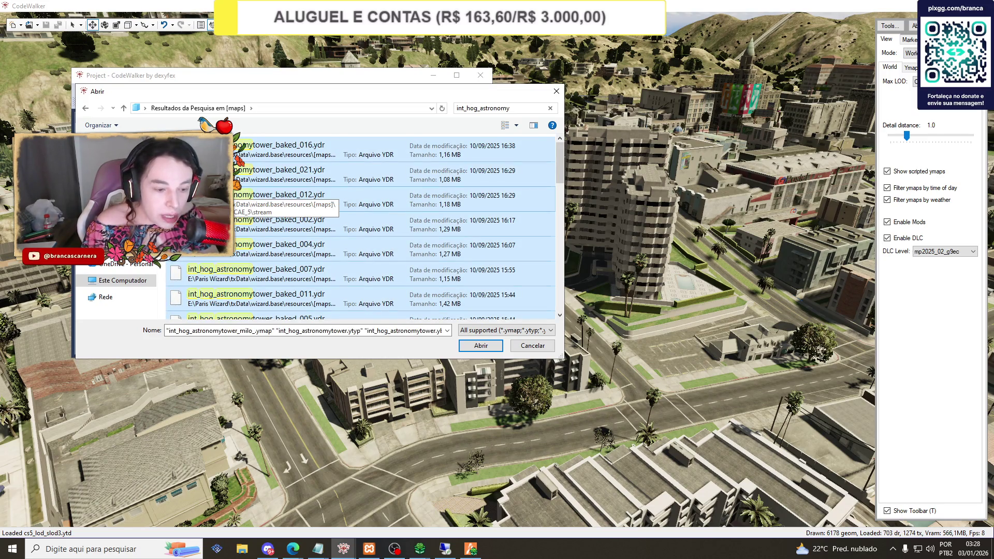
{"action": "left_click", "coordinate": [481, 346]}
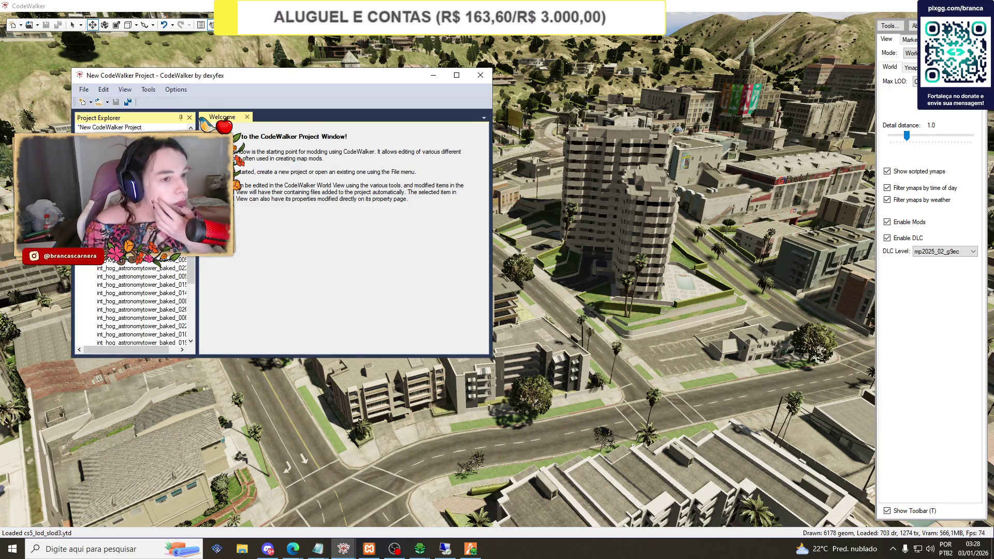
Fly the view to the astronomy tower and orbit to inspect it, then open File Explorer at Este Computador.
{"action": "left_click", "coordinate": [465, 145]}
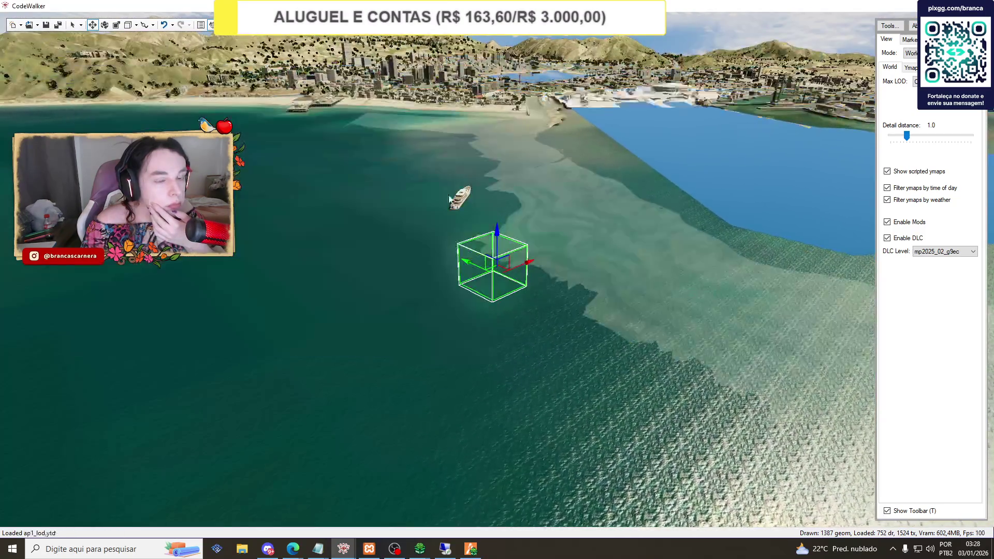
{"action": "scroll", "coordinate": [440, 279], "scroll_direction": "up", "scroll_amount": 5}
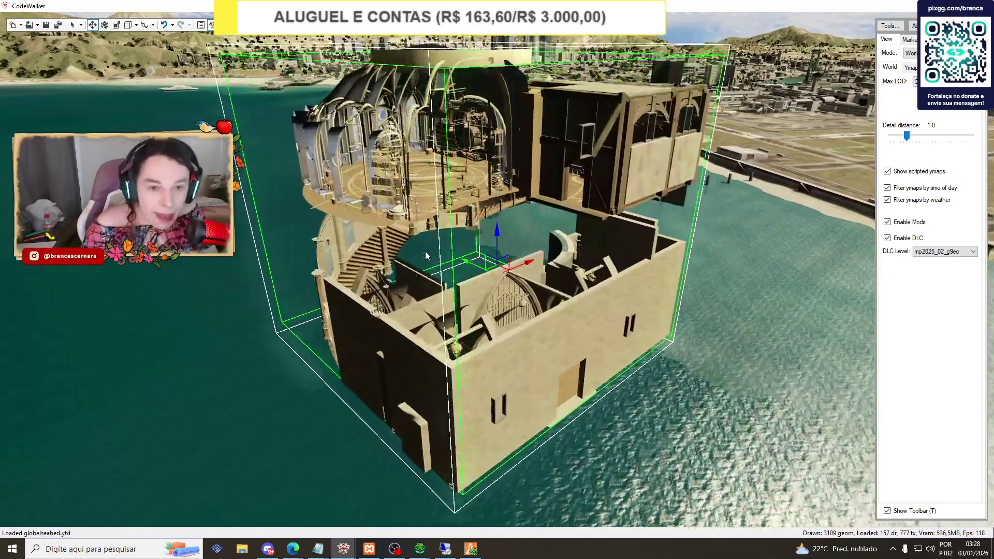
{"action": "scroll", "coordinate": [428, 235], "scroll_direction": "up", "scroll_amount": 2}
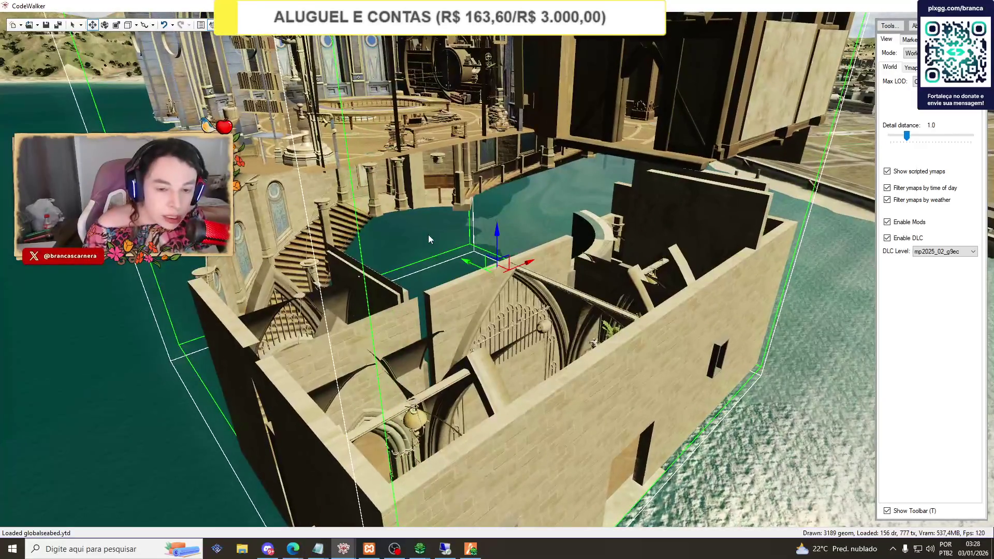
{"action": "scroll", "coordinate": [408, 223], "scroll_direction": "down", "scroll_amount": 2}
{"action": "mouse_move", "coordinate": [408, 222]}
{"action": "left_mouse_down"}
{"action": "mouse_move", "coordinate": [252, 231]}
{"action": "mouse_move", "coordinate": [331, 239]}
{"action": "mouse_move", "coordinate": [461, 204]}
{"action": "mouse_move", "coordinate": [487, 290]}
{"action": "mouse_move", "coordinate": [343, 232]}
{"action": "mouse_move", "coordinate": [432, 202]}
{"action": "mouse_move", "coordinate": [443, 266]}
{"action": "mouse_move", "coordinate": [309, 214]}
{"action": "mouse_move", "coordinate": [278, 179]}
{"action": "left_mouse_up"}
{"action": "scroll", "coordinate": [278, 179], "scroll_direction": "up", "scroll_amount": 4}
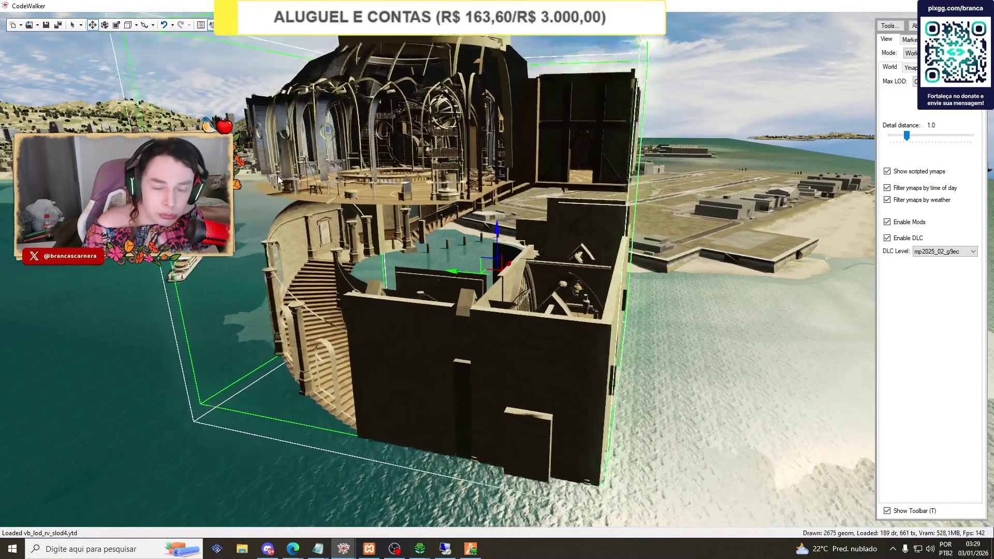
{"action": "mouse_move", "coordinate": [343, 547]}
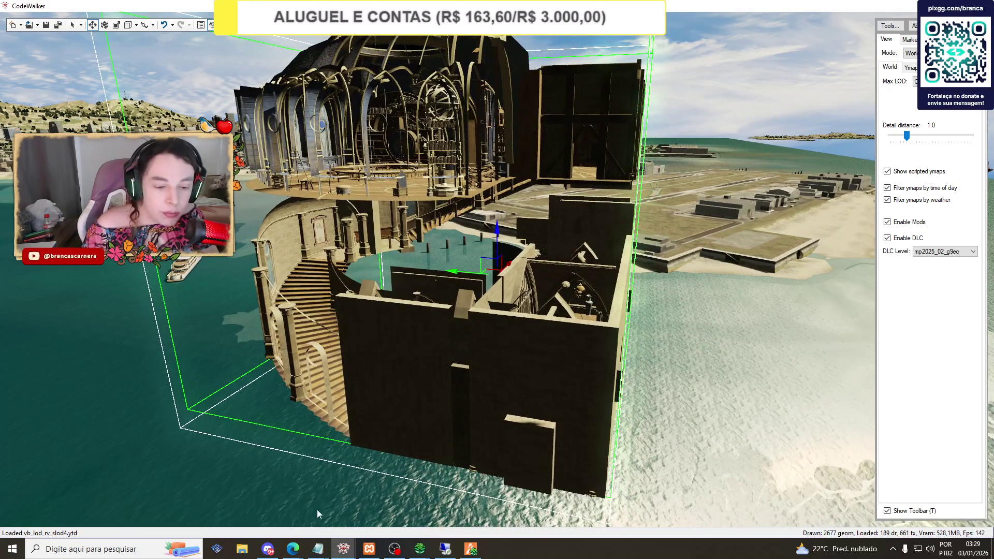
{"action": "left_click", "coordinate": [240, 550]}
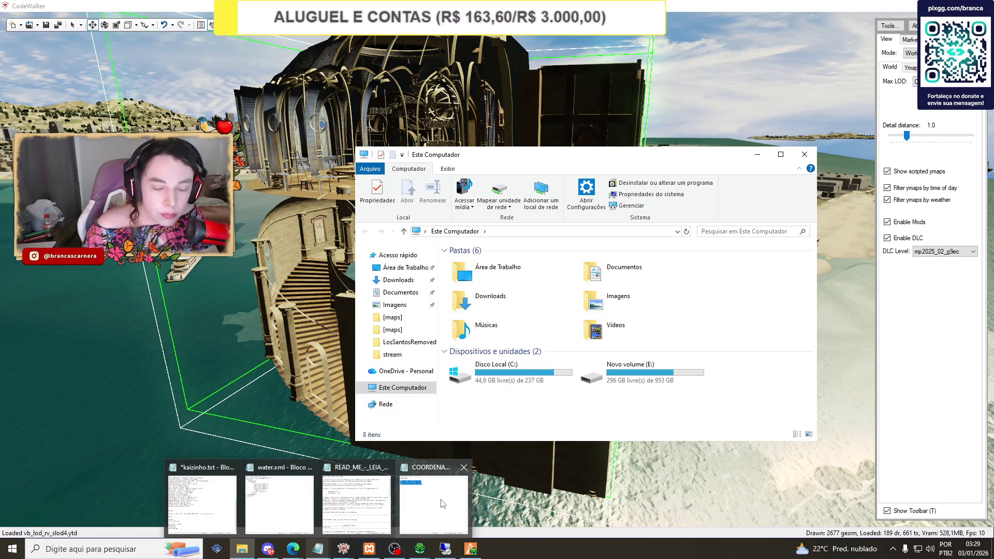
Add 'diretor' below sala de poções in the backup list of kaizinho.txt, save, and minimize Notepad.
{"action": "left_click", "coordinate": [202, 499]}
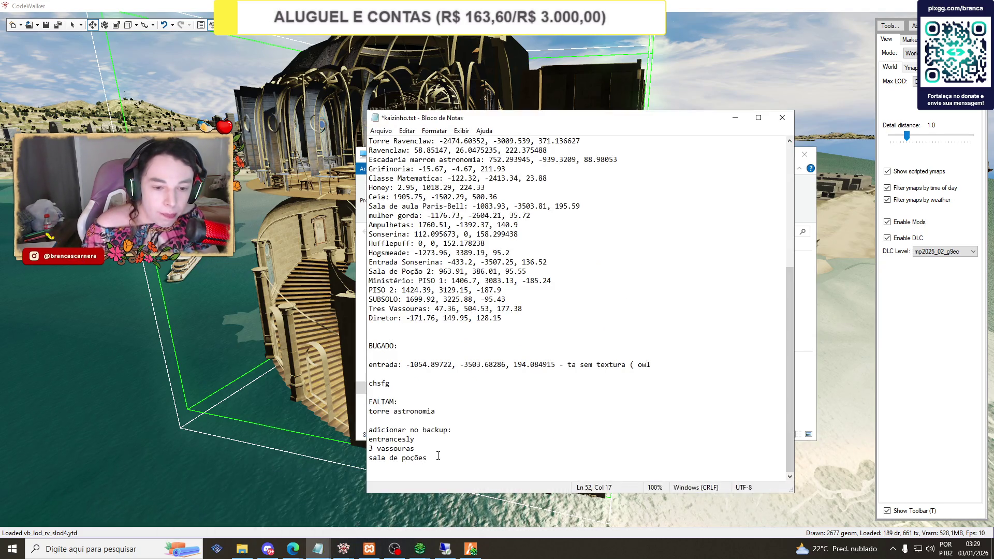
{"action": "key", "text": "Return"}
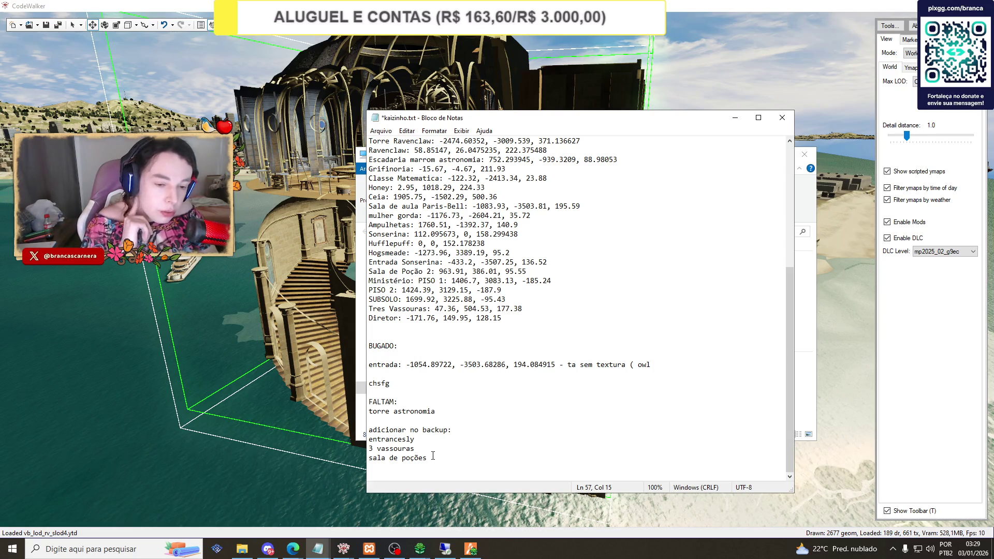
{"action": "type", "text": "dirot"}
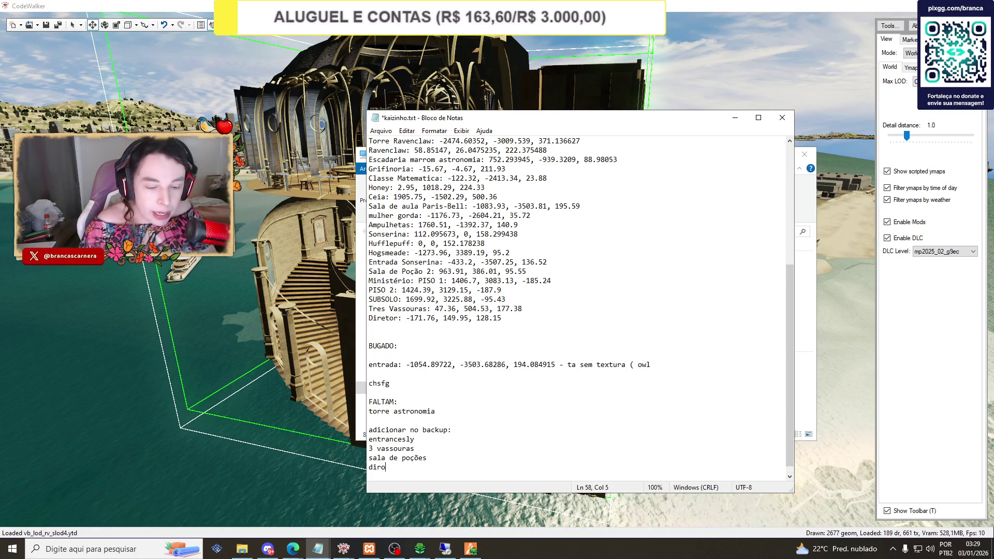
{"action": "key", "text": "BackSpace"}
{"action": "key", "text": "BackSpace"}
{"action": "type", "text": "etor"}
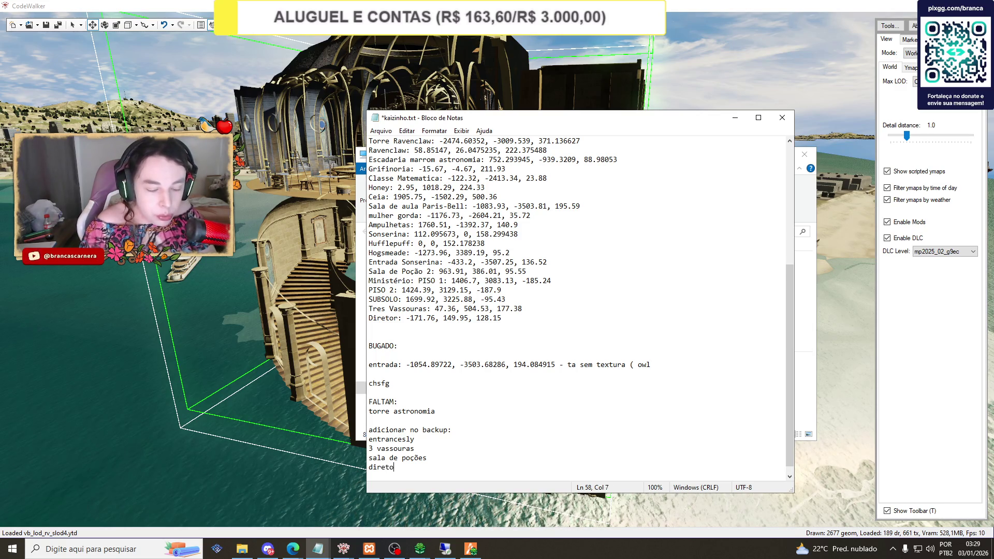
{"action": "key", "text": "ctrl+s"}
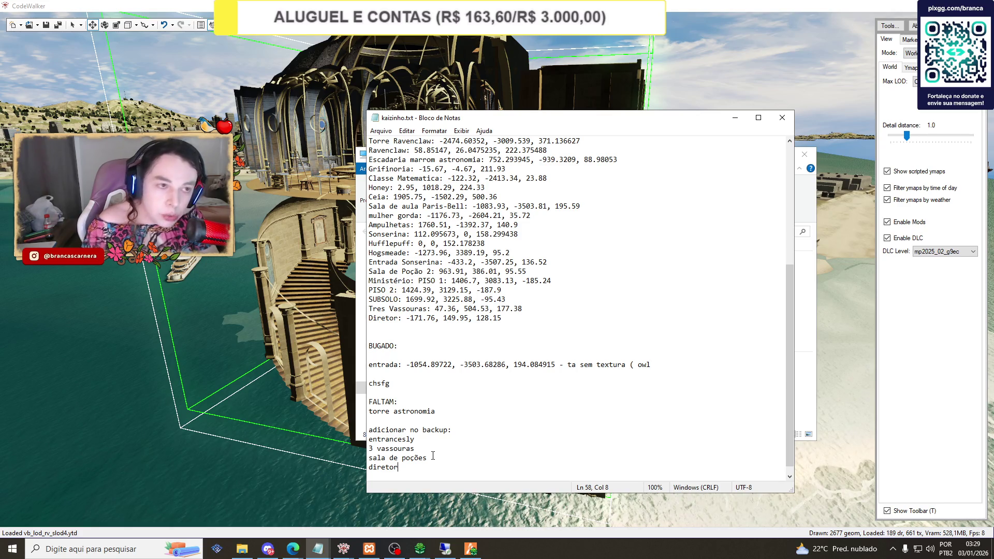
{"action": "left_click", "coordinate": [728, 121]}
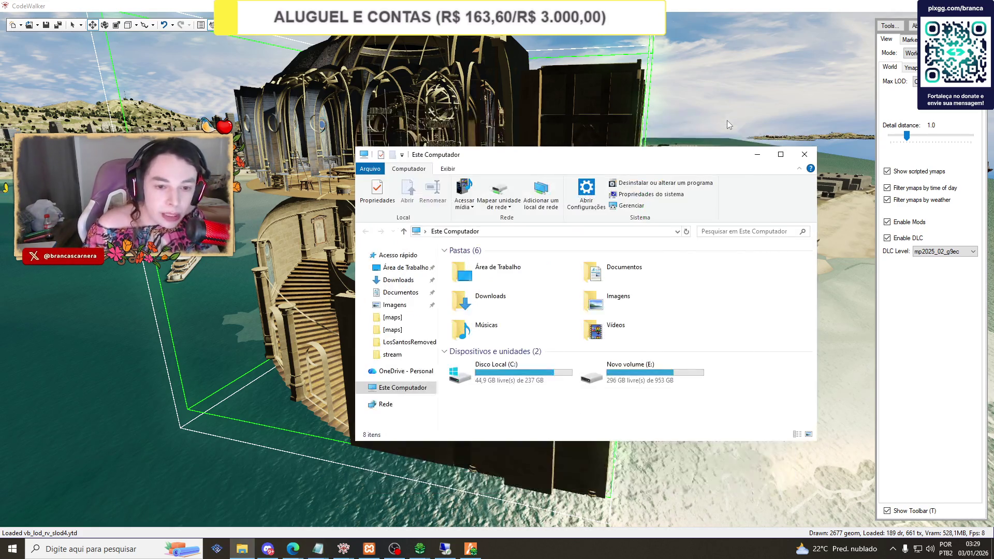
Navigate File Explorer to E:\Paris Wizard\txData\wizard.base\resources\[maps].
{"action": "left_click", "coordinate": [37, 25]}
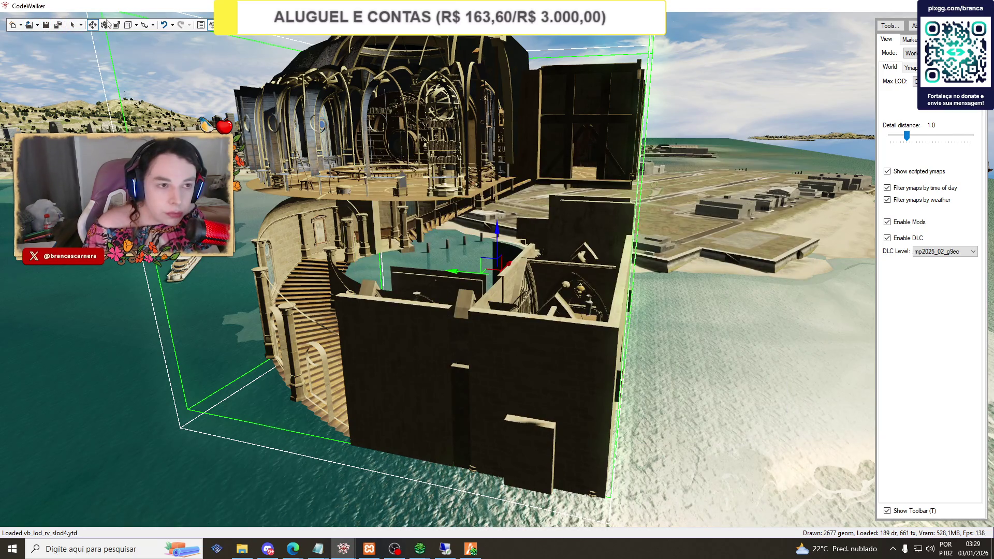
{"action": "left_click", "coordinate": [242, 549]}
{"action": "scroll", "coordinate": [500, 337], "scroll_direction": "down", "scroll_amount": 15}
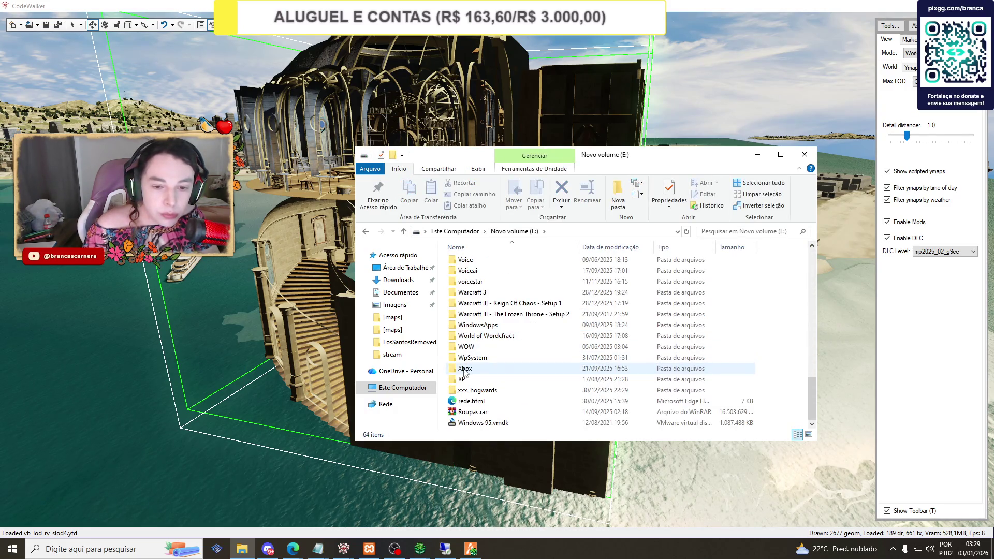
{"action": "scroll", "coordinate": [487, 342], "scroll_direction": "up", "scroll_amount": 3}
{"action": "scroll", "coordinate": [479, 339], "scroll_direction": "up", "scroll_amount": 3}
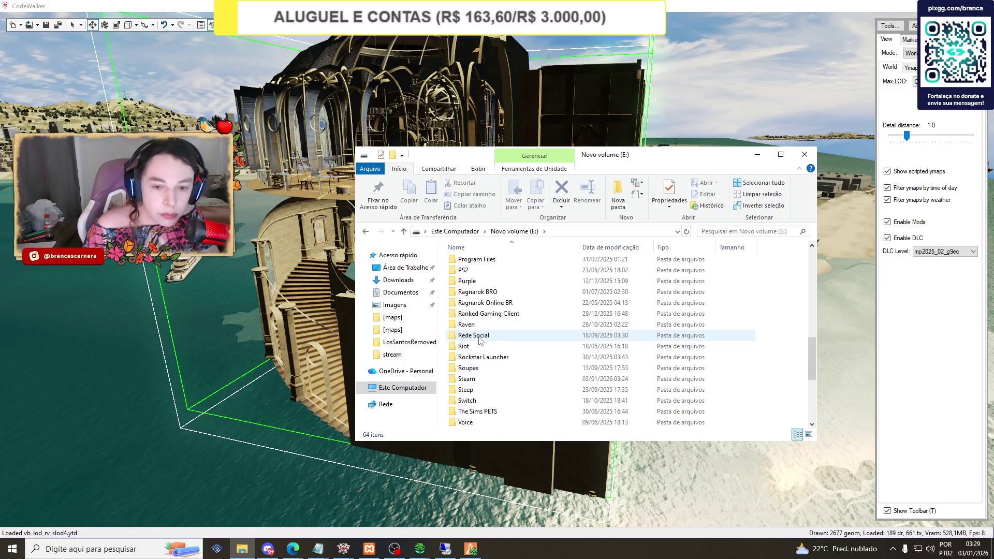
{"action": "scroll", "coordinate": [491, 336], "scroll_direction": "down", "scroll_amount": 6}
{"action": "scroll", "coordinate": [503, 336], "scroll_direction": "up", "scroll_amount": 6}
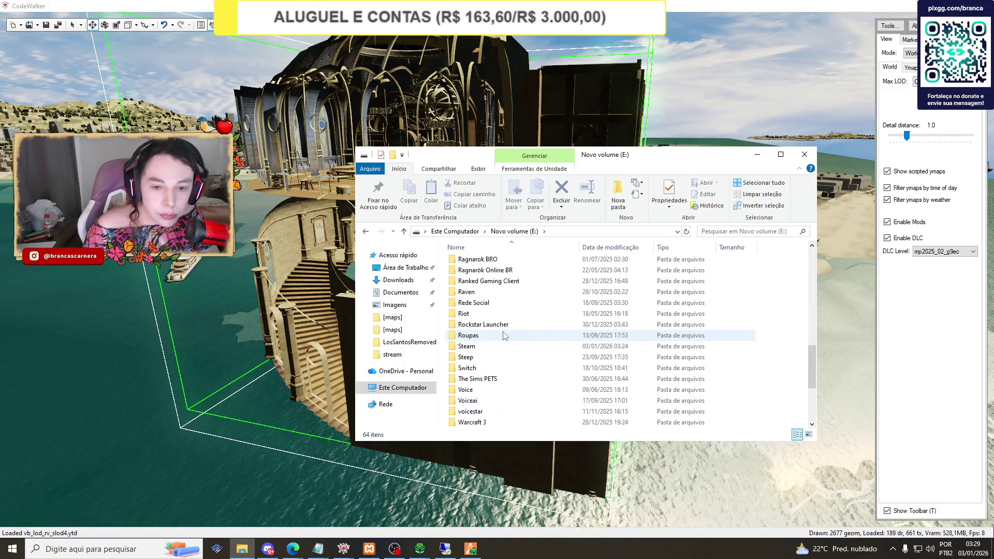
{"action": "left_click", "coordinate": [487, 325]}
{"action": "double_click", "coordinate": [487, 325]}
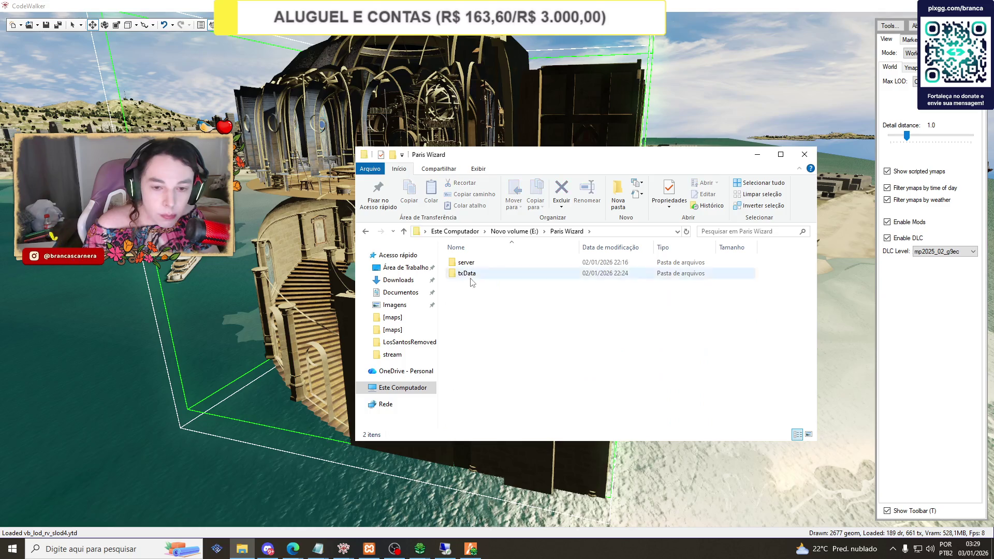
{"action": "double_click", "coordinate": [471, 270]}
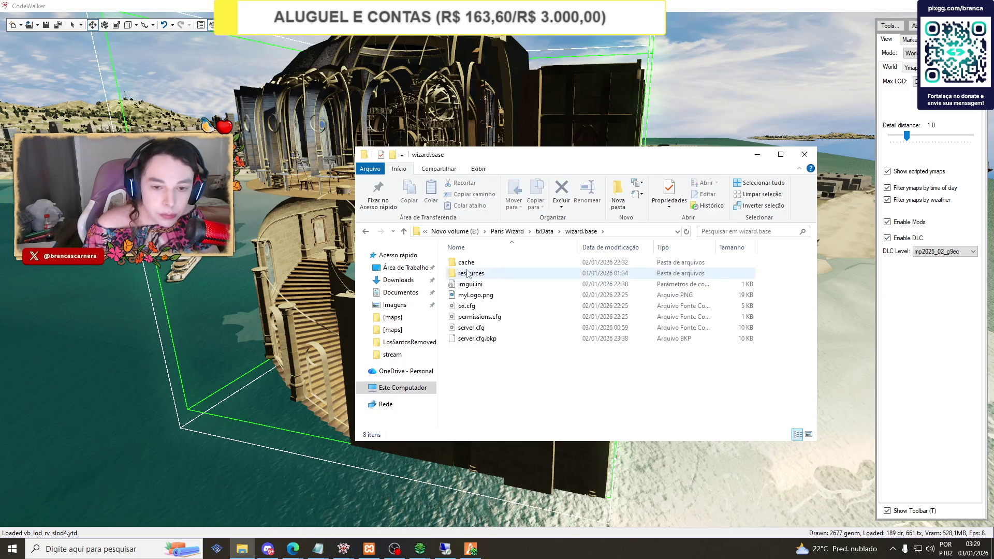
{"action": "double_click", "coordinate": [468, 273]}
{"action": "double_click", "coordinate": [472, 275]}
{"action": "double_click", "coordinate": [474, 279]}
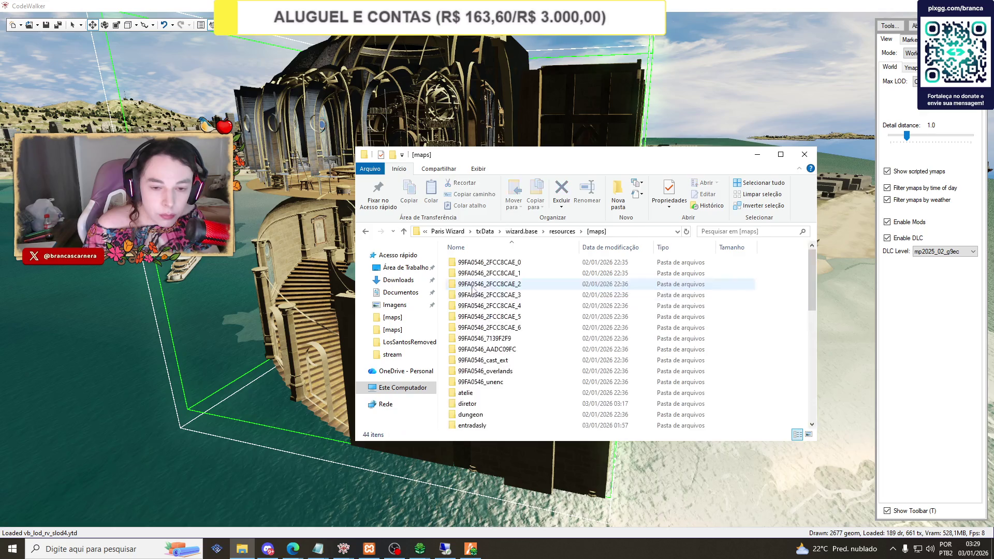
Create a new folder inside [maps] and begin typing its astronomy name.
{"action": "right_click", "coordinate": [444, 317]}
{"action": "mouse_move", "coordinate": [531, 441]}
{"action": "left_click", "coordinate": [584, 441]}
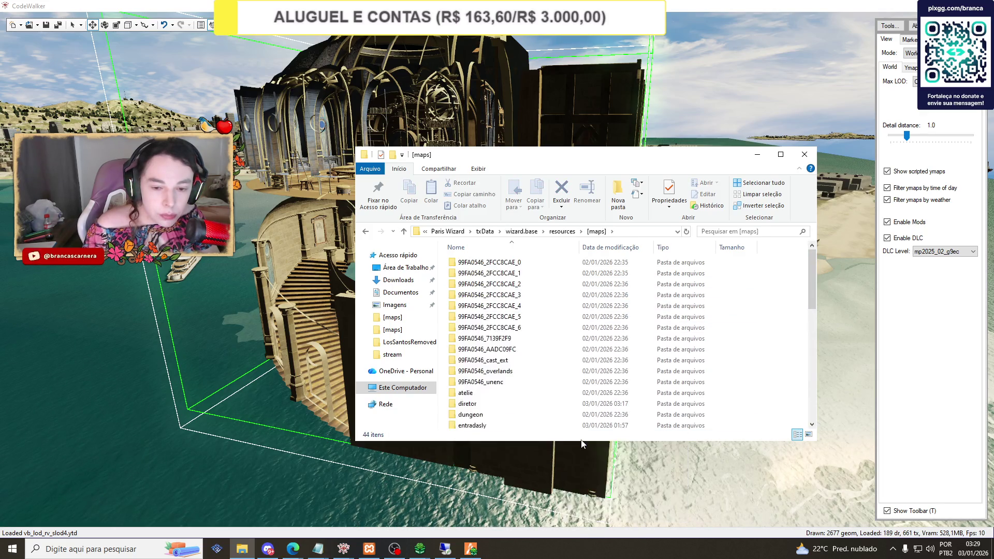
{"action": "type", "text": "astronomia"}
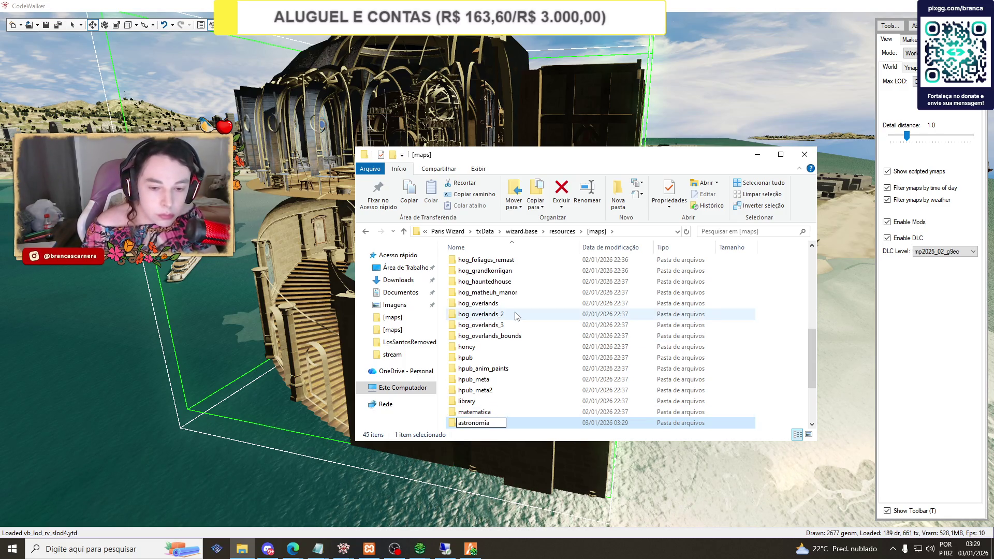
Confirm the astronomia folder name and browse [maps], briefly peeking into hog_hauntedhouse.
{"action": "left_click", "coordinate": [475, 310]}
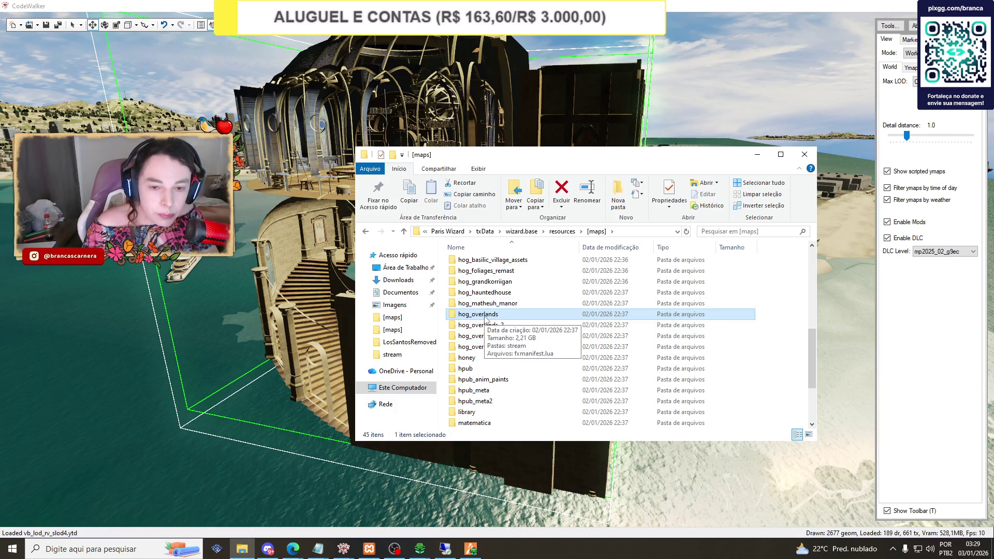
{"action": "scroll", "coordinate": [491, 316], "scroll_direction": "up", "scroll_amount": 2}
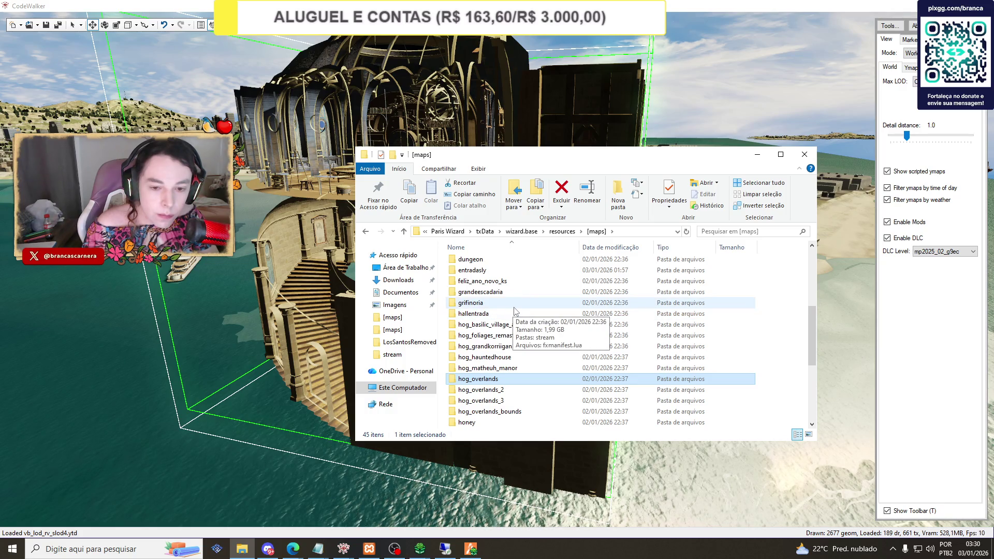
{"action": "mouse_move", "coordinate": [502, 295]}
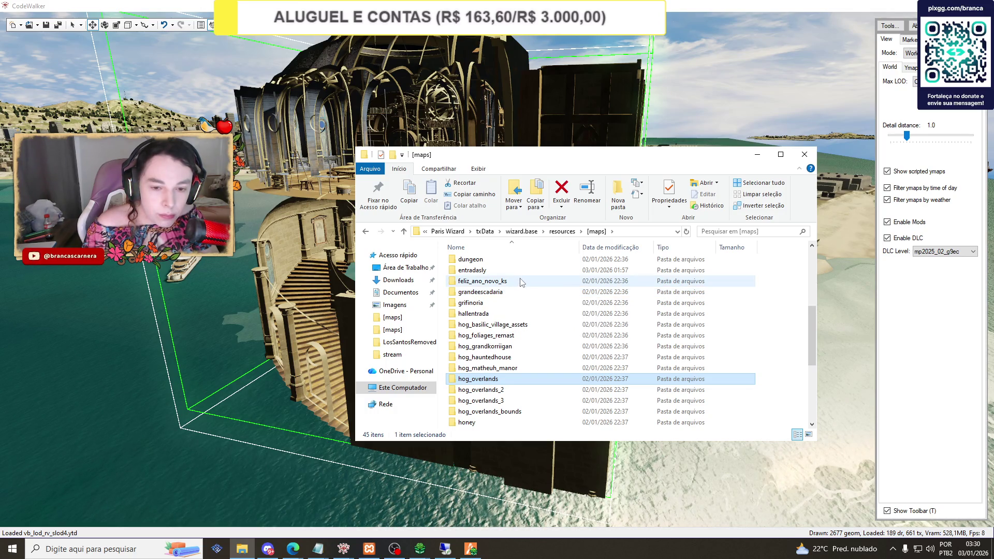
{"action": "mouse_move", "coordinate": [551, 284]}
{"action": "scroll", "coordinate": [523, 296], "scroll_direction": "up", "scroll_amount": 1}
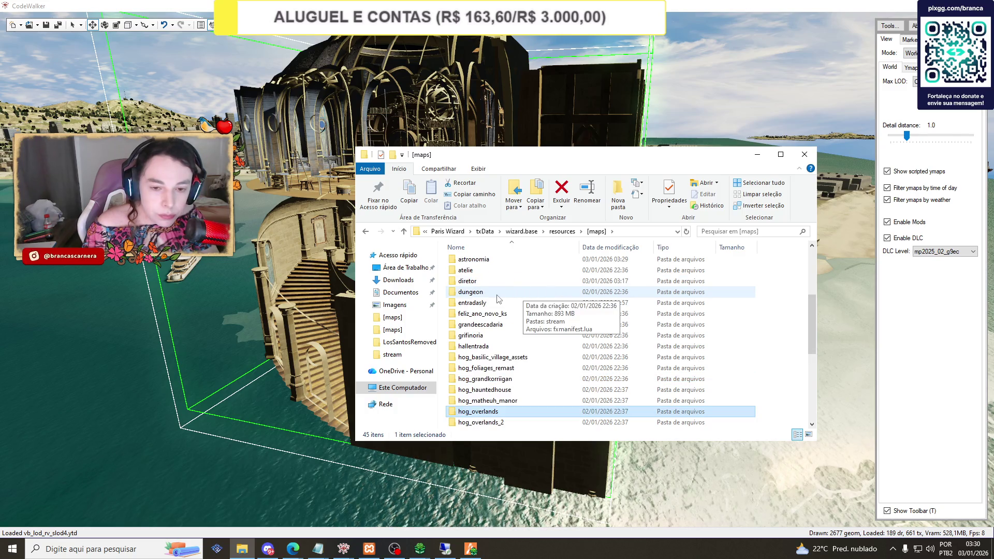
{"action": "scroll", "coordinate": [498, 299], "scroll_direction": "down", "scroll_amount": 1}
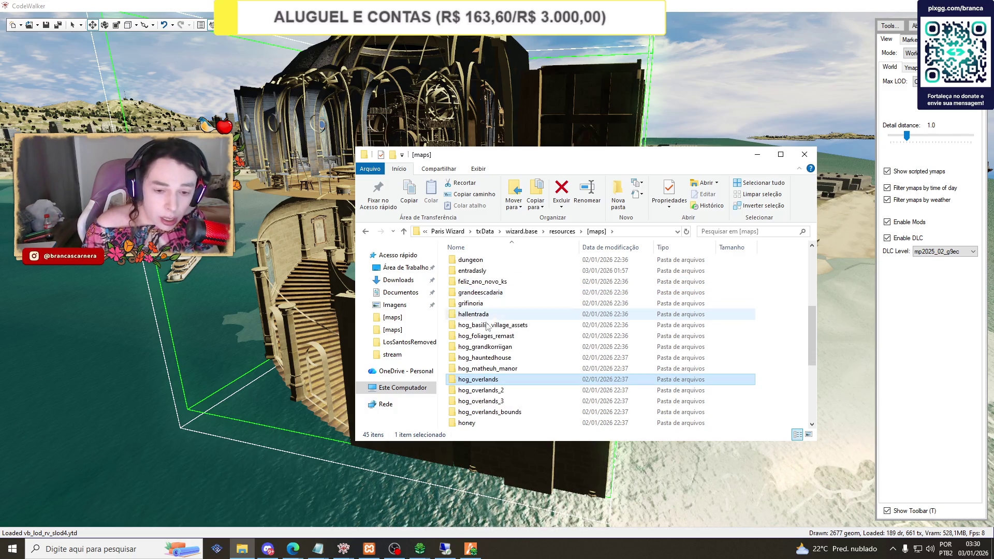
{"action": "double_click", "coordinate": [469, 356]}
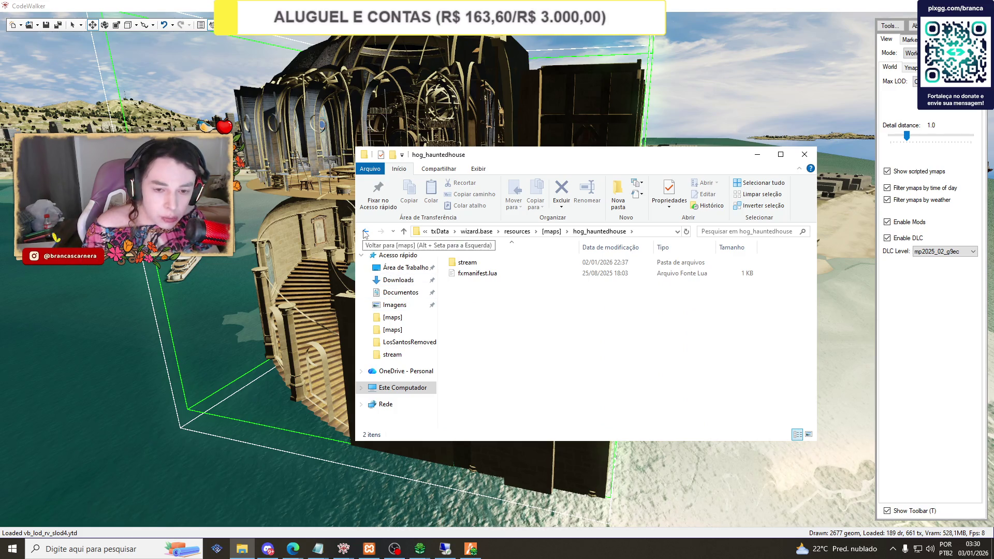
{"action": "left_click", "coordinate": [365, 233]}
{"action": "scroll", "coordinate": [496, 311], "scroll_direction": "down", "scroll_amount": 10}
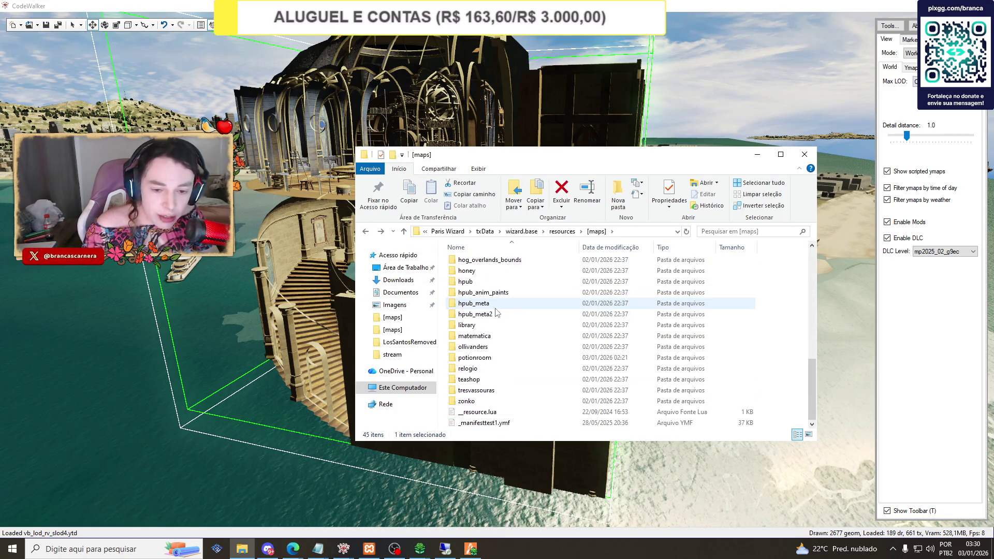
{"action": "scroll", "coordinate": [496, 311], "scroll_direction": "up", "scroll_amount": 3}
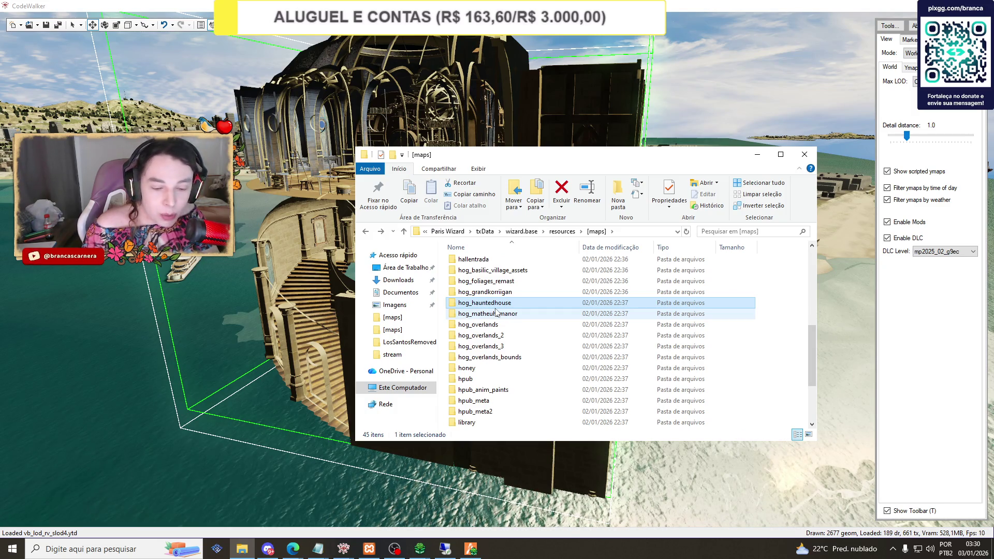
Check the kaizinho.txt notes in Notepad, then return to the [maps] folder list.
{"action": "left_click", "coordinate": [319, 550]}
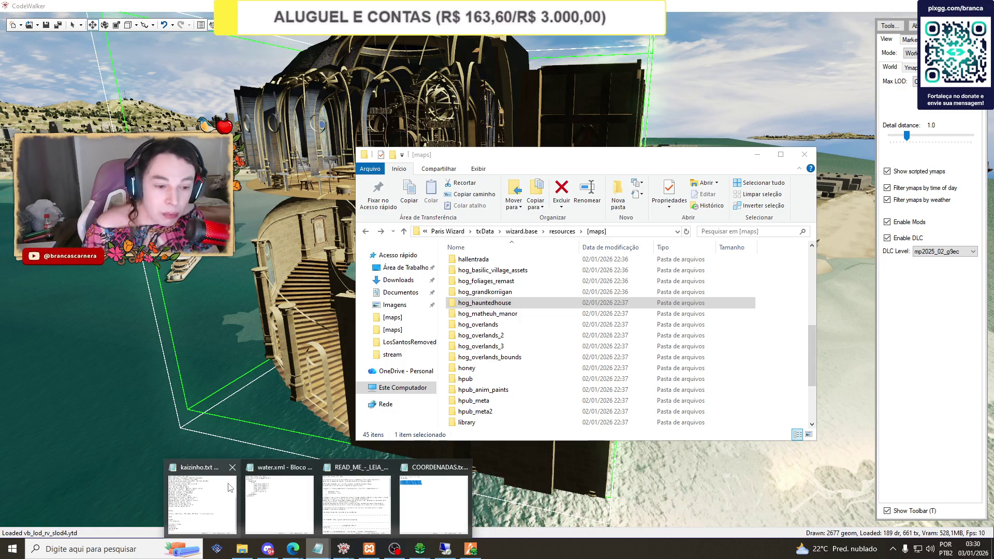
{"action": "left_click", "coordinate": [202, 502]}
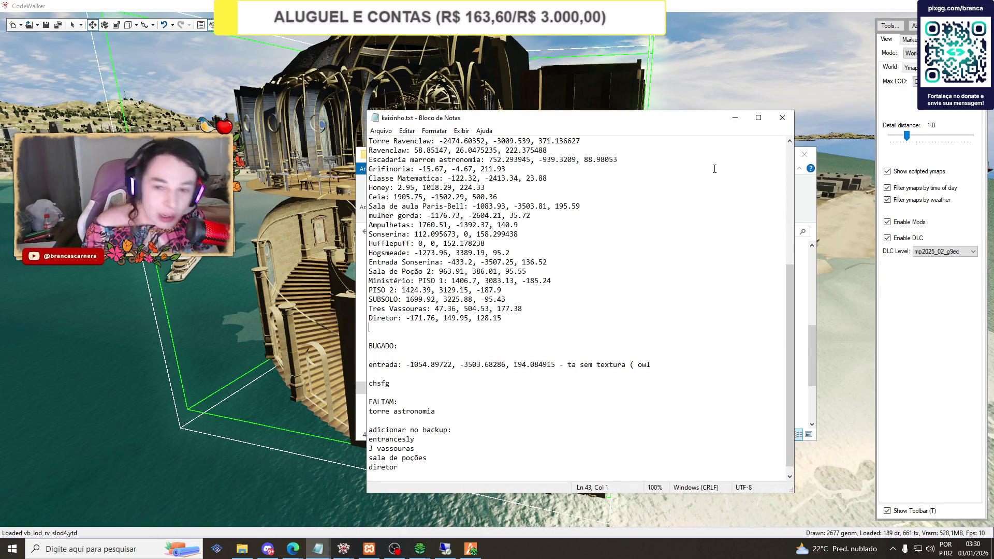
{"action": "left_click", "coordinate": [734, 120]}
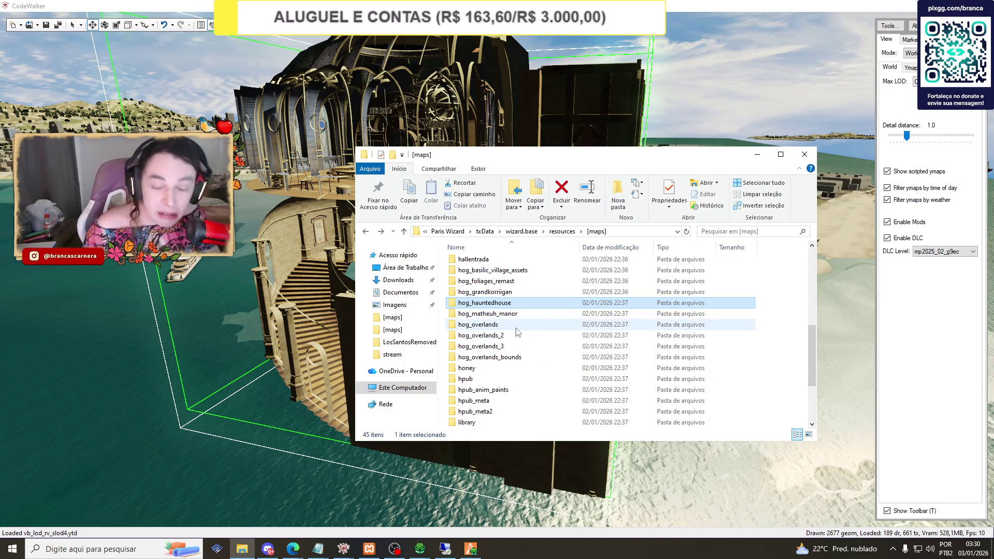
{"action": "scroll", "coordinate": [516, 329], "scroll_direction": "up", "scroll_amount": 2}
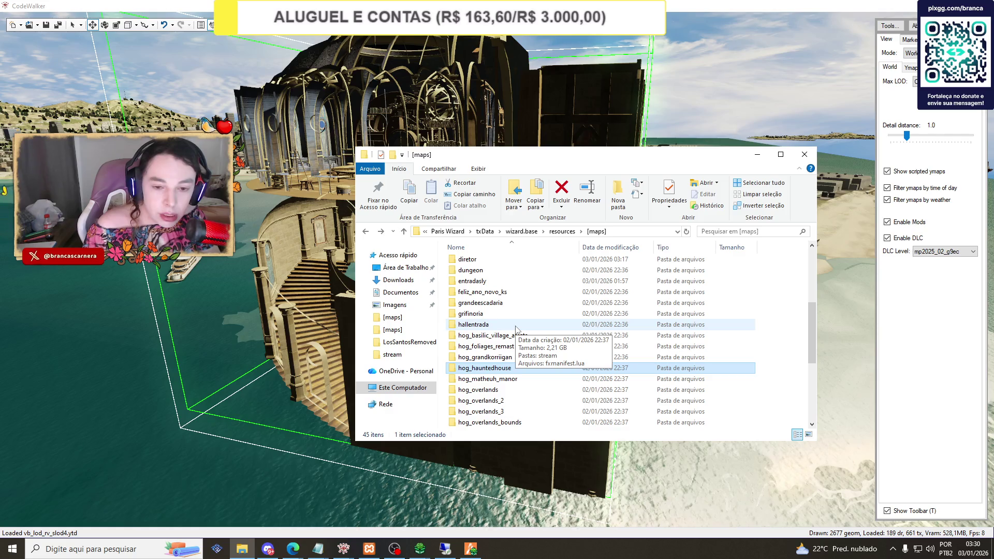
{"action": "scroll", "coordinate": [516, 329], "scroll_direction": "down", "scroll_amount": 4}
{"action": "scroll", "coordinate": [515, 329], "scroll_direction": "down", "scroll_amount": 1}
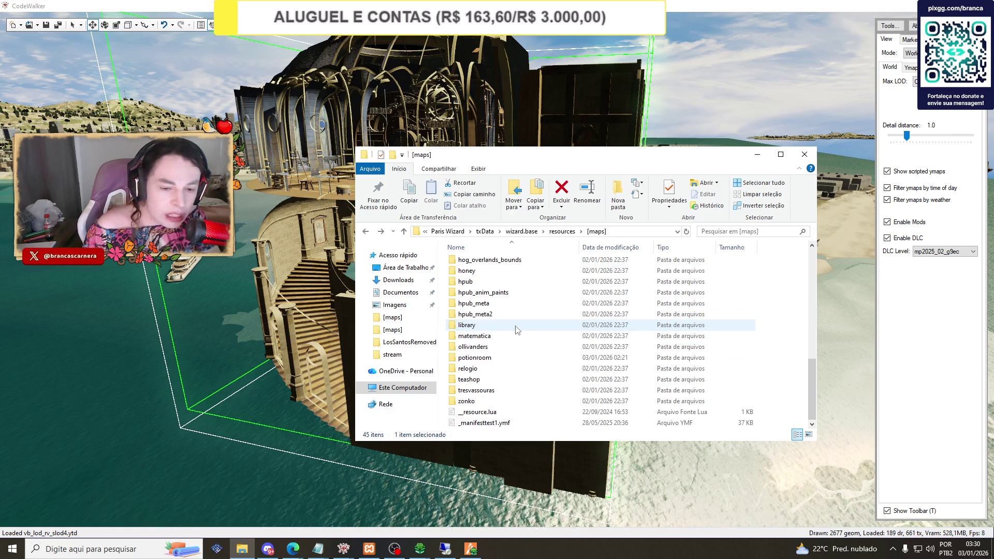
{"action": "scroll", "coordinate": [516, 332], "scroll_direction": "up", "scroll_amount": 5}
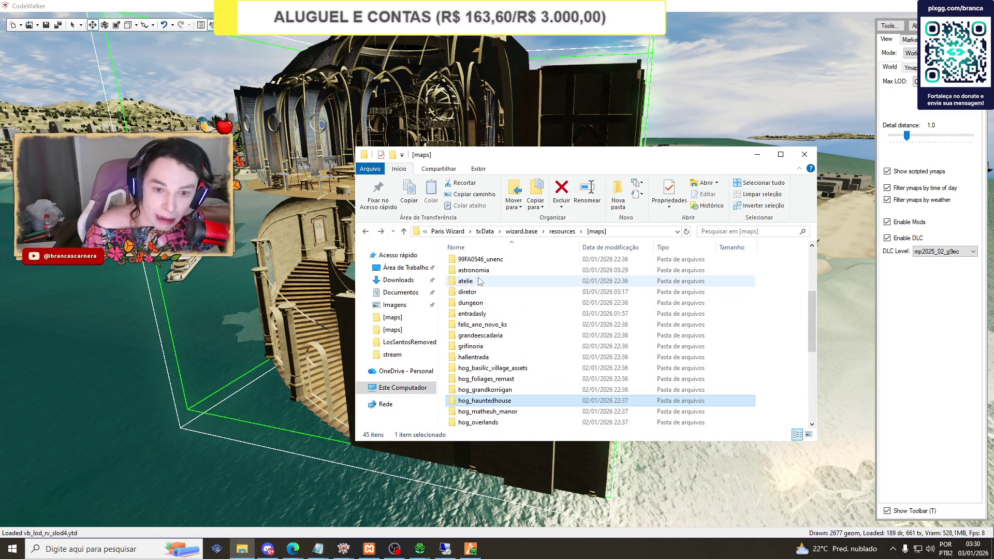
Copy fxmanifest.lua from the diretor folder and paste it into astronomia.
{"action": "double_click", "coordinate": [466, 292]}
{"action": "left_click", "coordinate": [465, 273]}
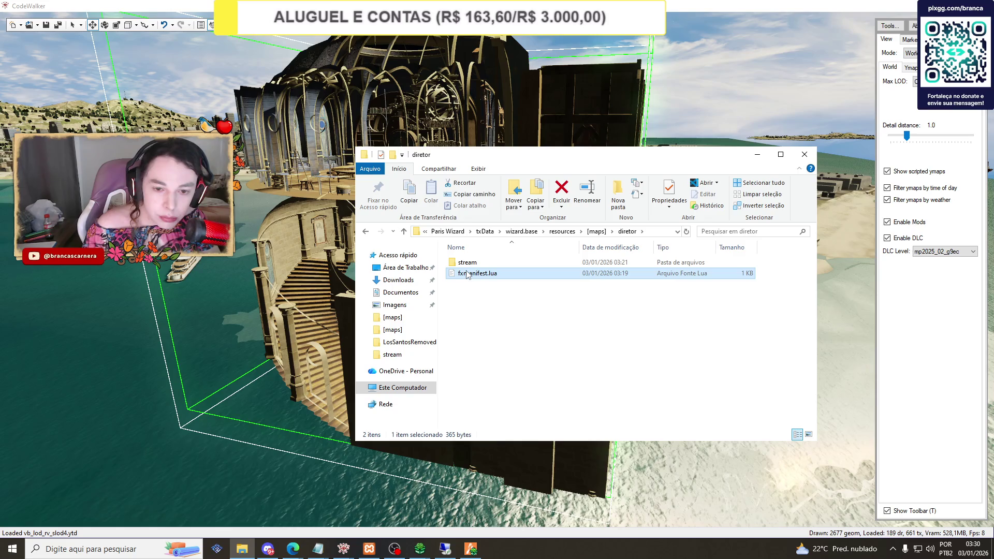
{"action": "right_click", "coordinate": [465, 272]}
{"action": "left_click", "coordinate": [487, 423]}
{"action": "left_click", "coordinate": [365, 232]}
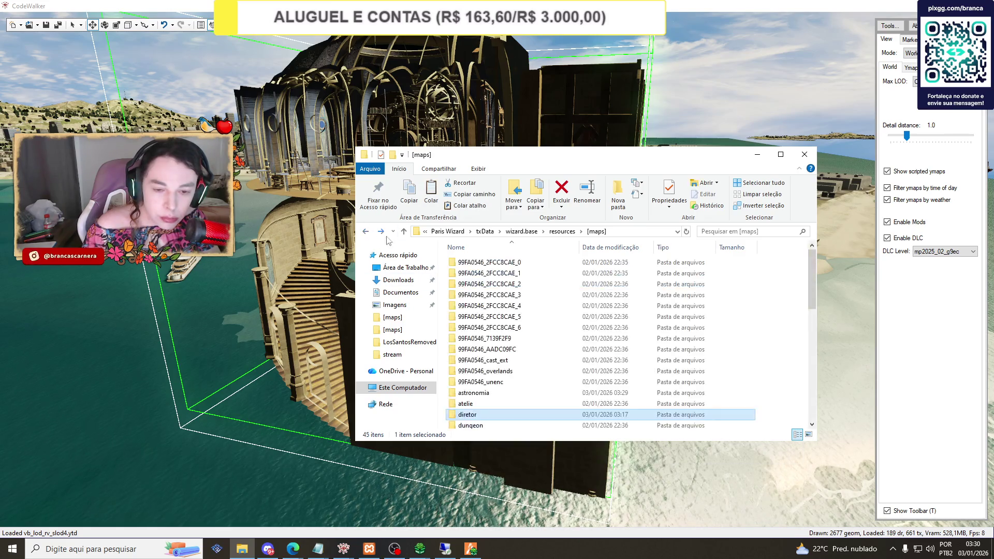
{"action": "double_click", "coordinate": [480, 356]}
{"action": "right_click", "coordinate": [481, 356]}
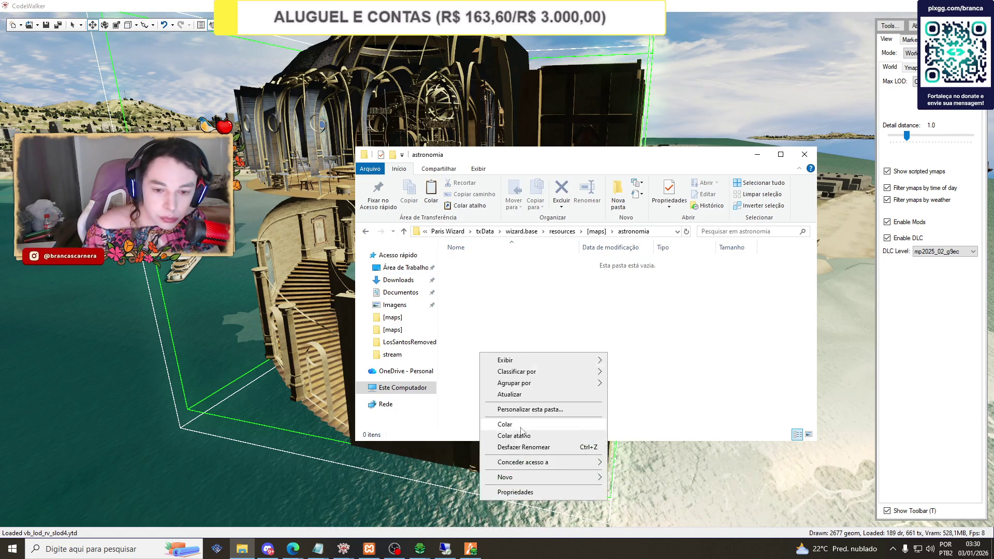
{"action": "left_click", "coordinate": [501, 424]}
Create a new empty folder named stream inside astronomia.
{"action": "right_click", "coordinate": [477, 353]}
{"action": "mouse_move", "coordinate": [579, 476]}
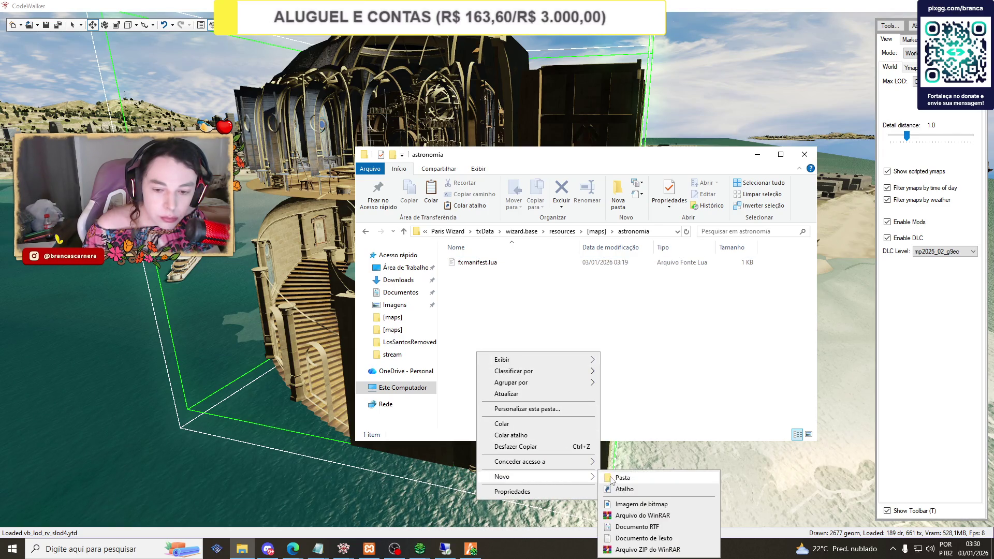
{"action": "left_click", "coordinate": [613, 476]}
{"action": "type", "text": "strea"}
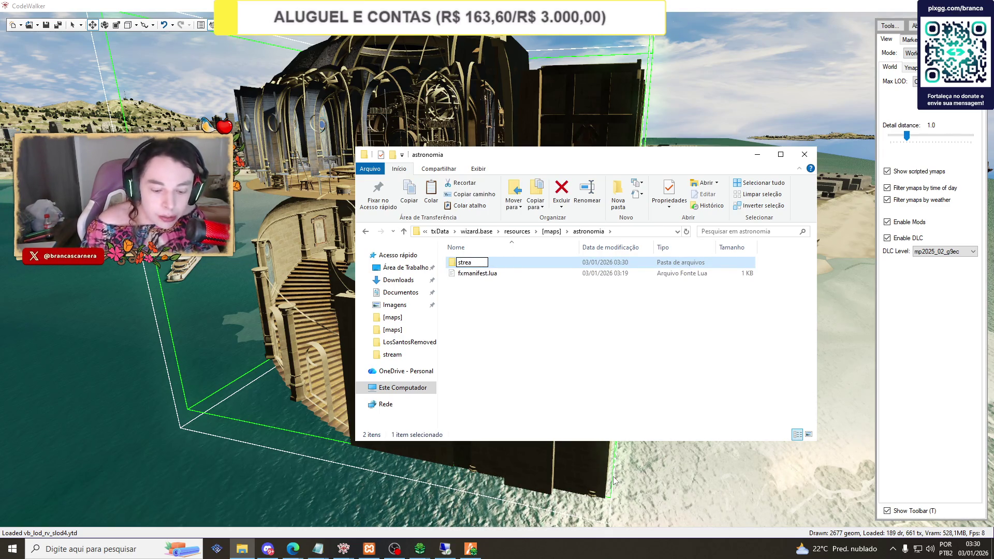
{"action": "type", "text": "m"}
{"action": "left_click", "coordinate": [555, 399]}
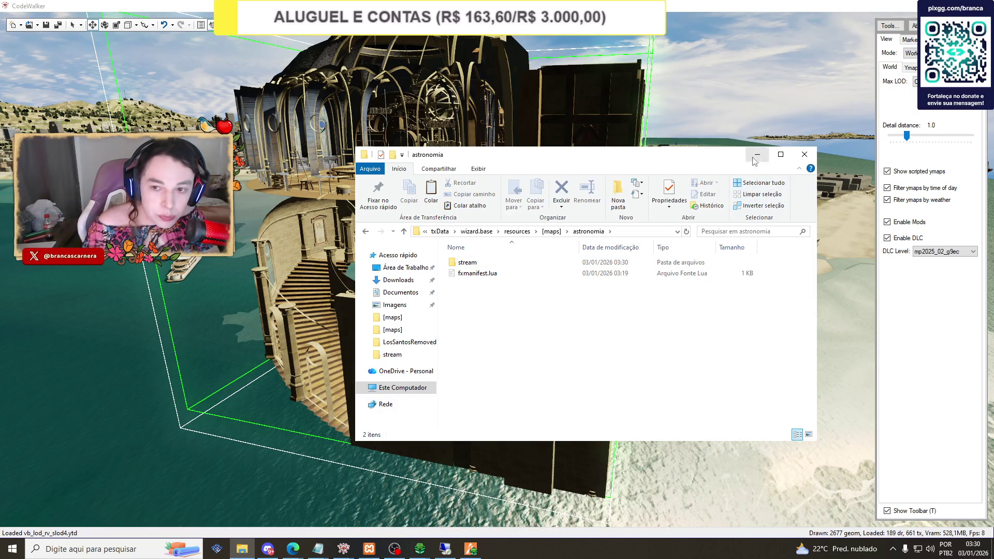
{"action": "left_click", "coordinate": [344, 549]}
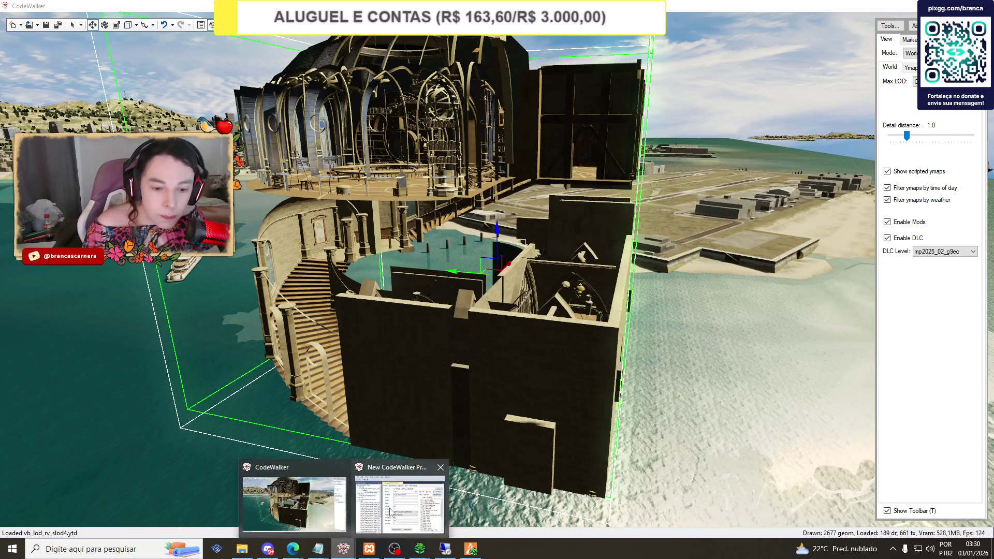
Recalculate the astronomy tower milo ymap's flags and extents, then generate its _manifest.ymf.
{"action": "double_click", "coordinate": [497, 234]}
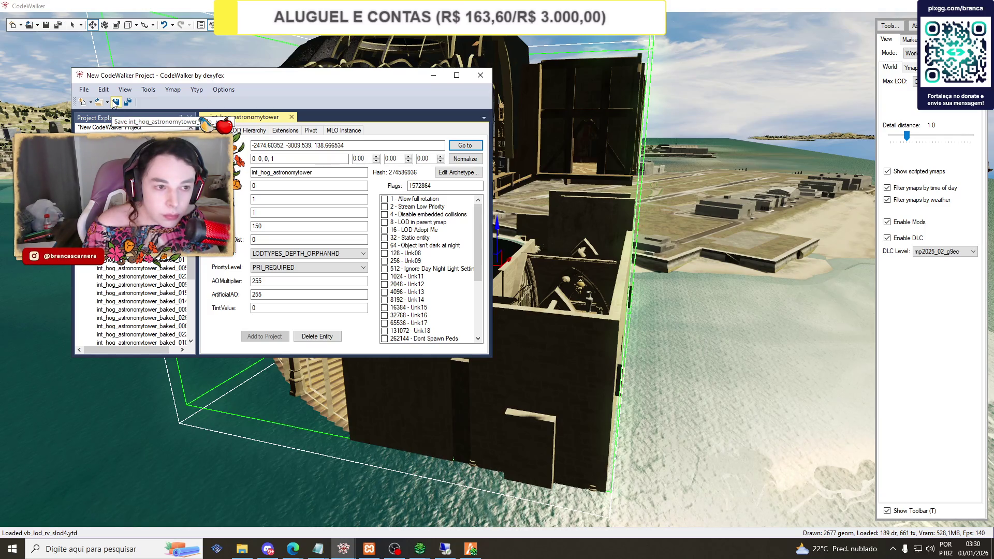
{"action": "left_click", "coordinate": [129, 144]}
{"action": "left_click", "coordinate": [434, 249]}
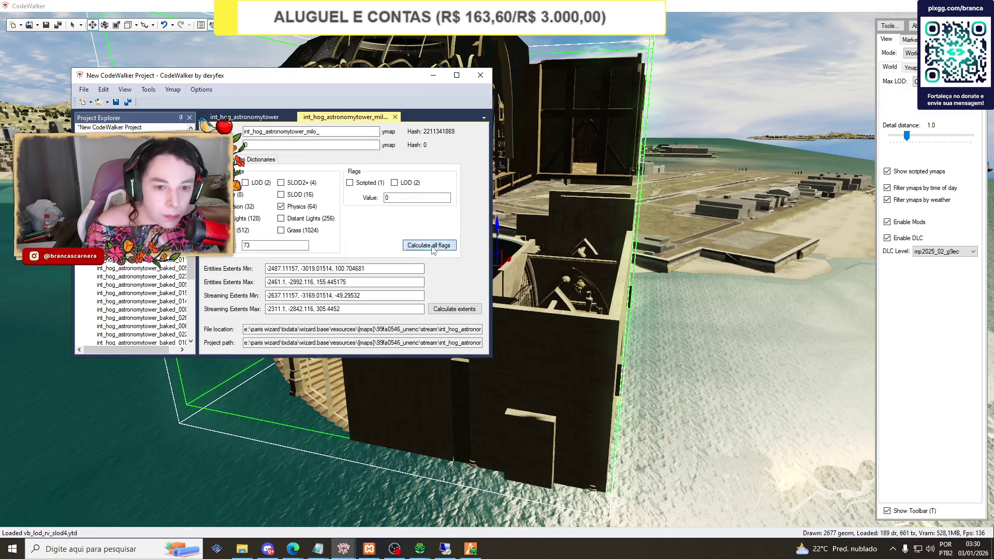
{"action": "left_click", "coordinate": [454, 309]}
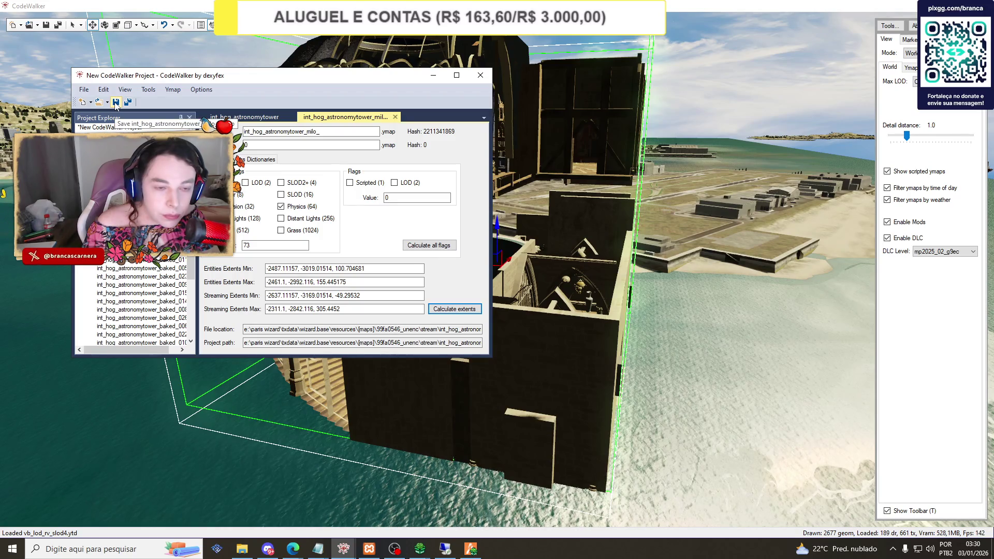
{"action": "left_click", "coordinate": [149, 90]}
{"action": "left_click", "coordinate": [171, 98]}
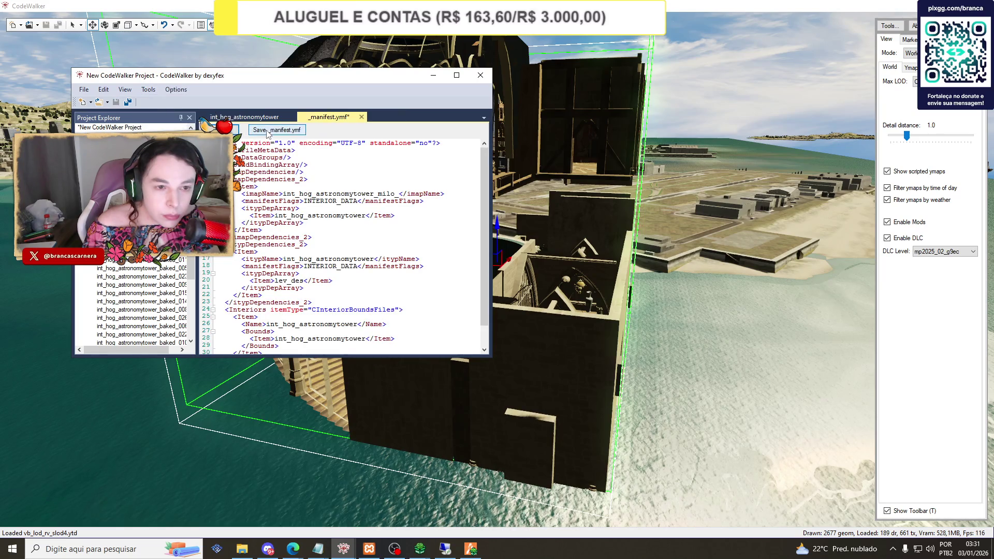
{"action": "left_click", "coordinate": [252, 136]}
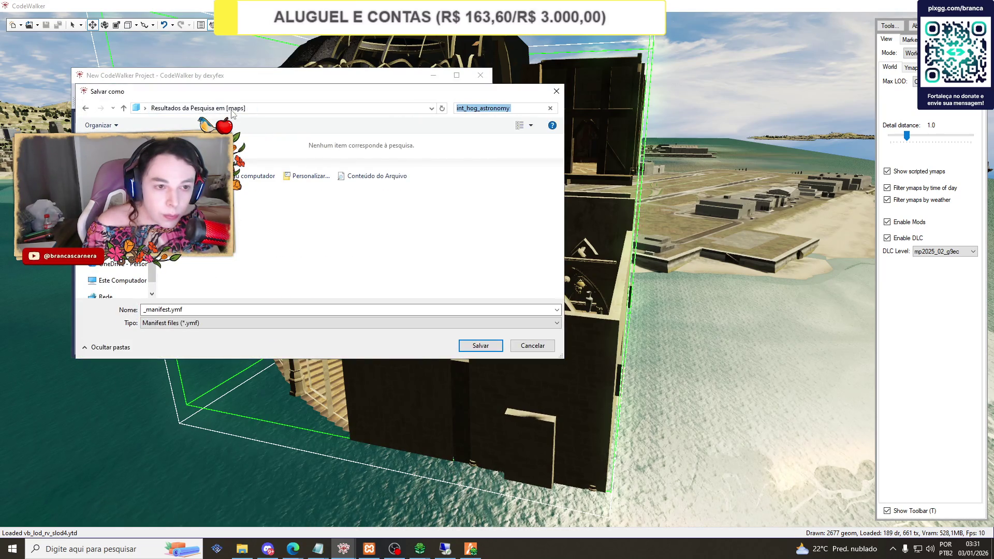
Save _manifest.ymf into E:\Paris Wizard\txData\wizard.base\resources\[maps]\astronomia\stream.
{"action": "left_click", "coordinate": [125, 263]}
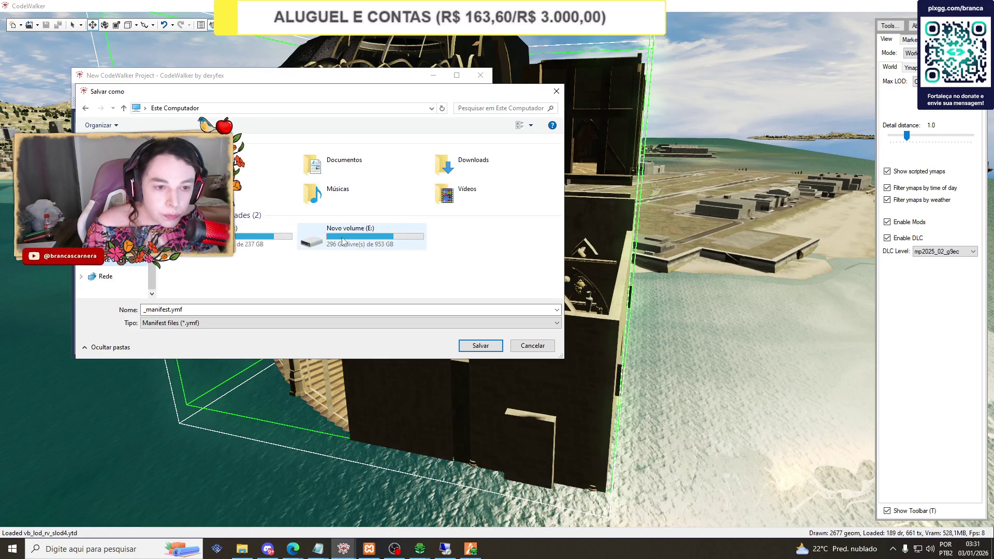
{"action": "double_click", "coordinate": [332, 228]}
{"action": "scroll", "coordinate": [331, 228], "scroll_direction": "down", "scroll_amount": 5}
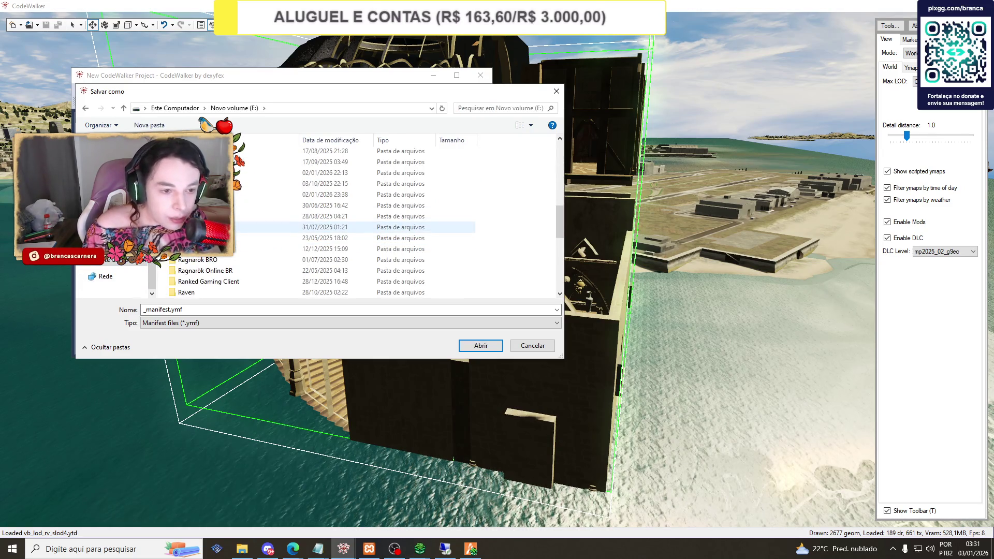
{"action": "double_click", "coordinate": [207, 195]}
{"action": "double_click", "coordinate": [207, 166]}
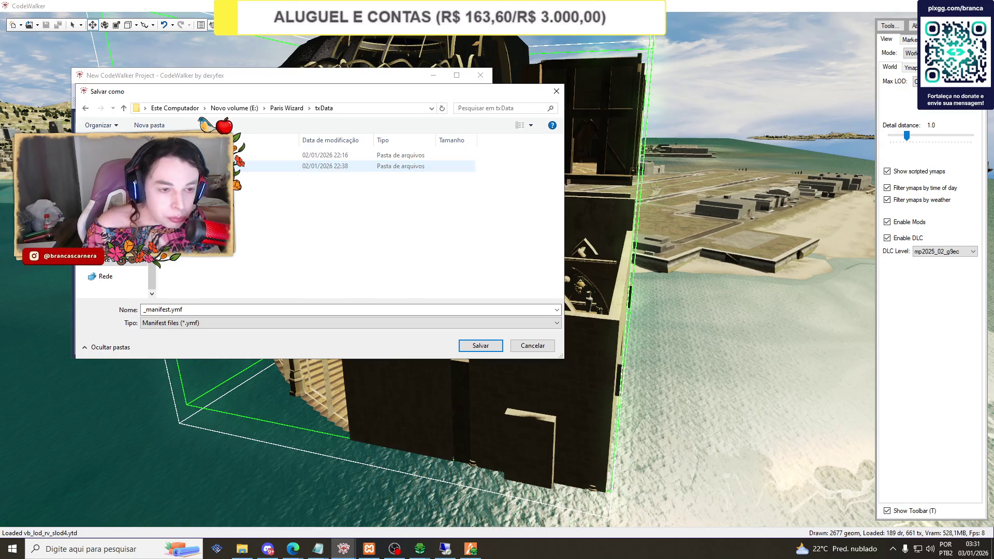
{"action": "double_click", "coordinate": [207, 165]}
{"action": "double_click", "coordinate": [207, 165]}
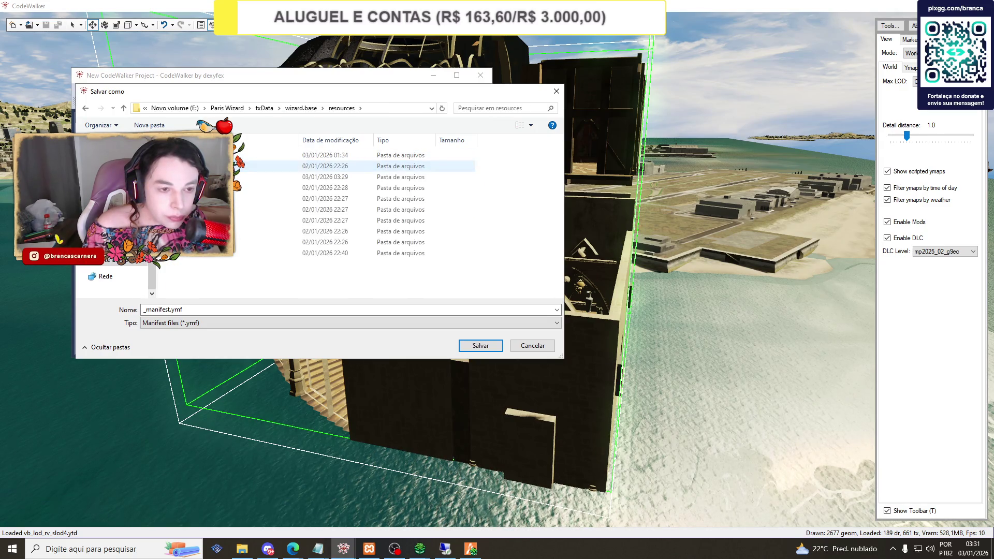
{"action": "double_click", "coordinate": [207, 155]}
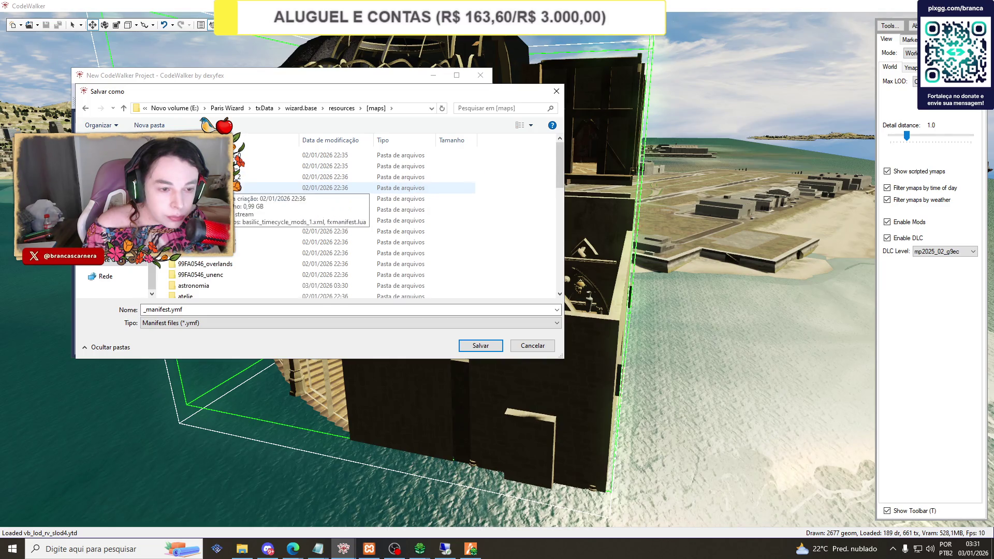
{"action": "scroll", "coordinate": [207, 233], "scroll_direction": "down", "scroll_amount": 2}
{"action": "double_click", "coordinate": [207, 223]}
{"action": "double_click", "coordinate": [207, 155]}
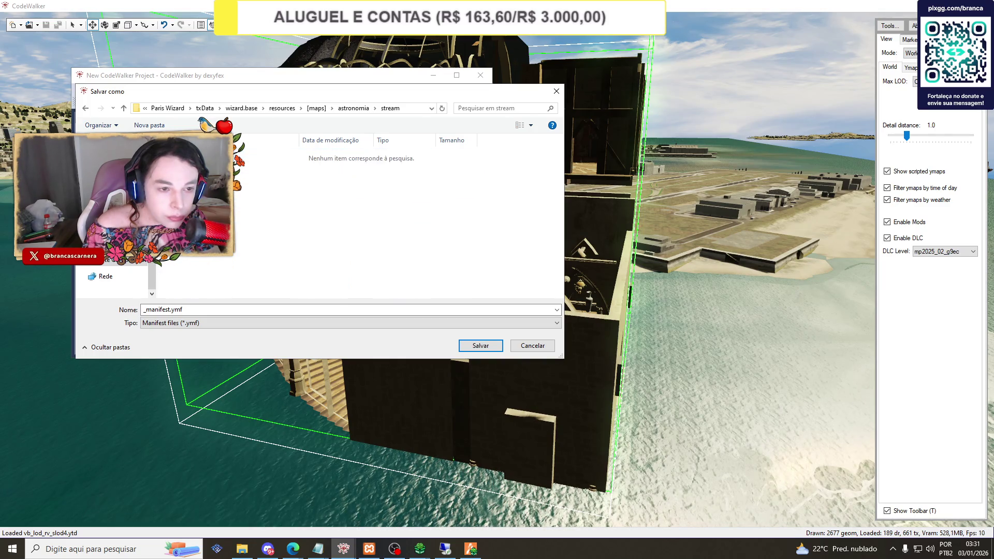
{"action": "left_click", "coordinate": [481, 346]}
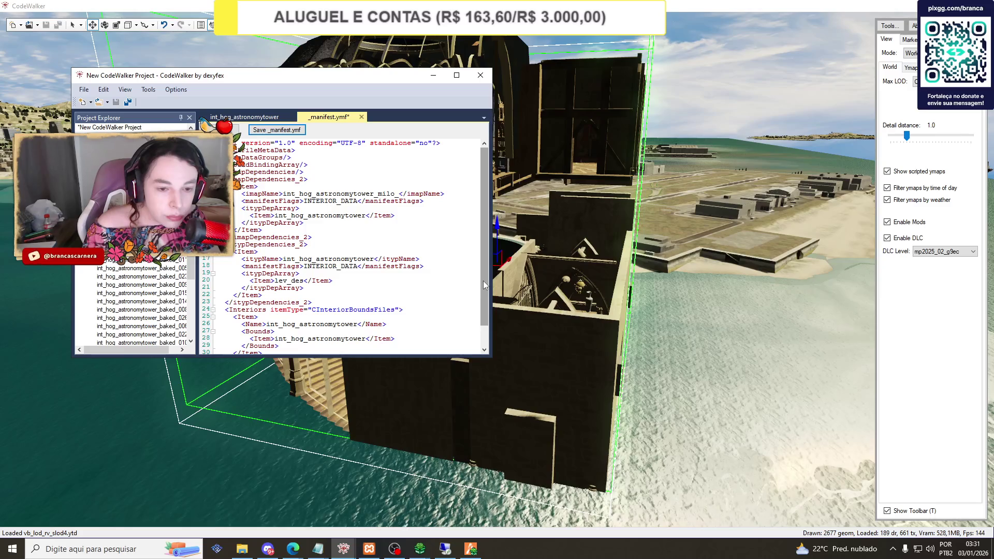
{"action": "left_click", "coordinate": [241, 549]}
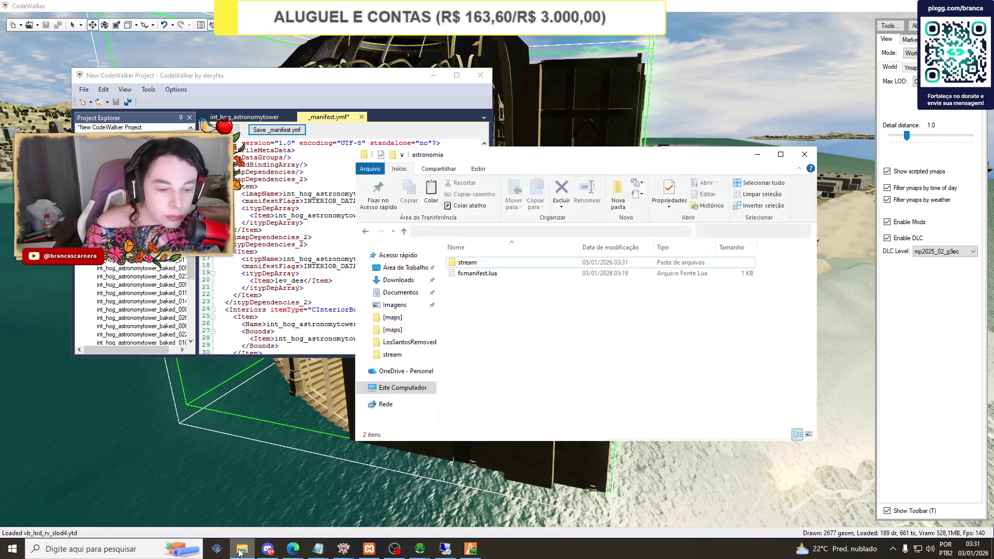
Confirm the manifest is in stream, then search [maps] for 'hog_astronomy'.
{"action": "double_click", "coordinate": [467, 263]}
{"action": "left_click", "coordinate": [365, 231]}
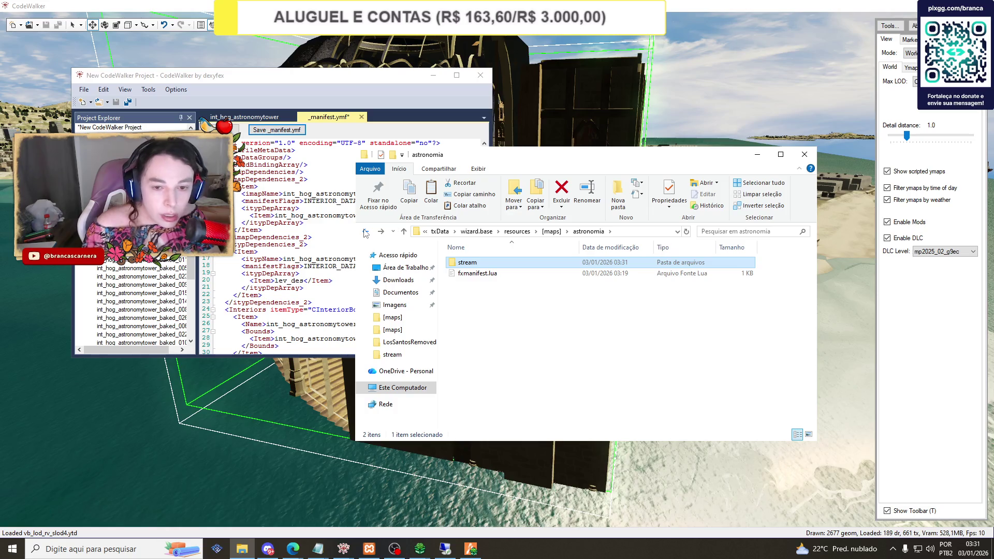
{"action": "left_click", "coordinate": [552, 232]}
{"action": "left_click", "coordinate": [715, 231]}
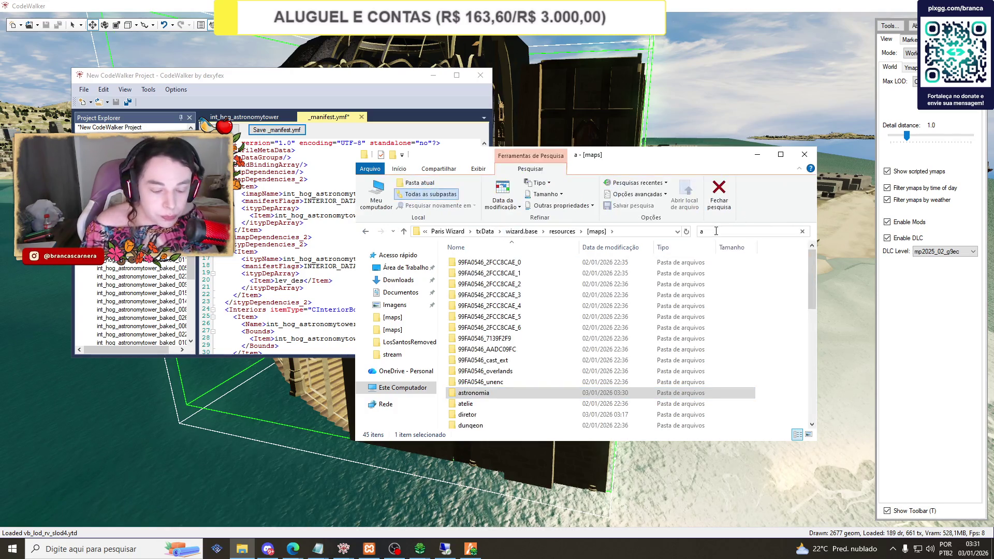
{"action": "type", "text": "a"}
{"action": "type", "text": "int_j"}
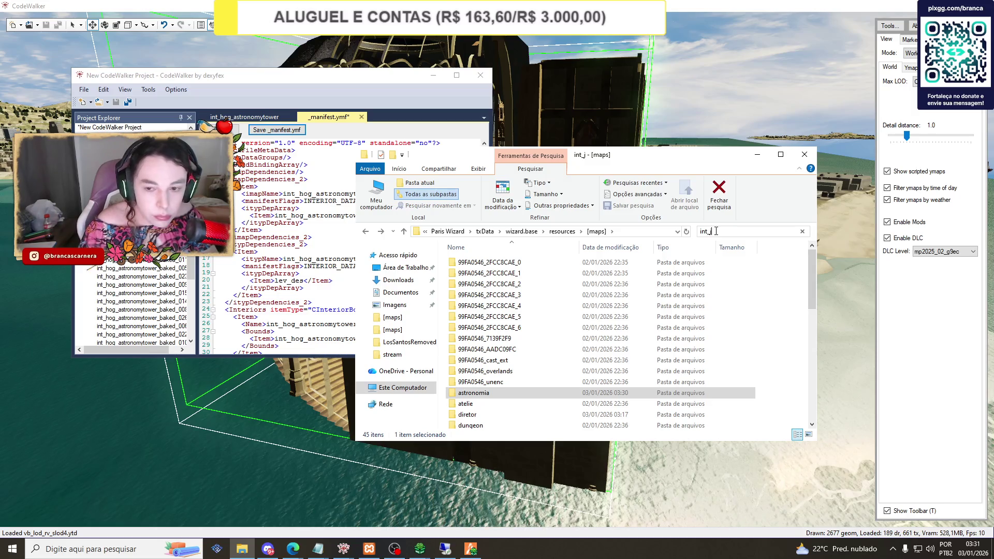
{"action": "key", "text": "BackSpace"}
{"action": "type", "text": "hog"}
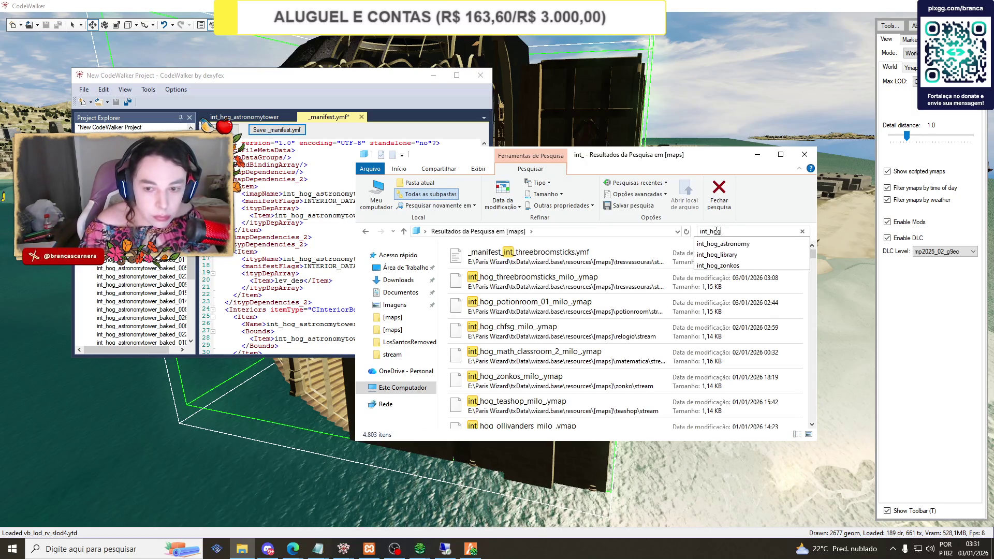
{"action": "type", "text": "_astronomy"}
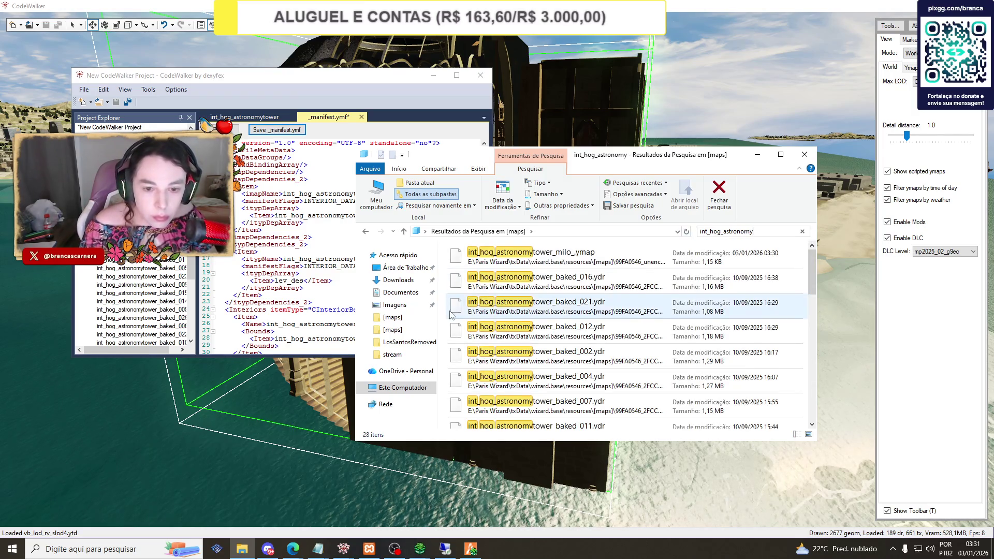
Cut all 28 int_hog_astronomytower files and paste them into astronomia\stream.
{"action": "key", "text": "ctrl+a"}
{"action": "right_click", "coordinate": [494, 311]}
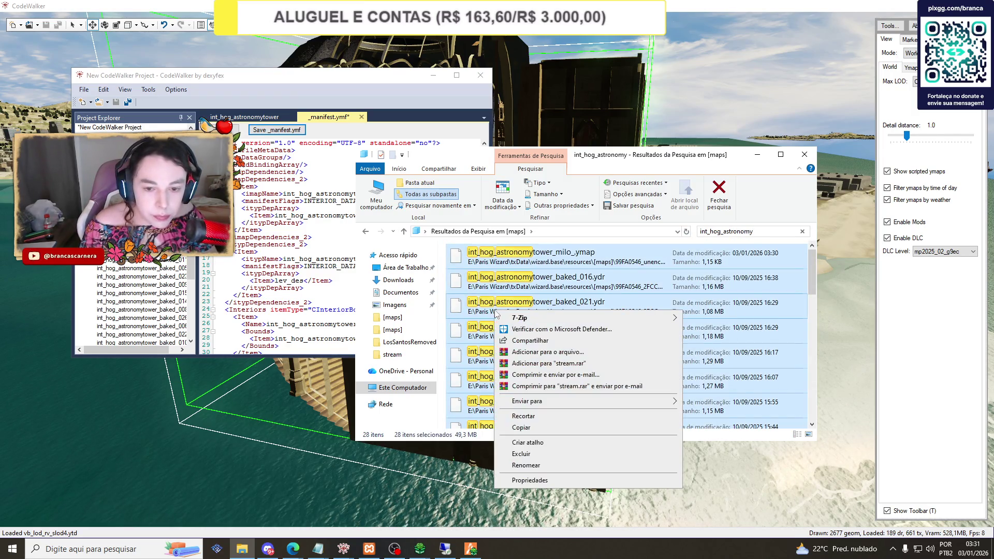
{"action": "left_click", "coordinate": [518, 416]}
{"action": "left_click", "coordinate": [367, 233]}
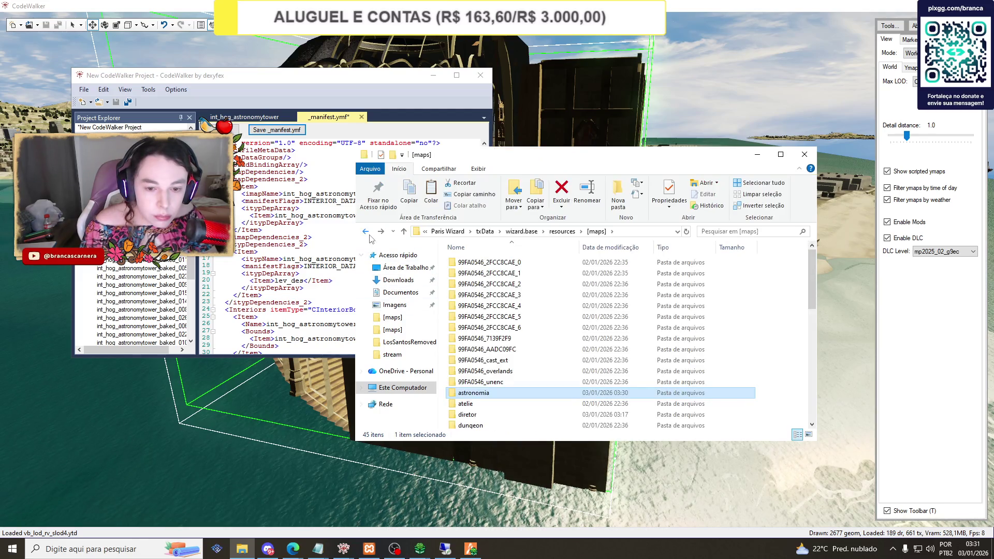
{"action": "double_click", "coordinate": [469, 392]}
{"action": "double_click", "coordinate": [467, 264]}
{"action": "right_click", "coordinate": [477, 317]}
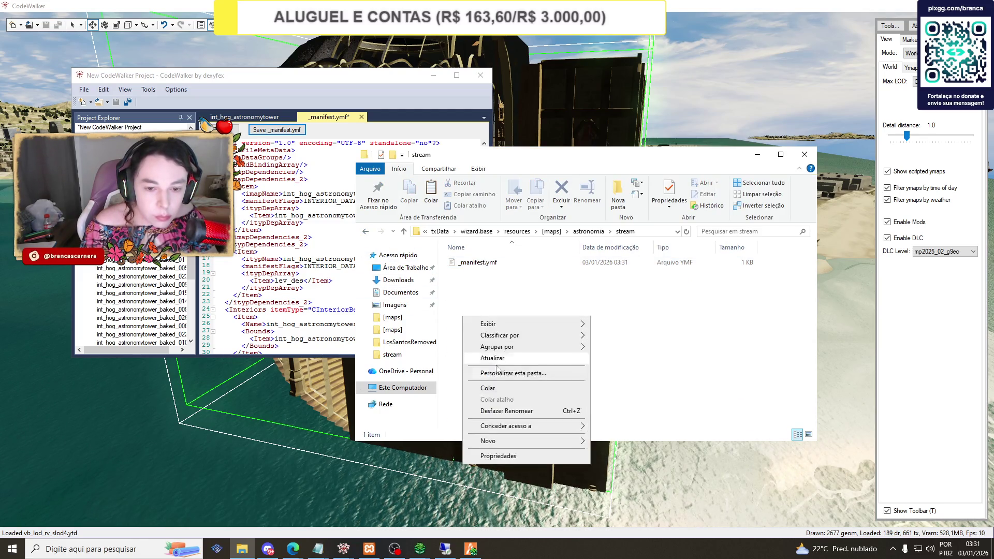
{"action": "left_click", "coordinate": [500, 389]}
{"action": "left_click", "coordinate": [496, 390]}
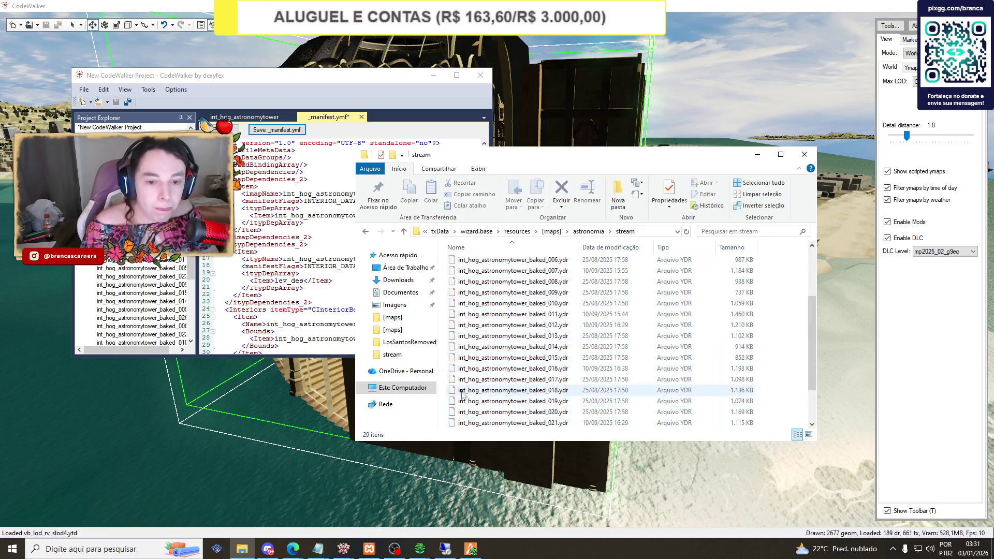
Return to CodeWalker and select the entity's position coordinates for copying.
{"action": "scroll", "coordinate": [494, 331], "scroll_direction": "down", "scroll_amount": 2}
{"action": "scroll", "coordinate": [496, 327], "scroll_direction": "up", "scroll_amount": 5}
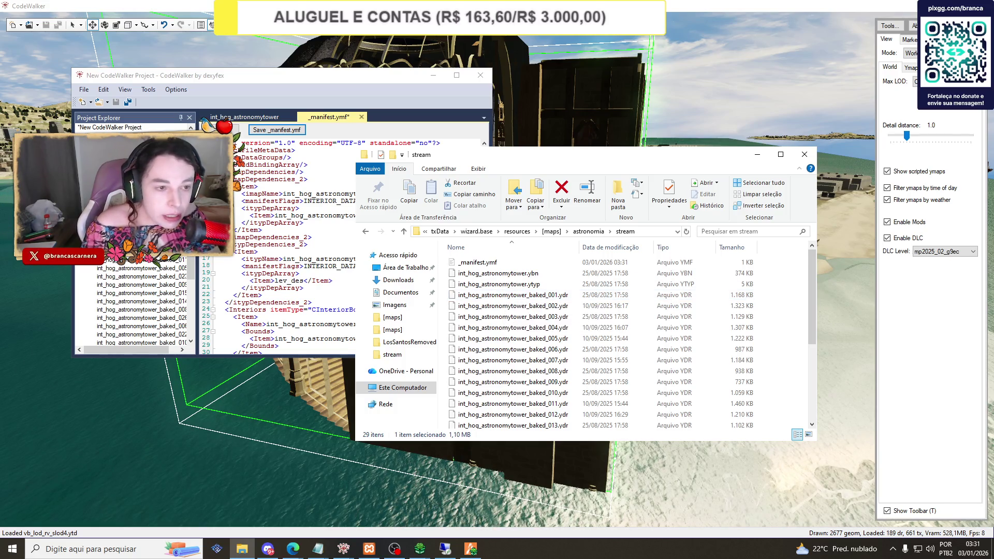
{"action": "left_click", "coordinate": [243, 117]}
{"action": "left_click_drag", "start_coordinate": [250, 146], "coordinate": [444, 146]}
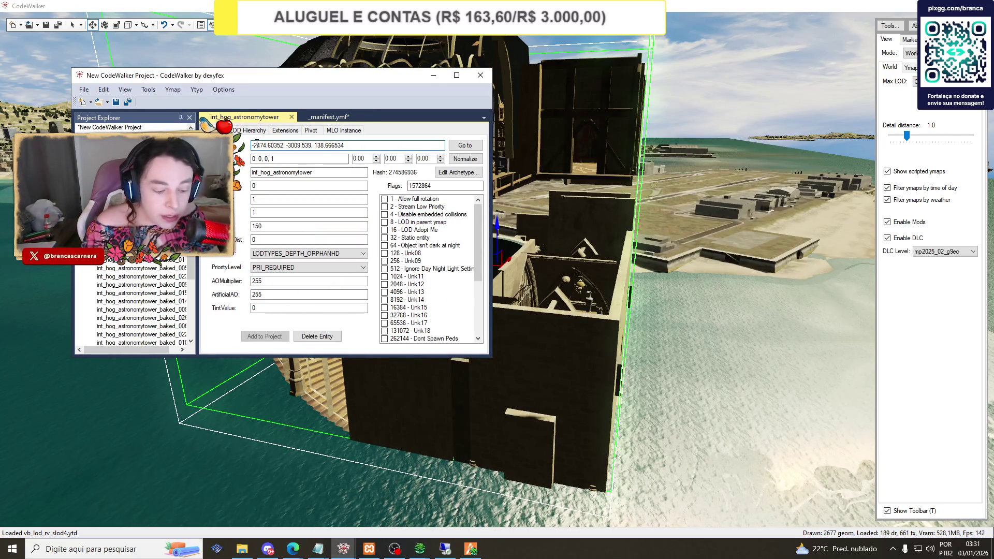
Reload and refresh resources, filter by 'astr', and start the astronomia resource.
{"action": "mouse_move", "coordinate": [293, 548]}
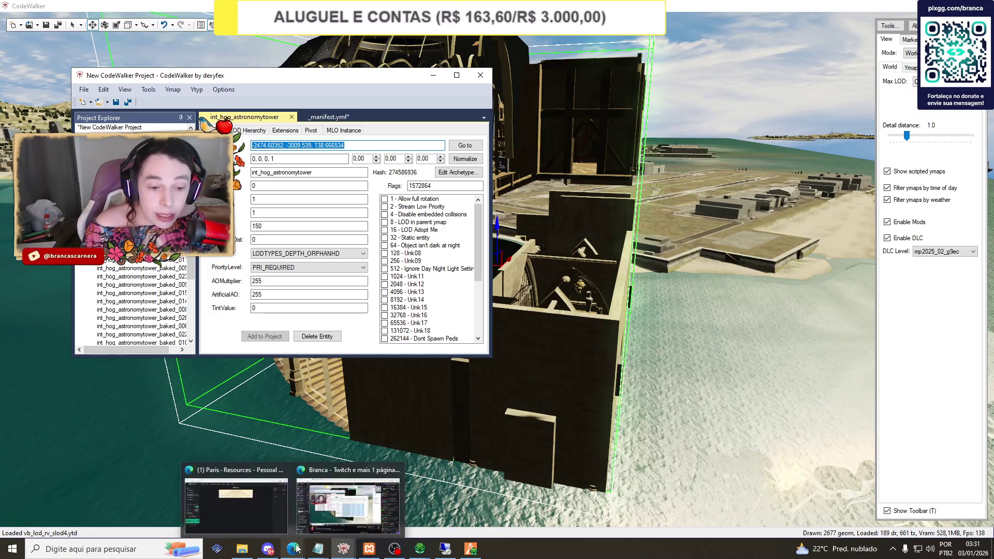
{"action": "left_click", "coordinate": [238, 492]}
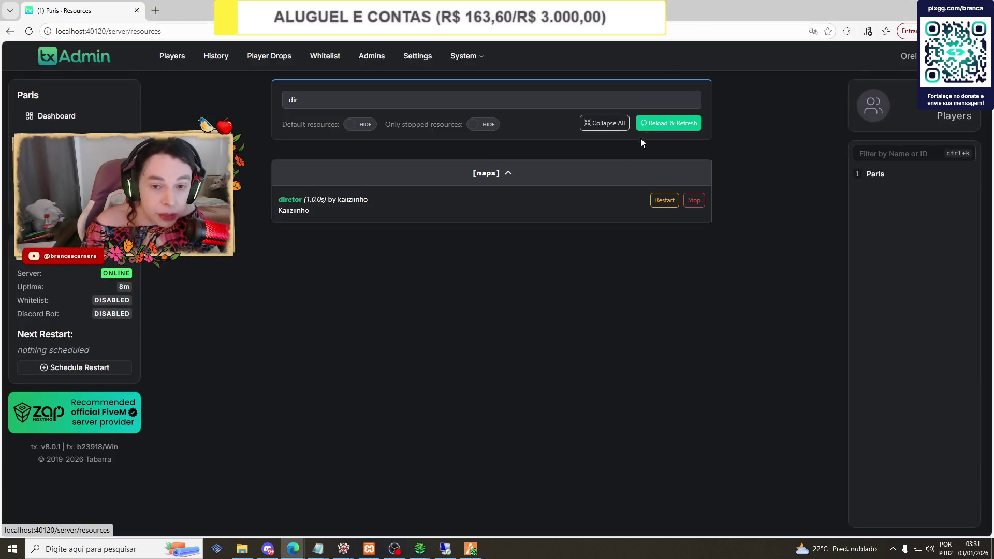
{"action": "left_click", "coordinate": [657, 124]}
{"action": "type", "text": "astr"}
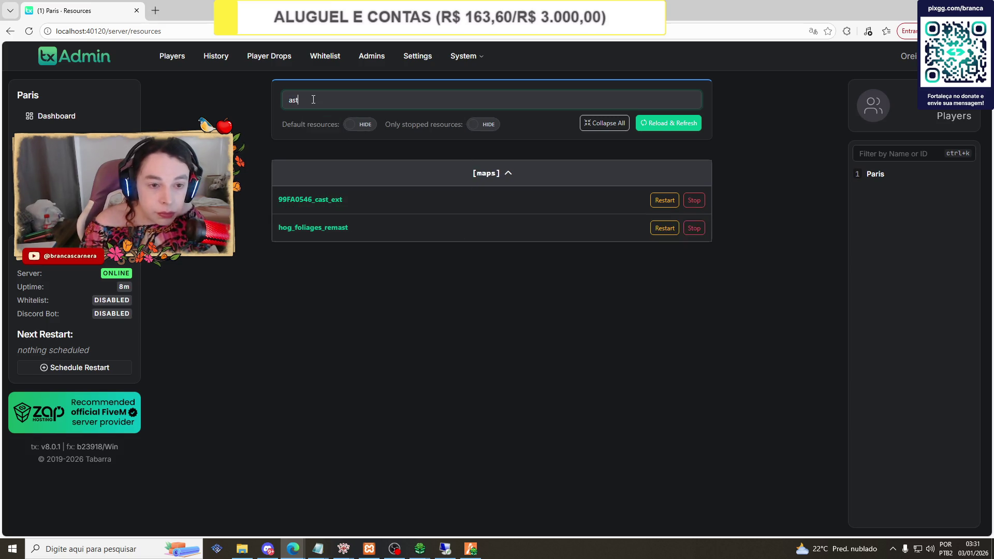
{"action": "left_click", "coordinate": [661, 124]}
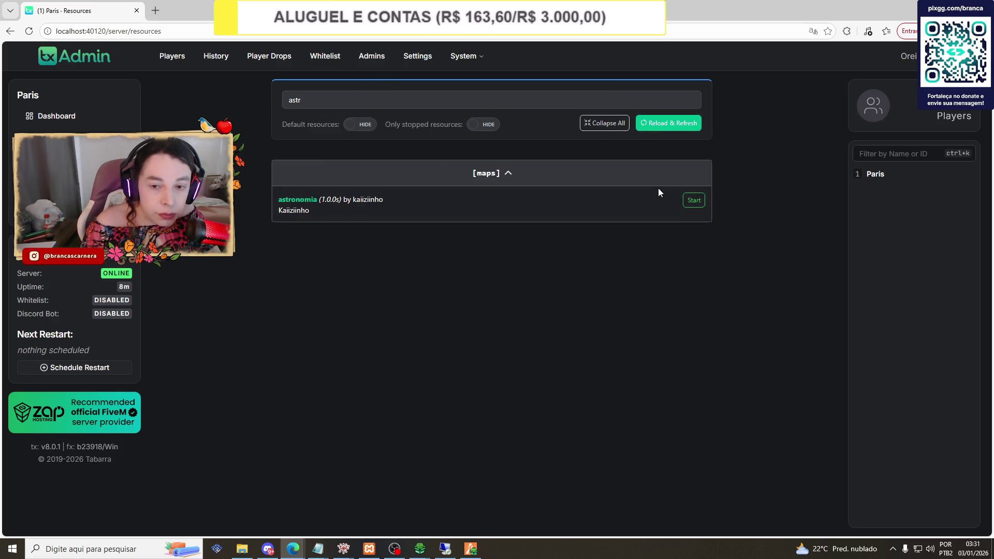
{"action": "left_click", "coordinate": [692, 200]}
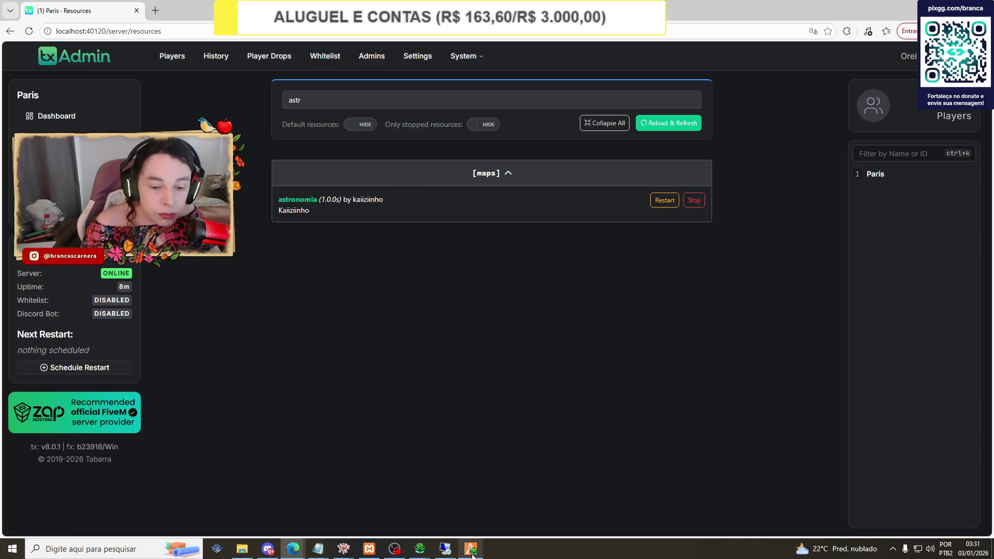
In the game's admin menu, paste the copied coordinates and teleport to them.
{"action": "key", "text": "alt+Tab"}
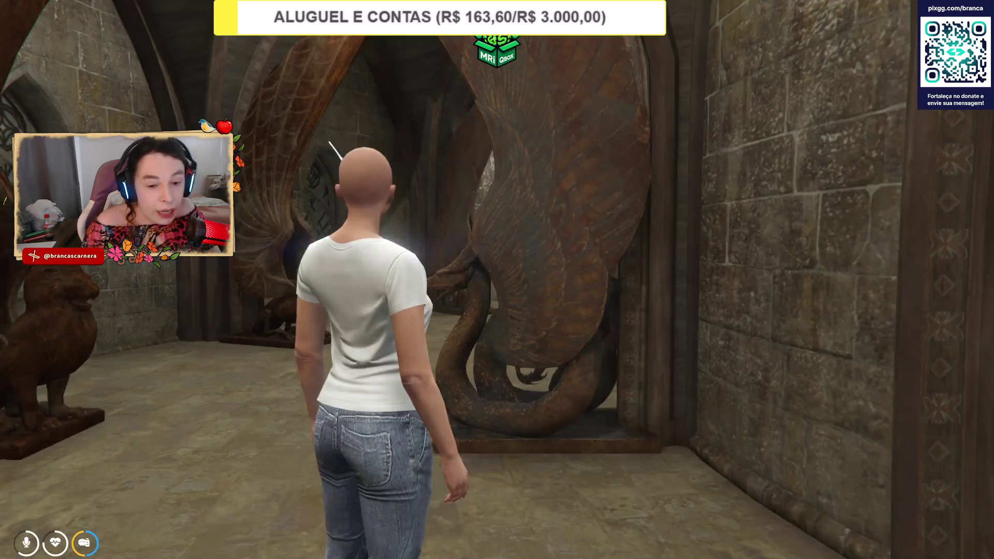
{"action": "key", "text": "F1"}
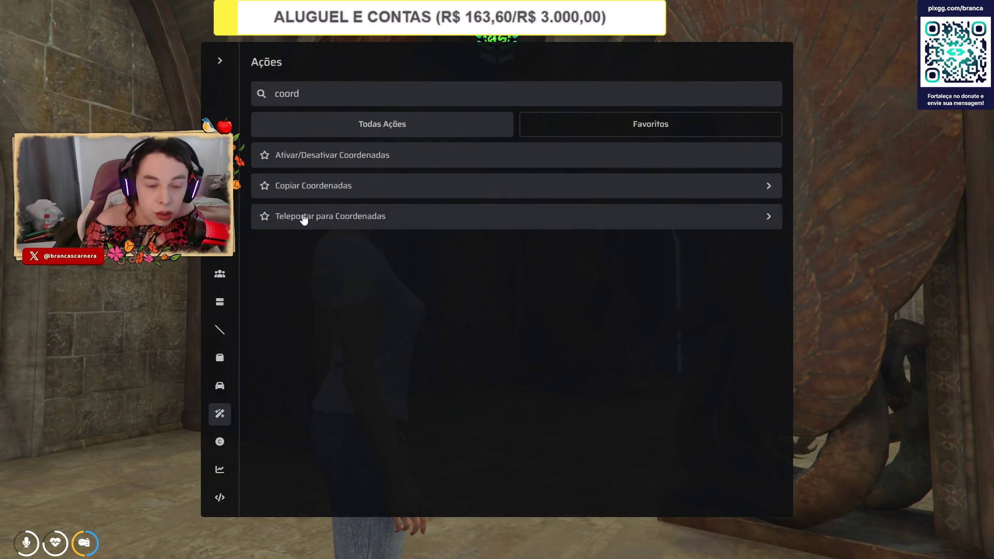
{"action": "left_click", "coordinate": [303, 217]}
{"action": "key", "text": "ctrl+v"}
{"action": "left_click", "coordinate": [280, 277]}
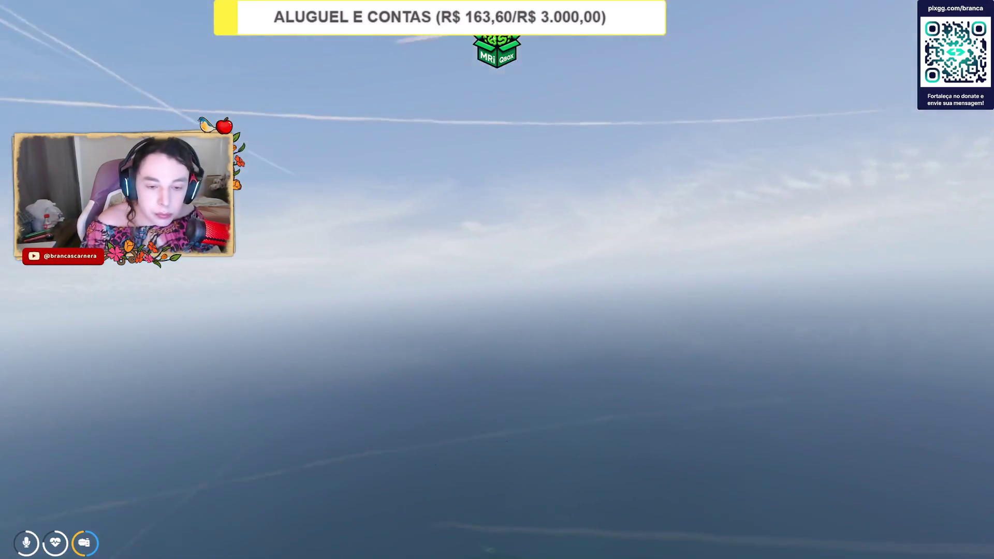
Retry the coordinate teleport twice more, then leave the game for the txAdmin page.
{"action": "key", "text": "F1"}
{"action": "left_click", "coordinate": [324, 252]}
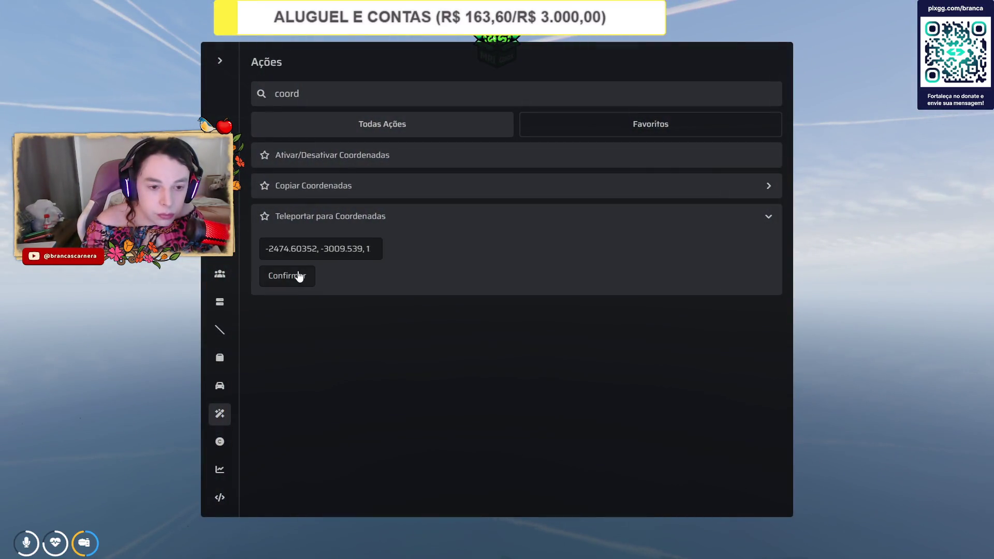
{"action": "left_click", "coordinate": [299, 277]}
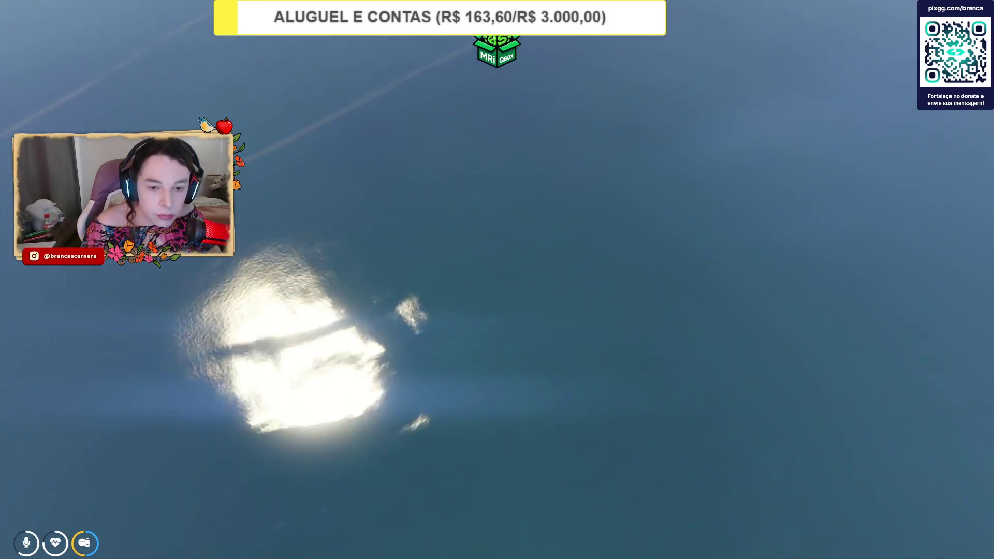
{"action": "key", "text": "F7"}
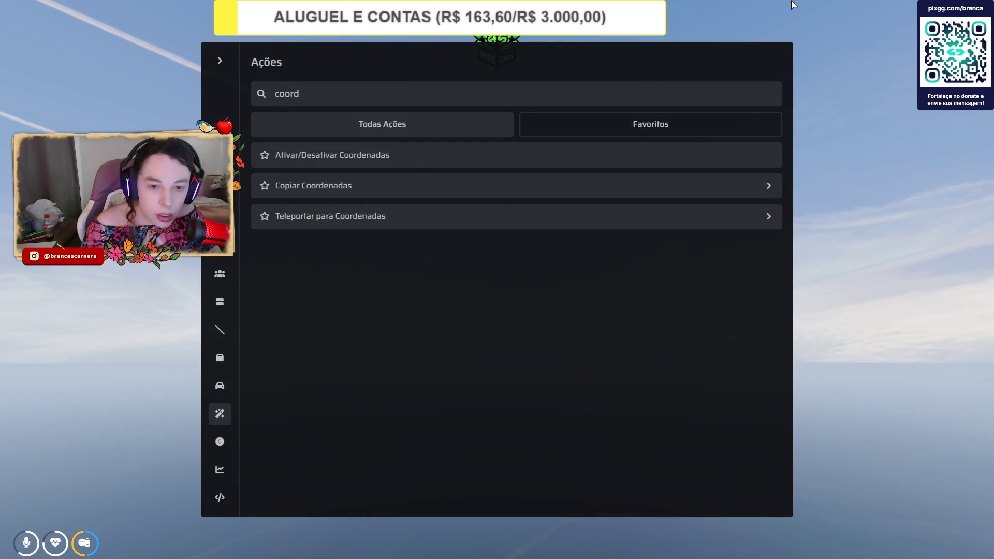
{"action": "left_click", "coordinate": [451, 226]}
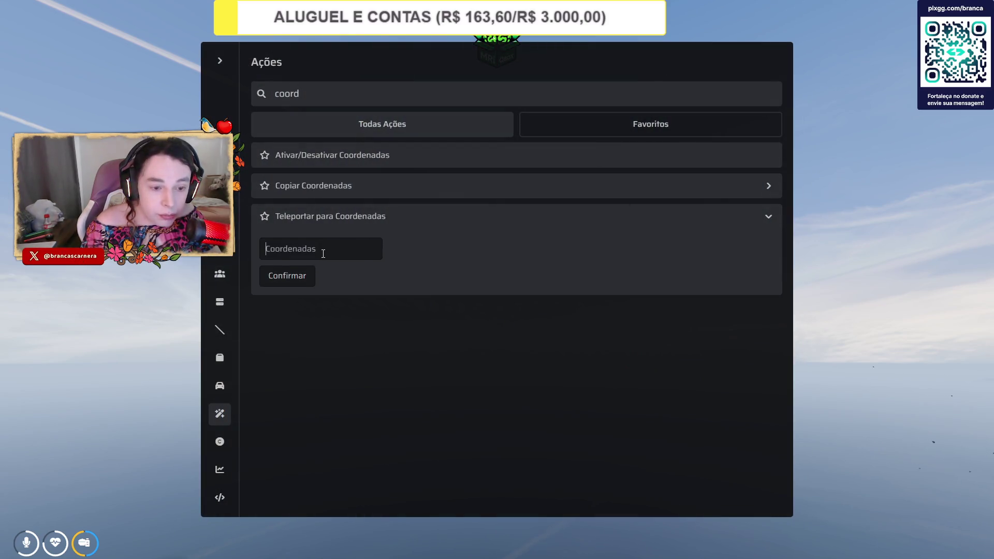
{"action": "left_click", "coordinate": [283, 280]}
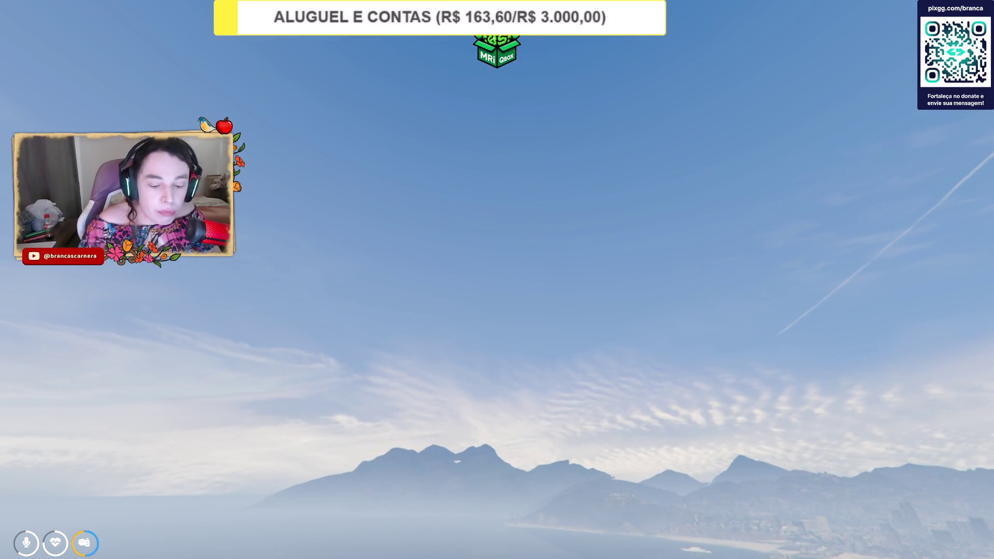
{"action": "key", "text": "F8"}
{"action": "key", "text": "alt+Tab"}
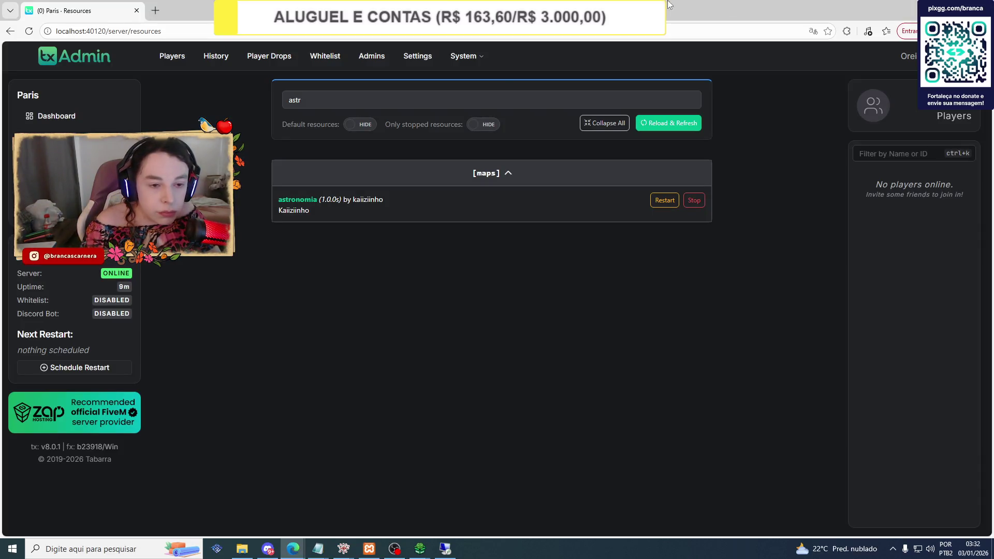
Restart the Paris server from txAdmin and confirm the restart.
{"action": "left_click", "coordinate": [58, 266]}
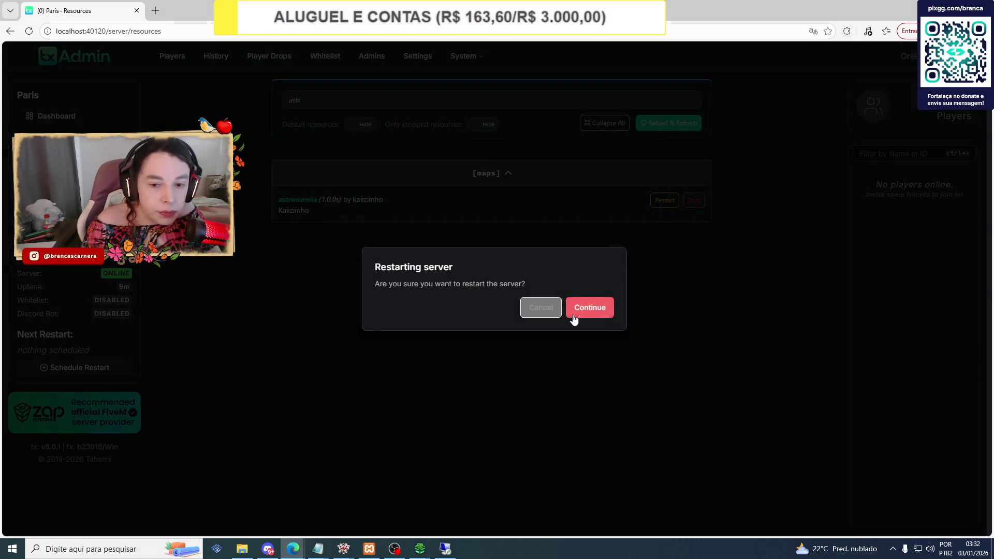
{"action": "left_click", "coordinate": [579, 315]}
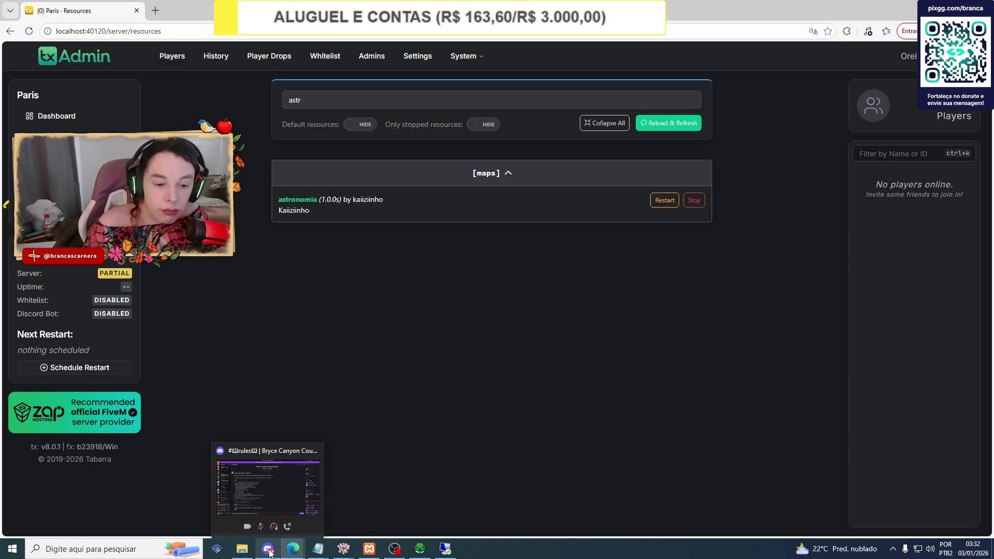
Wait on the resources page while the restarted server comes back up.
{"action": "mouse_move", "coordinate": [240, 547]}
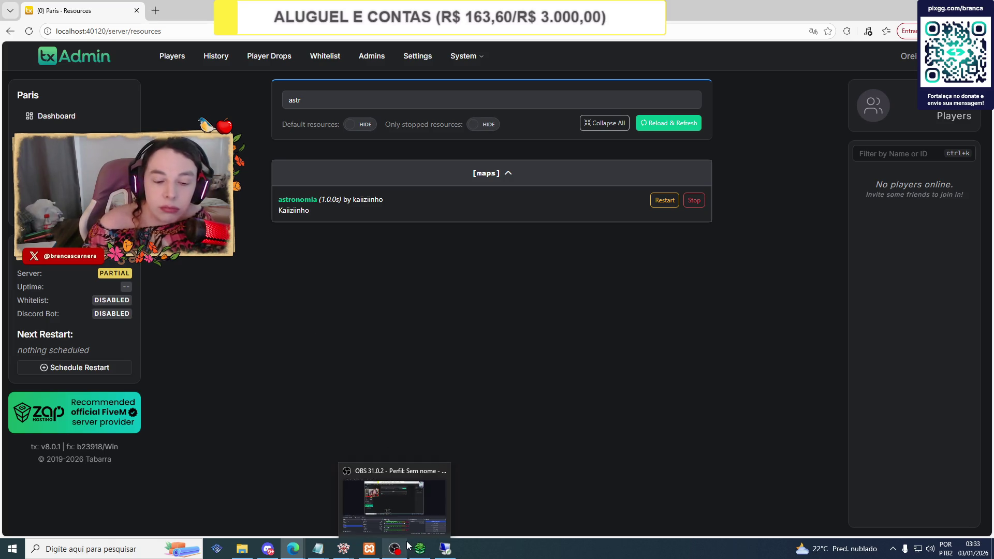
{"action": "mouse_move", "coordinate": [420, 547]}
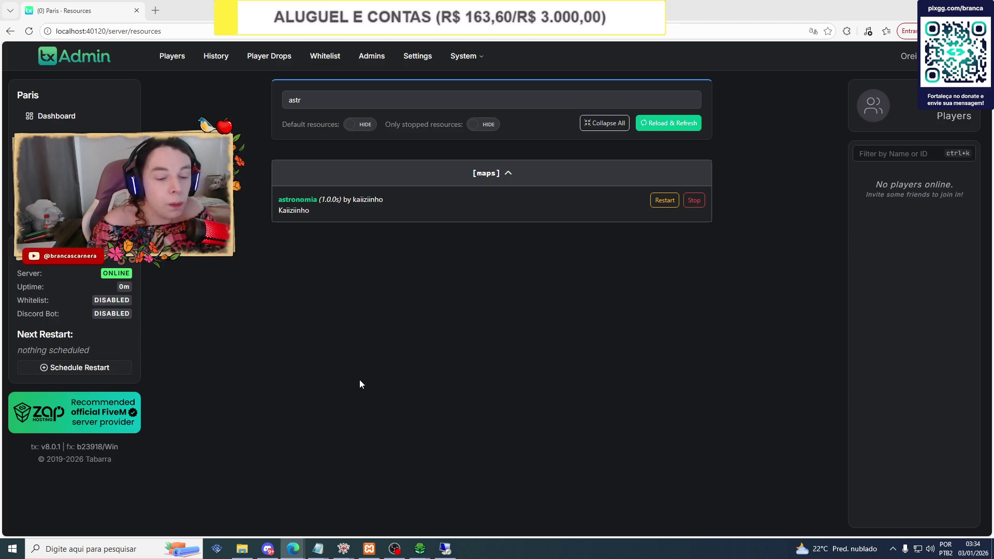
Launch FiveM via a 'fiv' Windows search, dismiss account linking, and join the Paris server.
{"action": "left_click", "coordinate": [132, 550]}
{"action": "type", "text": "fiv"}
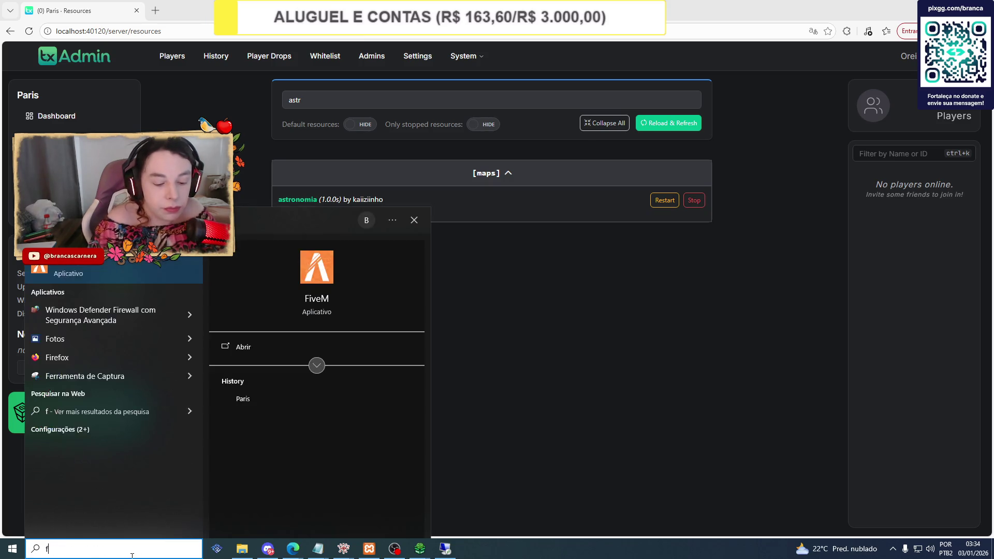
{"action": "key", "text": "Return"}
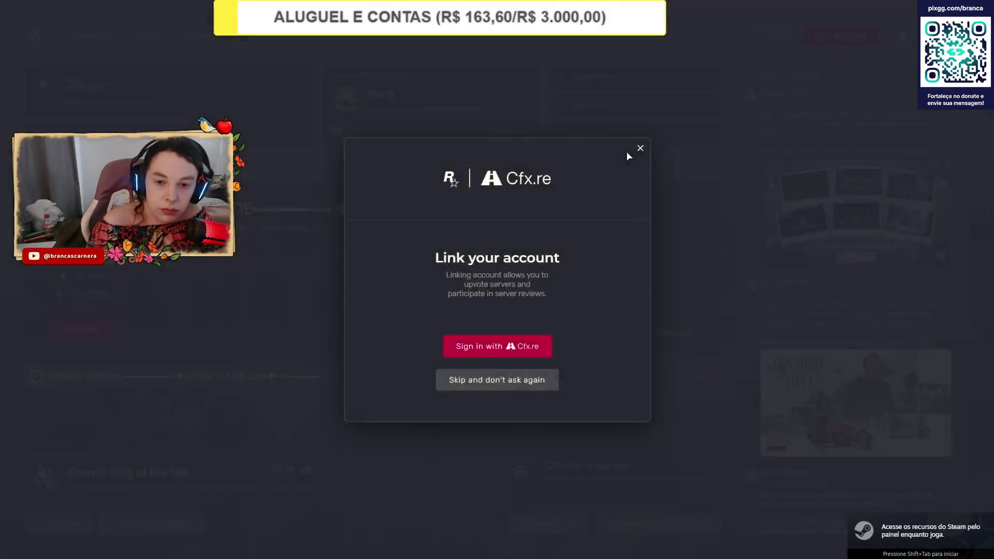
{"action": "left_click", "coordinate": [628, 151]}
{"action": "left_click", "coordinate": [505, 132]}
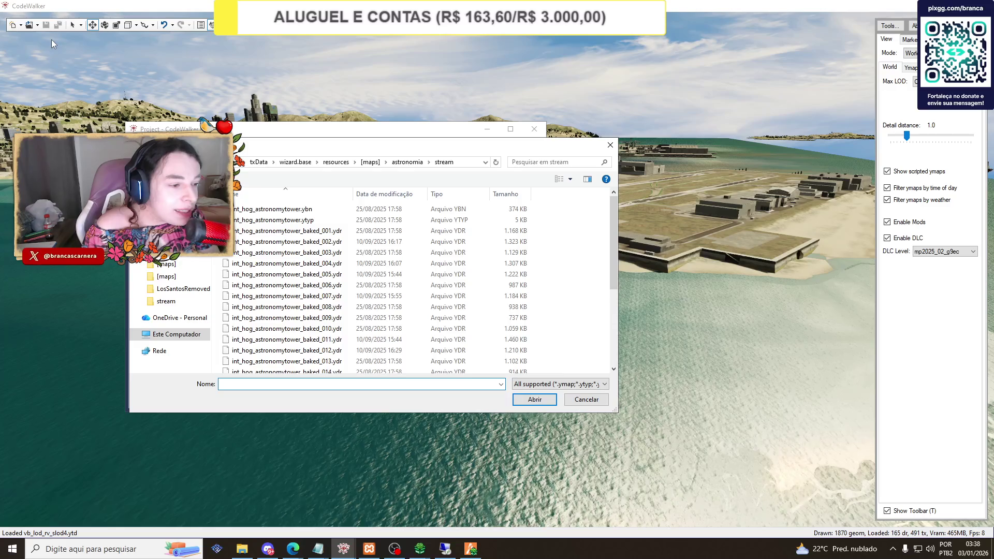
Search all of [maps] for 'ymap' files and open every result into the project.
{"action": "scroll", "coordinate": [506, 222], "scroll_direction": "down", "scroll_amount": 4}
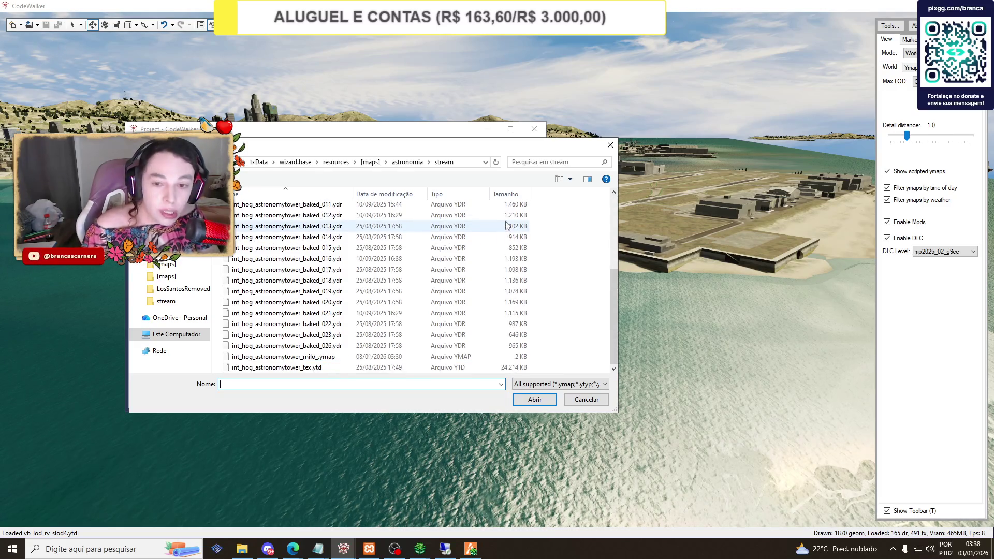
{"action": "scroll", "coordinate": [506, 221], "scroll_direction": "up", "scroll_amount": 4}
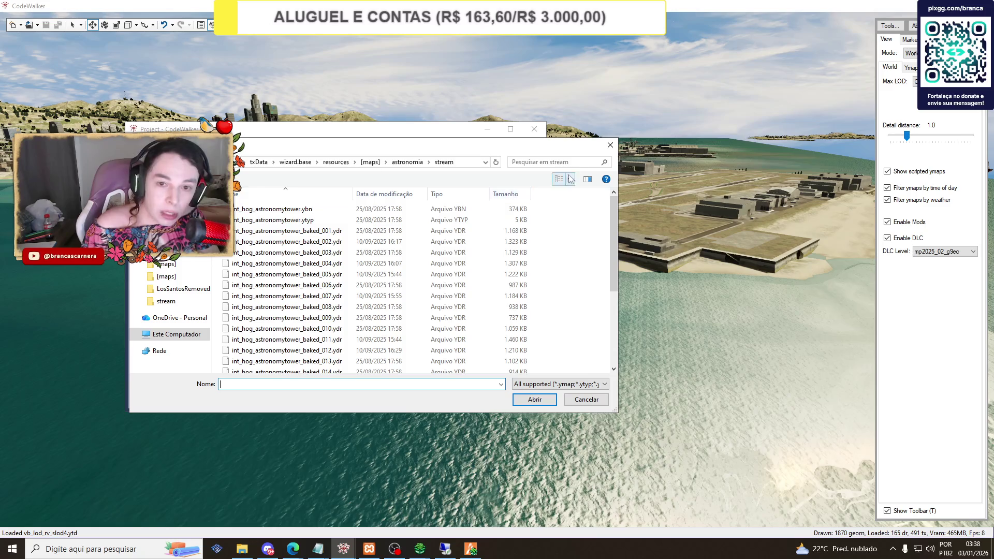
{"action": "left_click", "coordinate": [605, 144]}
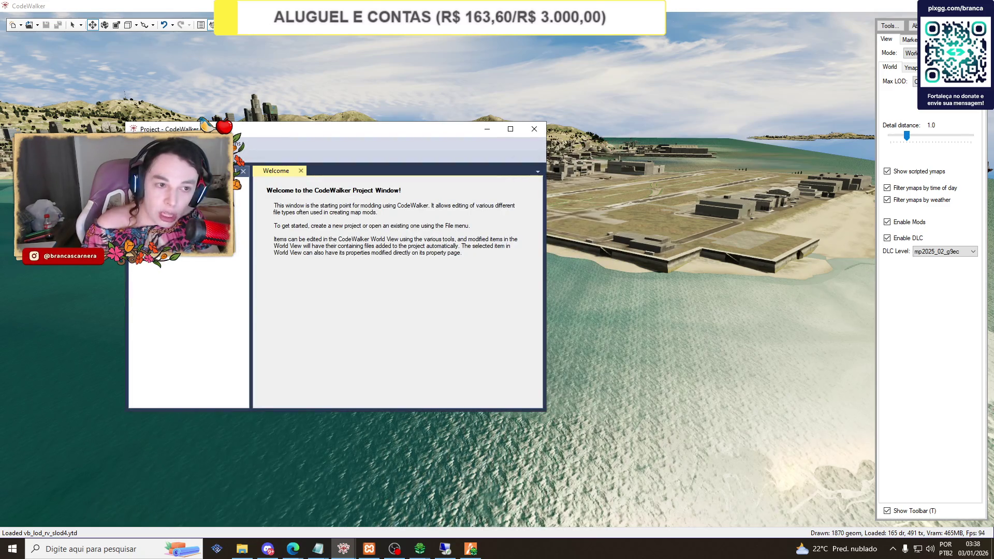
{"action": "left_click", "coordinate": [236, 143]}
{"action": "left_click", "coordinate": [258, 205]}
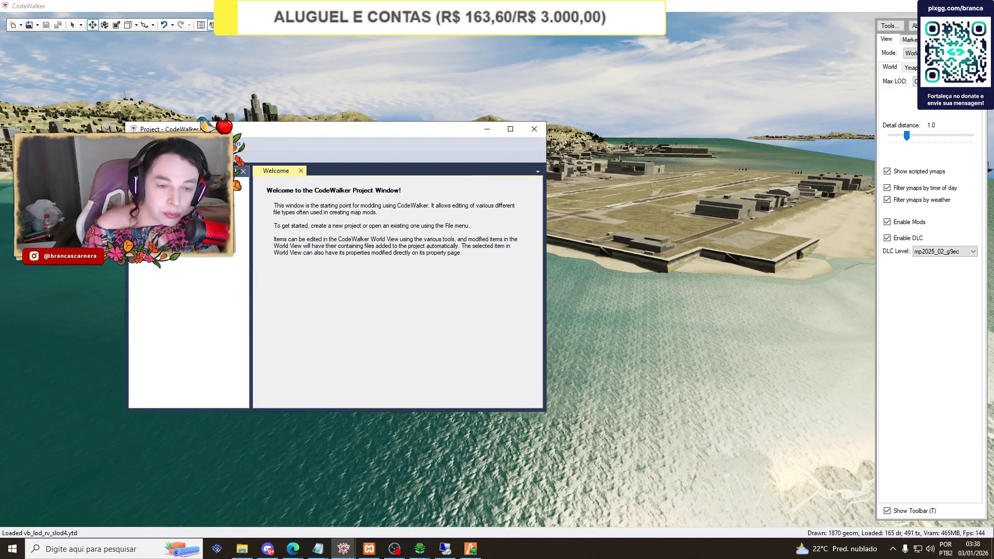
{"action": "left_click", "coordinate": [514, 160]}
{"action": "type", "text": "ymap"}
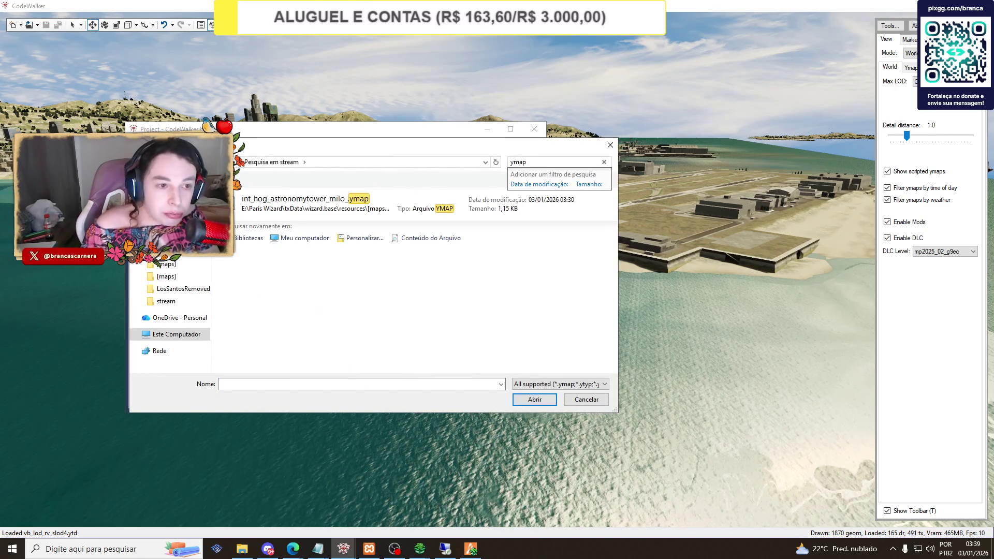
{"action": "key", "text": "BackSpace"}
{"action": "key", "text": "BackSpace"}
{"action": "key", "text": "BackSpace"}
{"action": "left_click", "coordinate": [369, 162]}
{"action": "left_click", "coordinate": [517, 162]}
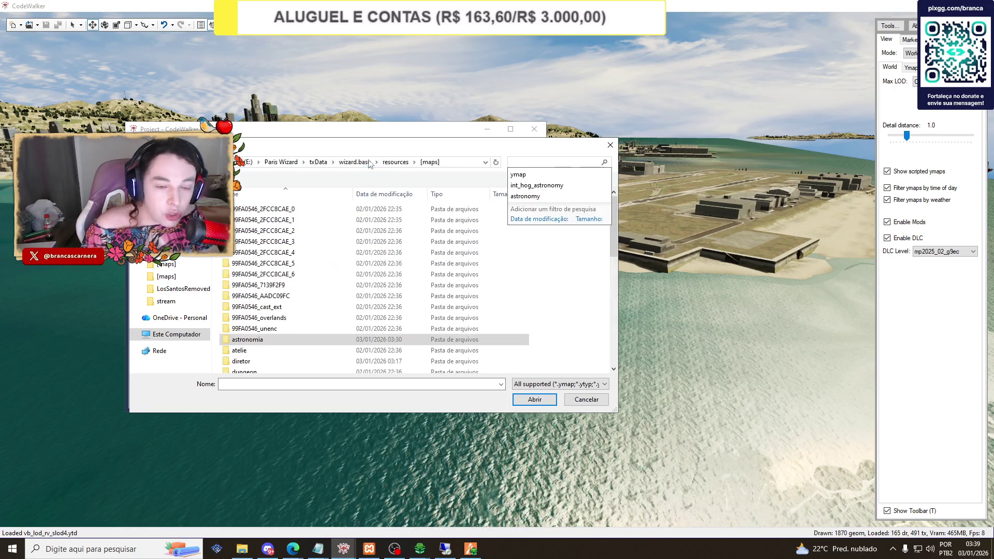
{"action": "left_click", "coordinate": [515, 172]}
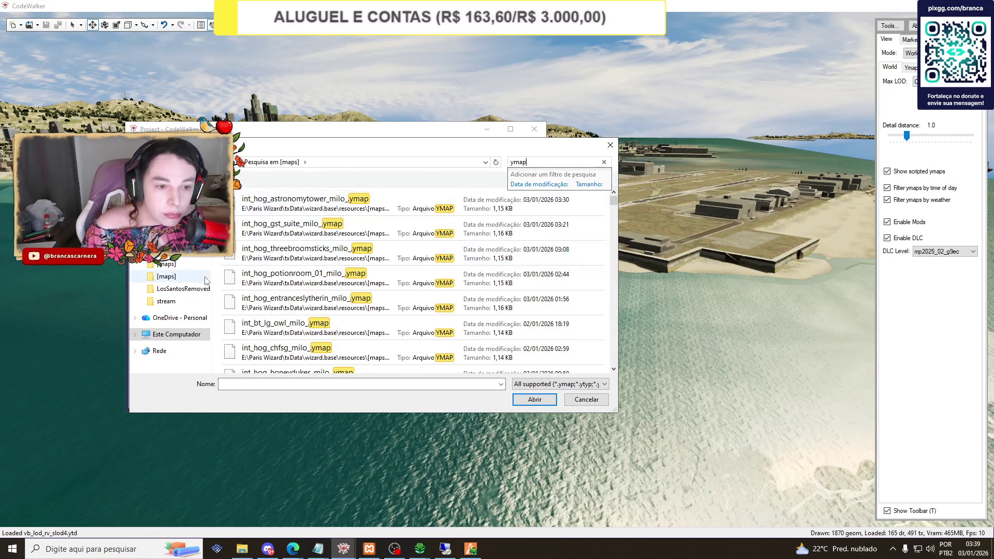
{"action": "key", "text": "ctrl+a"}
{"action": "left_click", "coordinate": [520, 404]}
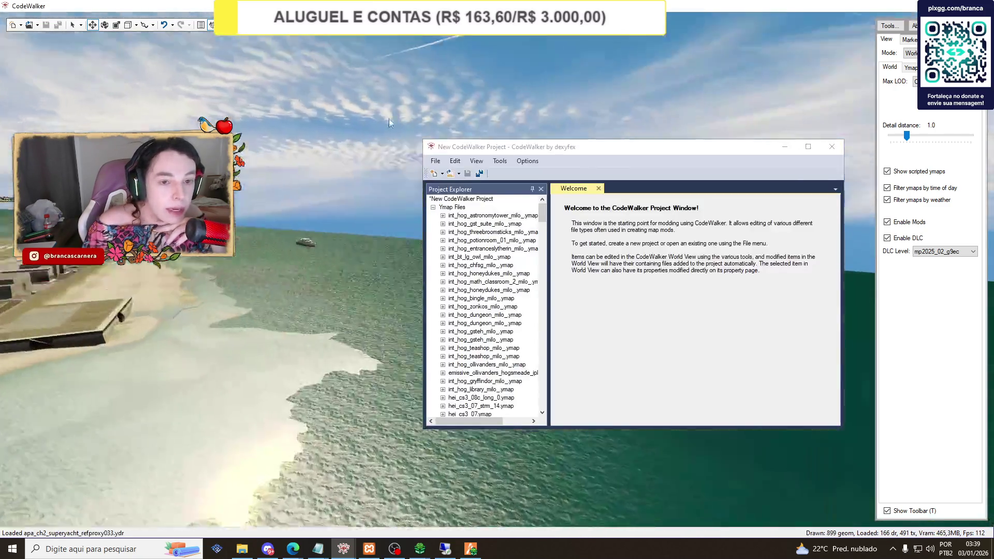
Browse the loaded ymaps, expanding and collapsing hei_bh1_rd_strm_5.ymap and hn_hpub_limbo_cndls.ymap.
{"action": "left_click_drag", "start_coordinate": [389, 120], "coordinate": [362, 114]}
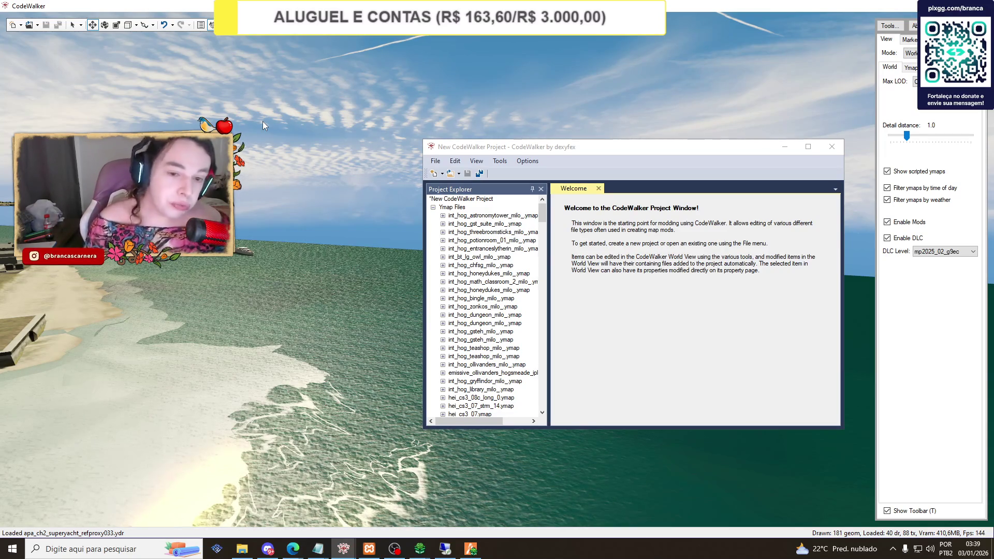
{"action": "scroll", "coordinate": [518, 265], "scroll_direction": "down", "scroll_amount": 2}
{"action": "scroll", "coordinate": [518, 265], "scroll_direction": "down", "scroll_amount": 10}
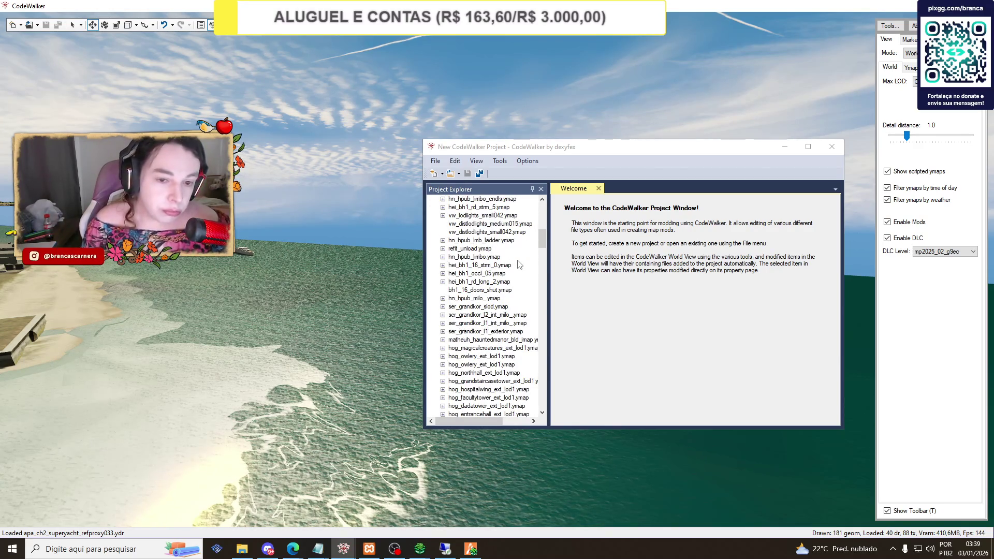
{"action": "scroll", "coordinate": [518, 265], "scroll_direction": "up", "scroll_amount": 1}
{"action": "scroll", "coordinate": [512, 262], "scroll_direction": "up", "scroll_amount": 1}
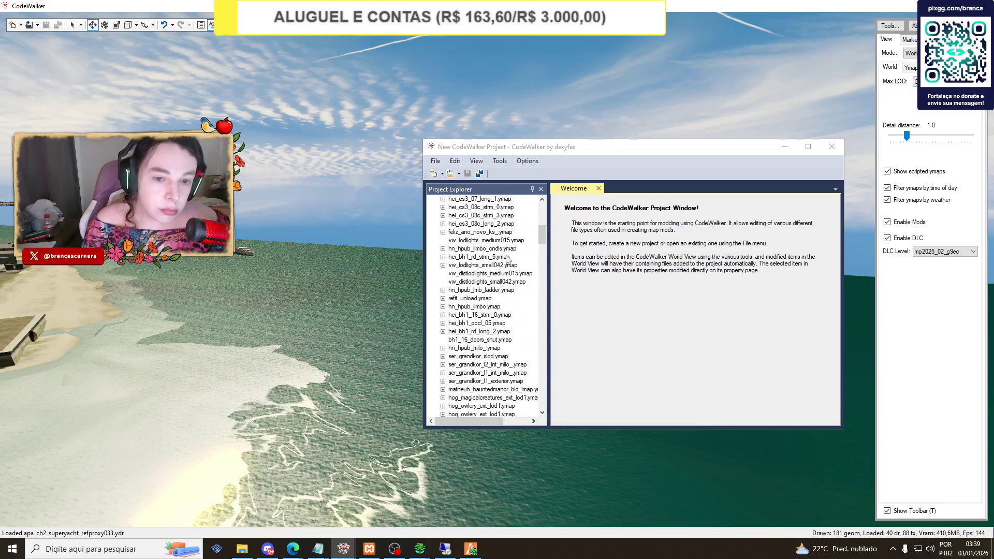
{"action": "left_click", "coordinate": [443, 257]}
{"action": "left_click", "coordinate": [443, 257]}
{"action": "left_click", "coordinate": [443, 249]}
{"action": "left_click", "coordinate": [443, 249]}
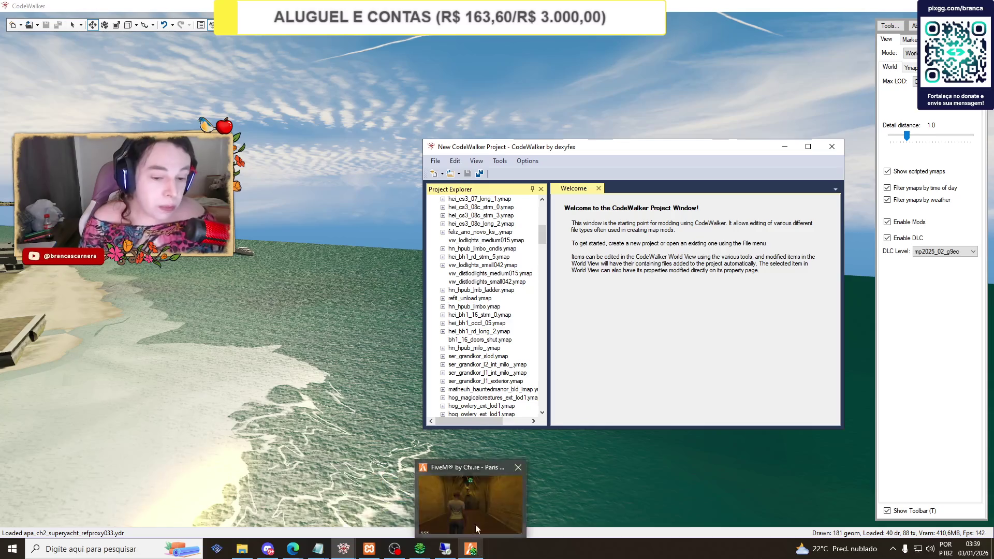
In the game's pause map, pan to Burton and place a waypoint there.
{"action": "left_click", "coordinate": [478, 541]}
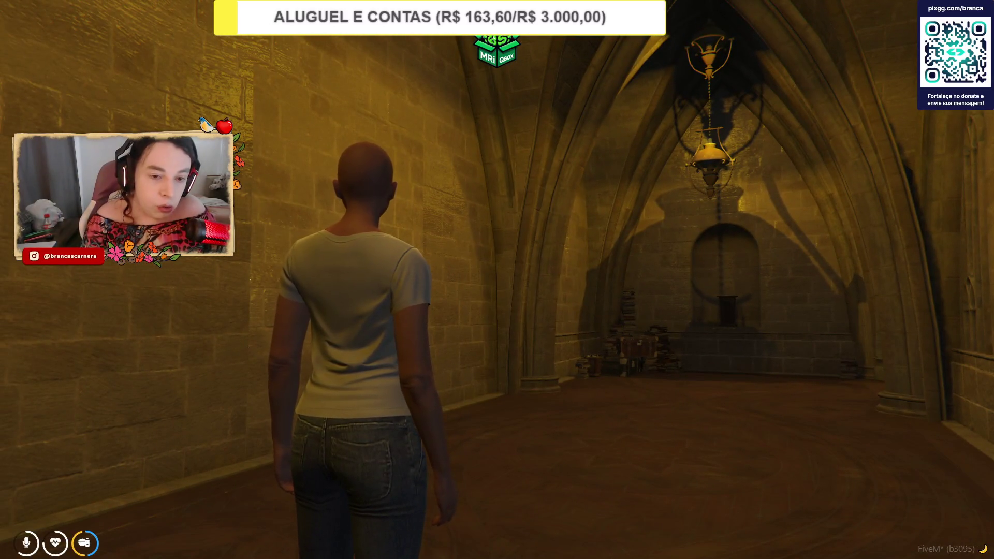
{"action": "key", "text": "Escape"}
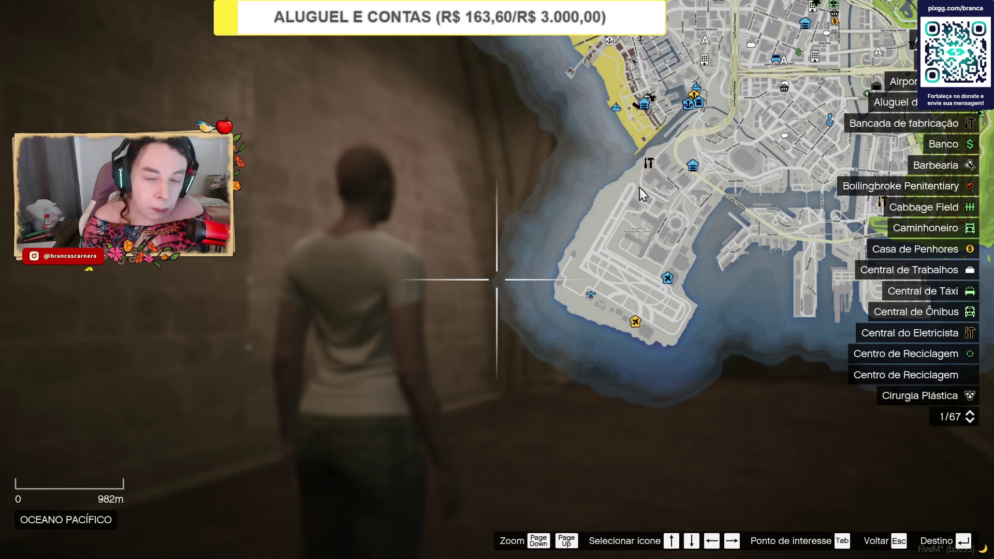
{"action": "key", "text": "Down"}
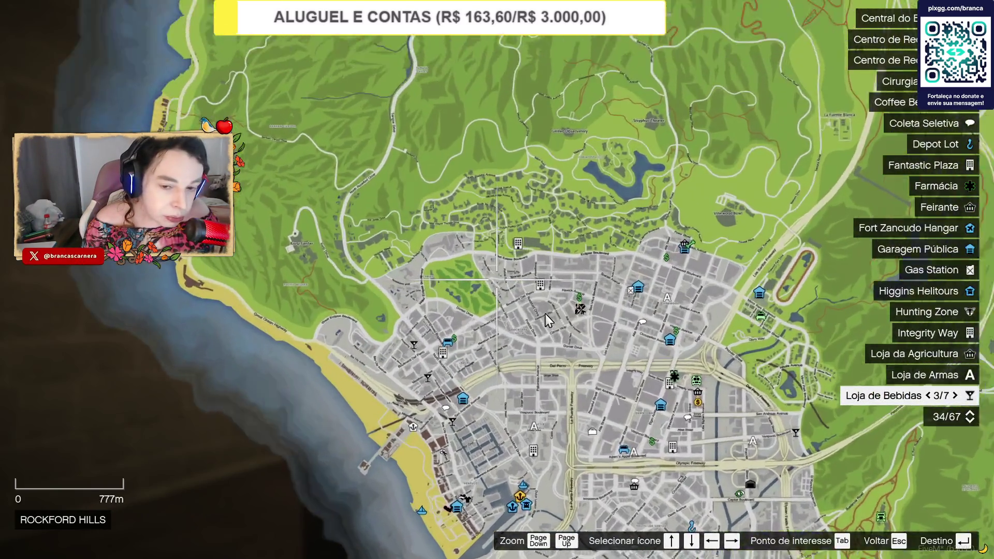
{"action": "scroll", "coordinate": [547, 320], "scroll_direction": "up", "scroll_amount": 2}
{"action": "left_click_drag", "start_coordinate": [547, 320], "coordinate": [357, 220]}
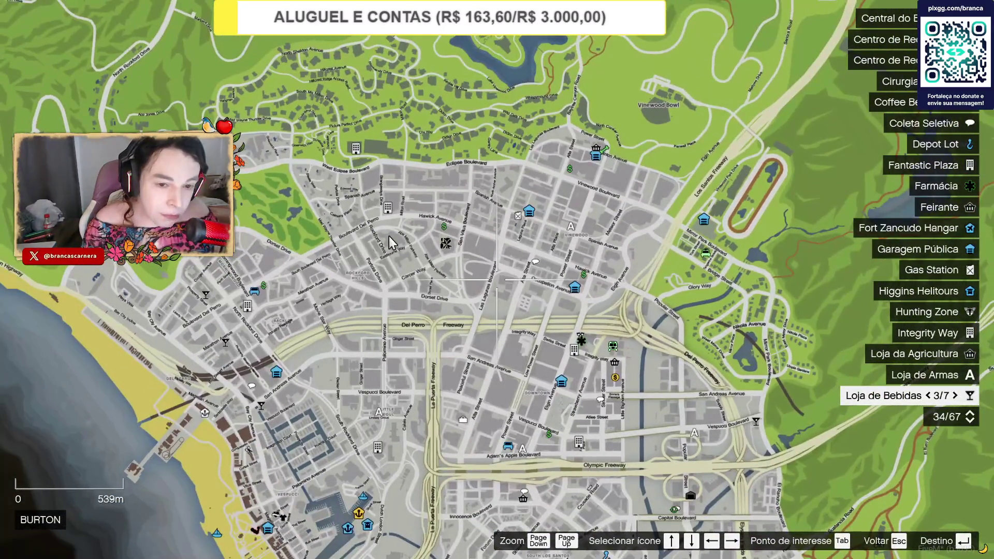
{"action": "scroll", "coordinate": [391, 242], "scroll_direction": "up", "scroll_amount": 2}
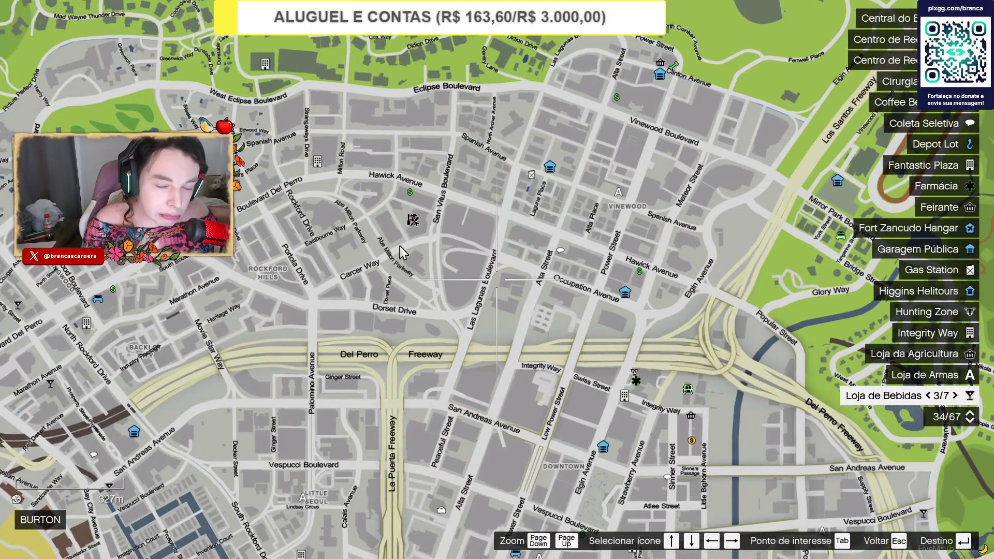
{"action": "left_click", "coordinate": [399, 250]}
Teleport to the waypoint and walk into the pub in first-person view.
{"action": "key", "text": "F8"}
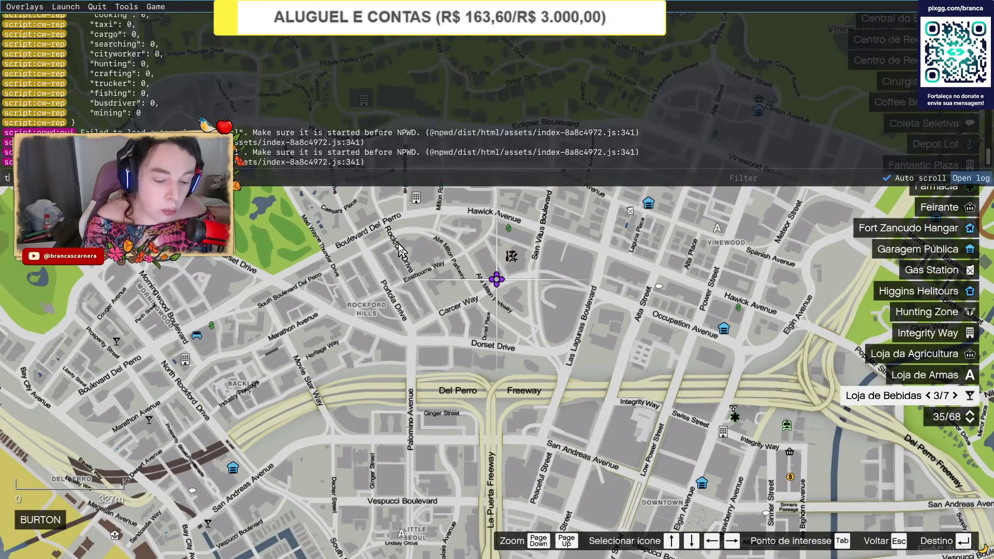
{"action": "key", "text": "F8"}
{"action": "key", "text": "F9"}
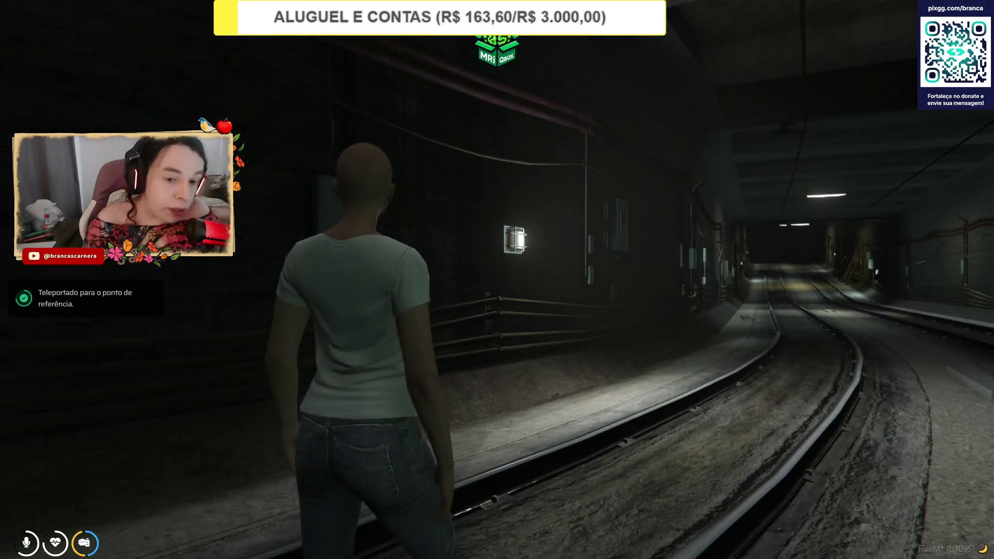
{"action": "key", "text": "v"}
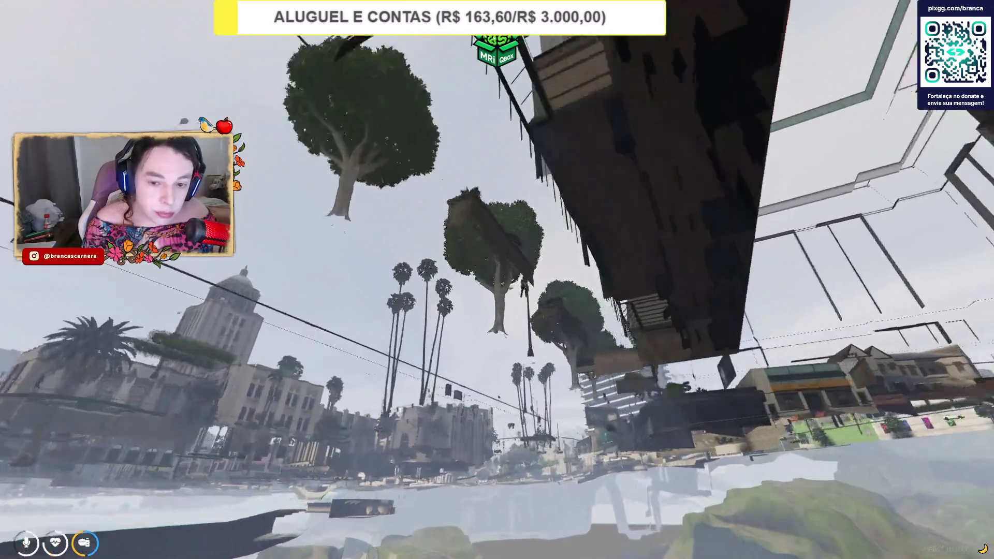
{"action": "key", "text": "w"}
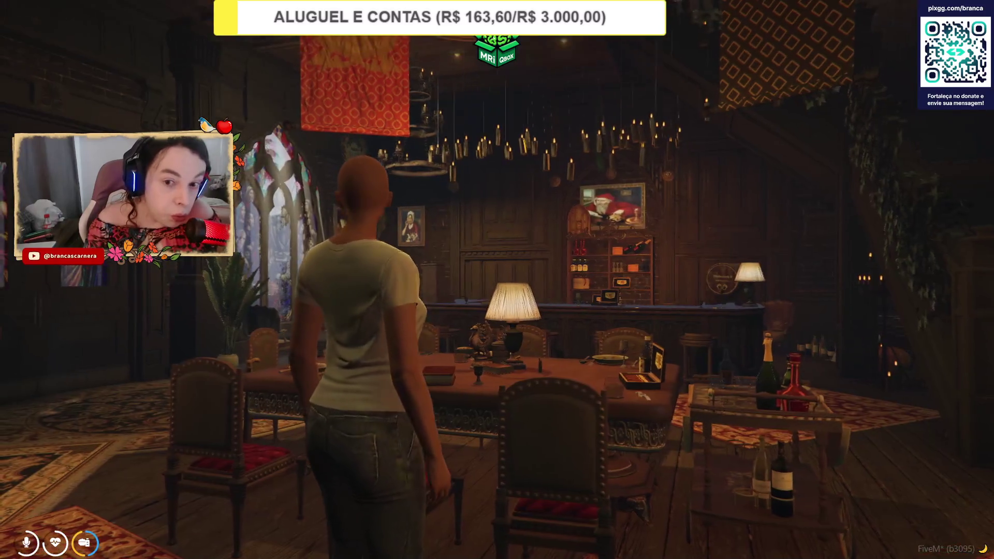
Walk toward the stained-glass room and copy the character's position as Vector3 coordinates.
{"action": "key", "text": "w"}
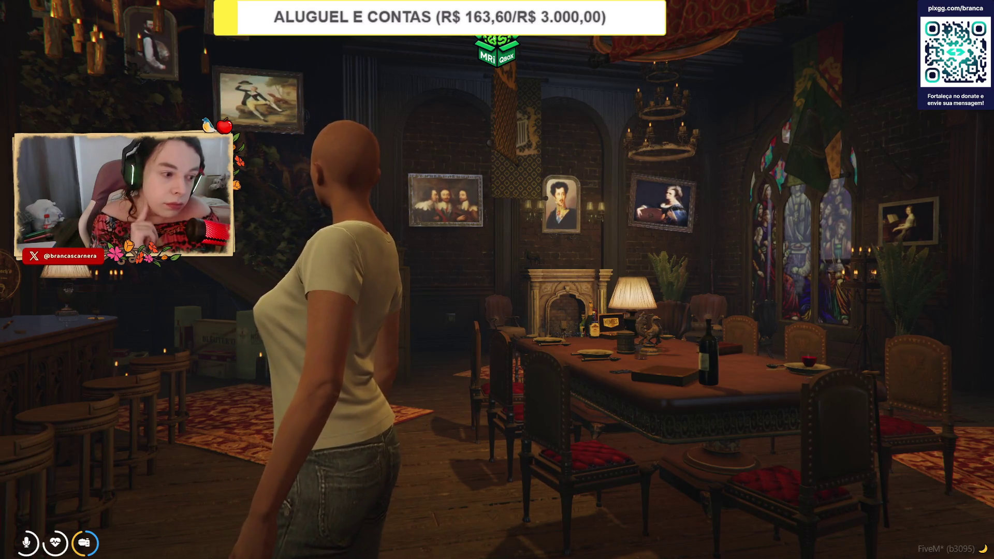
{"action": "key", "text": "F7"}
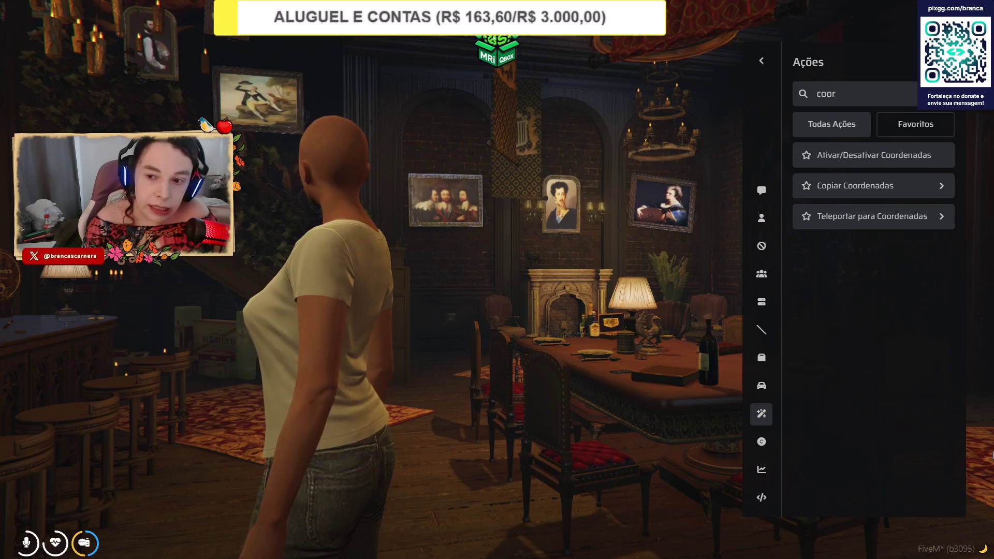
{"action": "left_click", "coordinate": [852, 192]}
{"action": "left_click", "coordinate": [839, 218]}
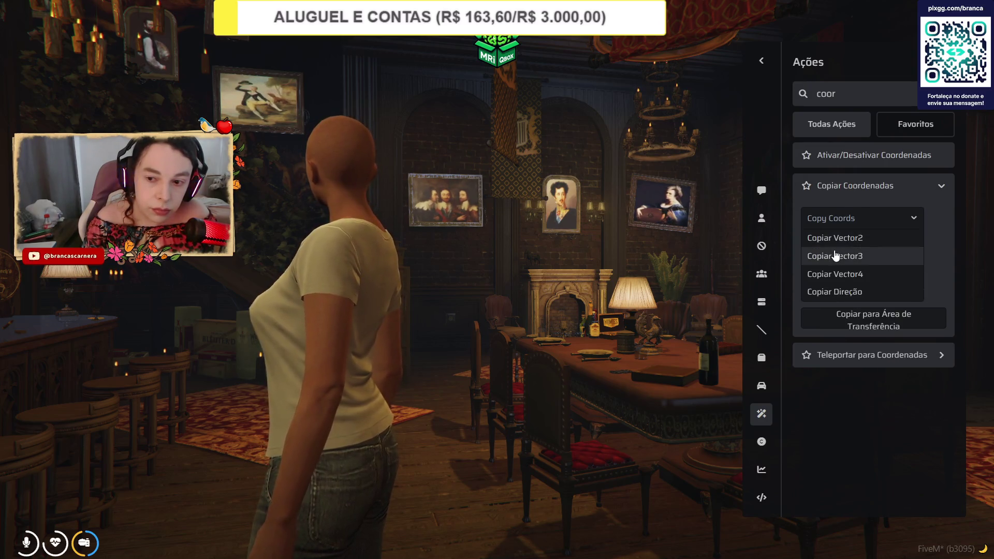
{"action": "left_click", "coordinate": [844, 257]}
Switch to Notepad and bring the COORDENADAS.txt notes to the front.
{"action": "key", "text": "alt+Tab"}
{"action": "mouse_move", "coordinate": [329, 550]}
{"action": "left_click", "coordinate": [420, 501]}
{"action": "left_click", "coordinate": [389, 170]}
{"action": "left_click", "coordinate": [318, 548]}
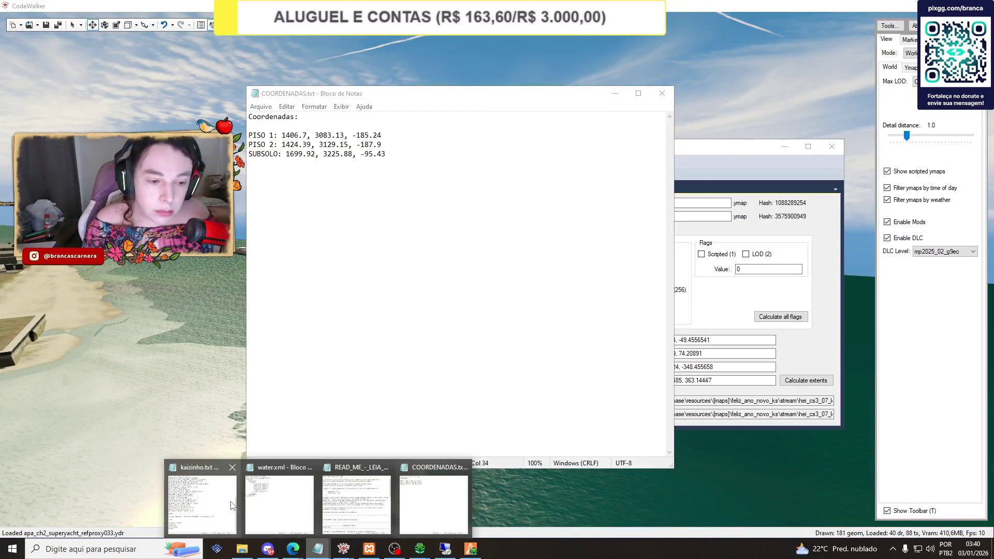
In kaizinho.txt, add a 'Hog Pub:' line below Astronomia with the pasted pub coordinates.
{"action": "left_click", "coordinate": [207, 497]}
{"action": "left_click", "coordinate": [541, 347]}
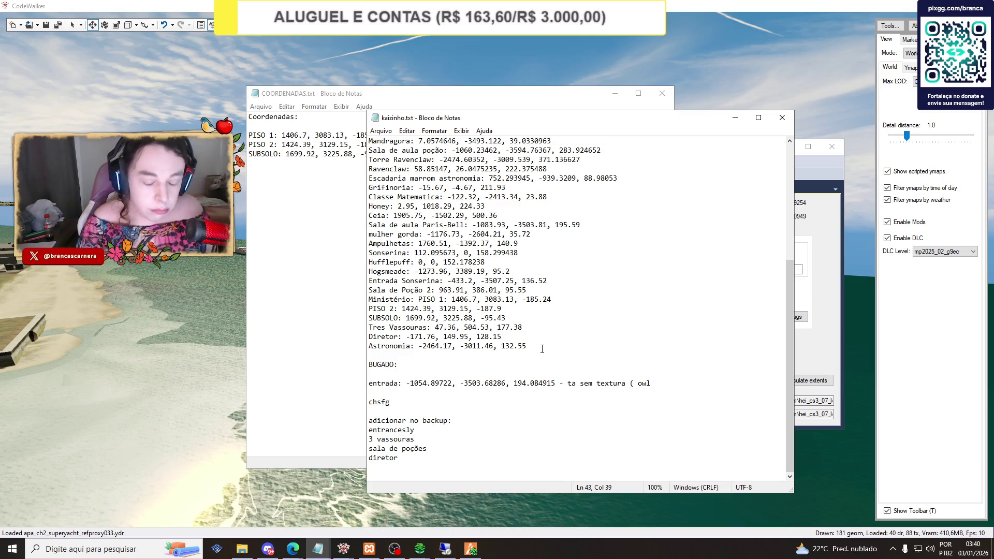
{"action": "key", "text": "Return"}
{"action": "type", "text": "Hog P"}
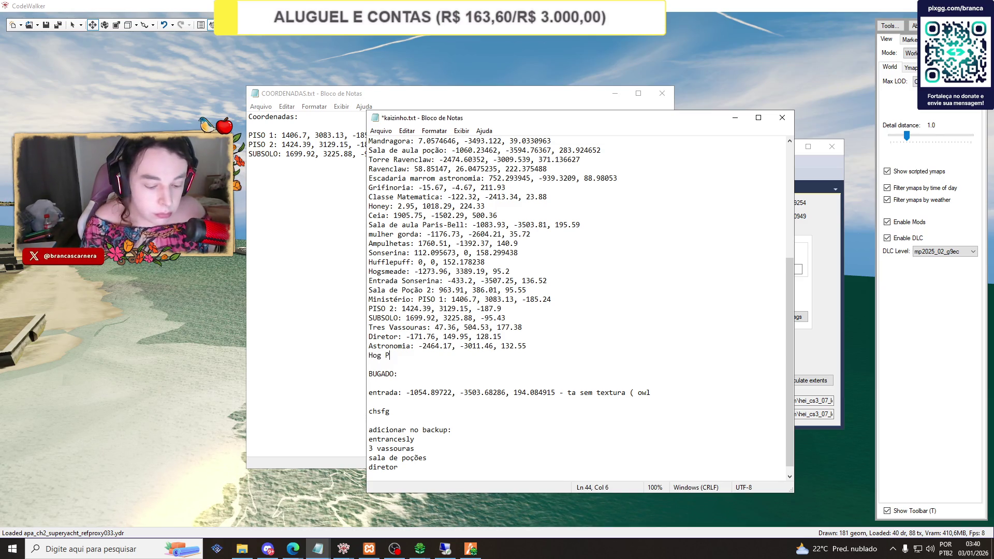
{"action": "type", "text": "ub:"}
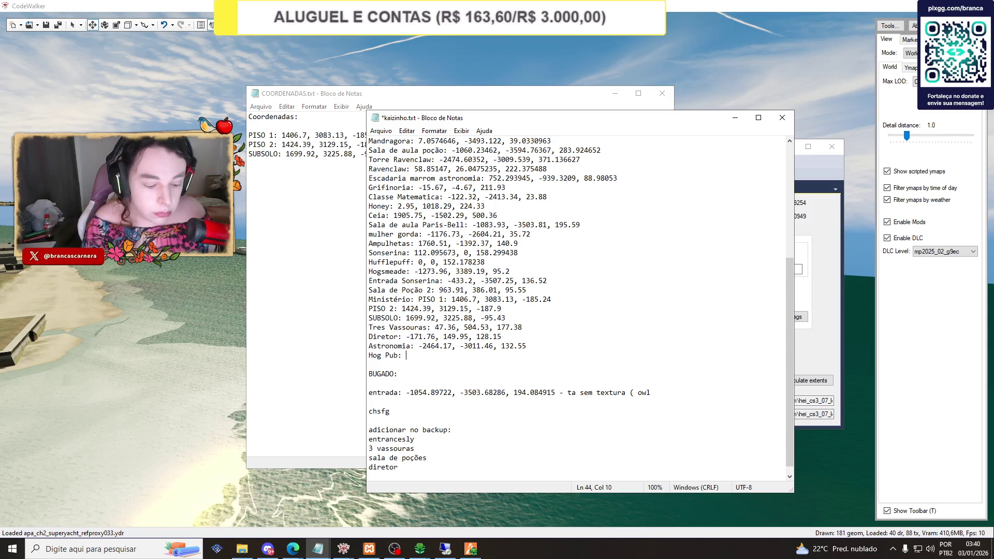
{"action": "type", "text": "vector3(-587.62, -288.05, 35.47)"}
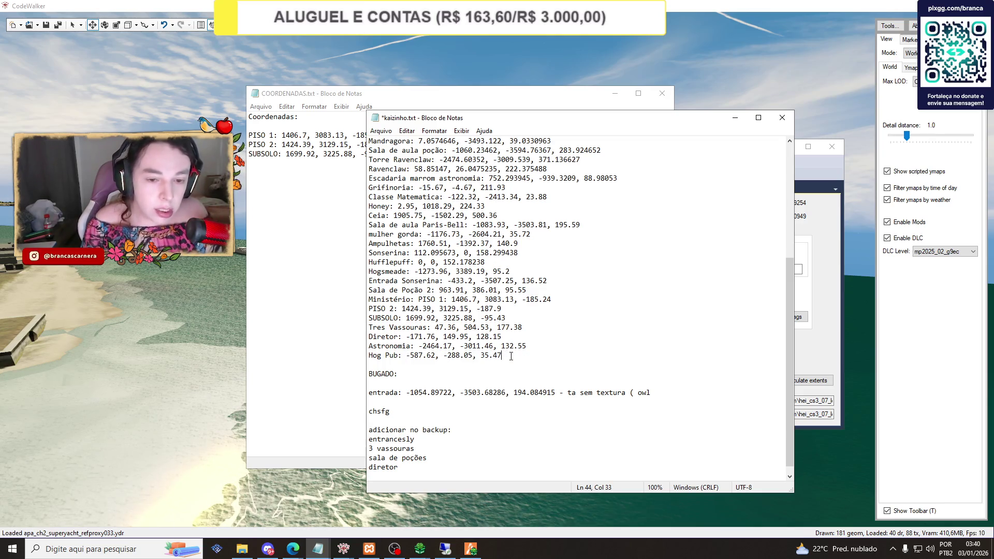
Return to the game, close the admin panel and run through the pub rooms up the staircase.
{"action": "left_click", "coordinate": [468, 550]}
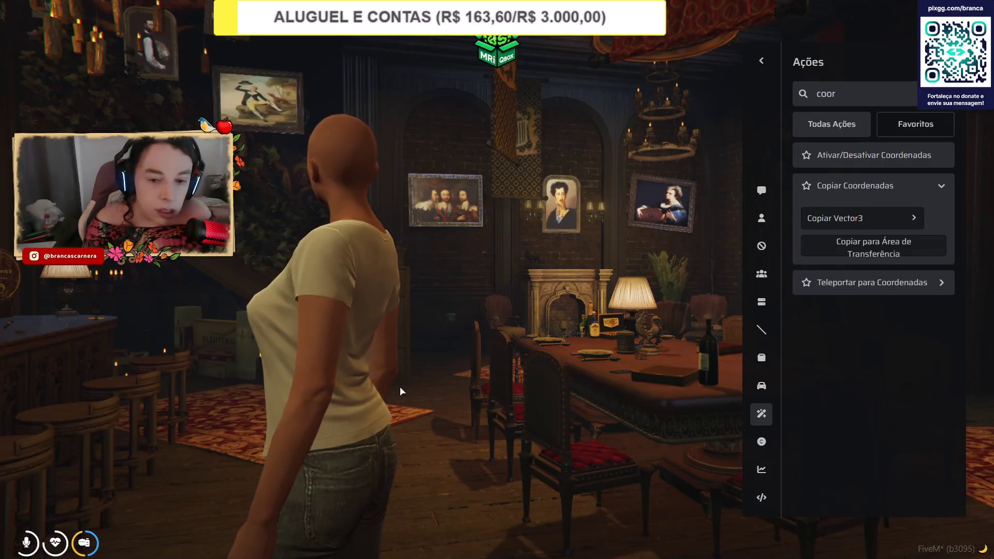
{"action": "key", "text": "Escape"}
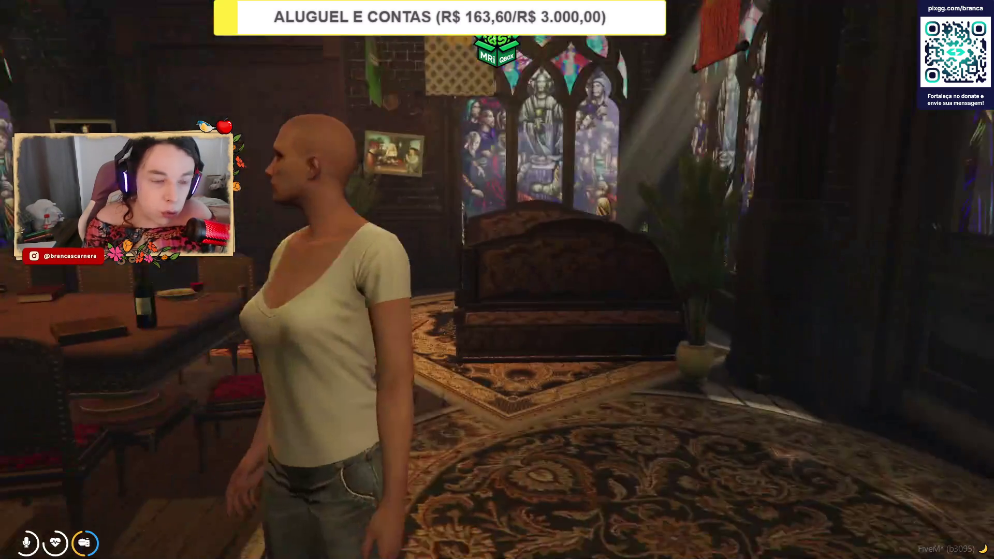
{"action": "key", "text": "w"}
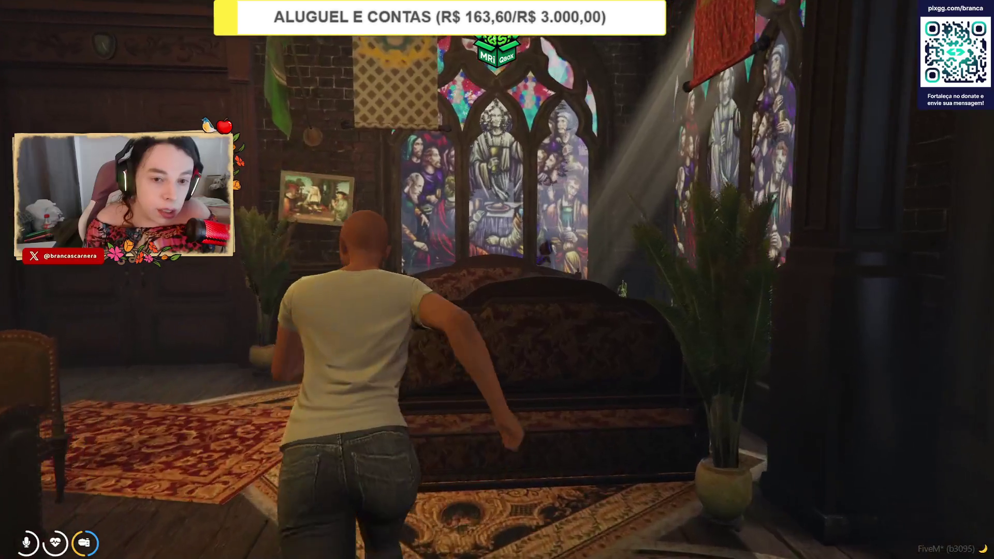
{"action": "key", "text": "w"}
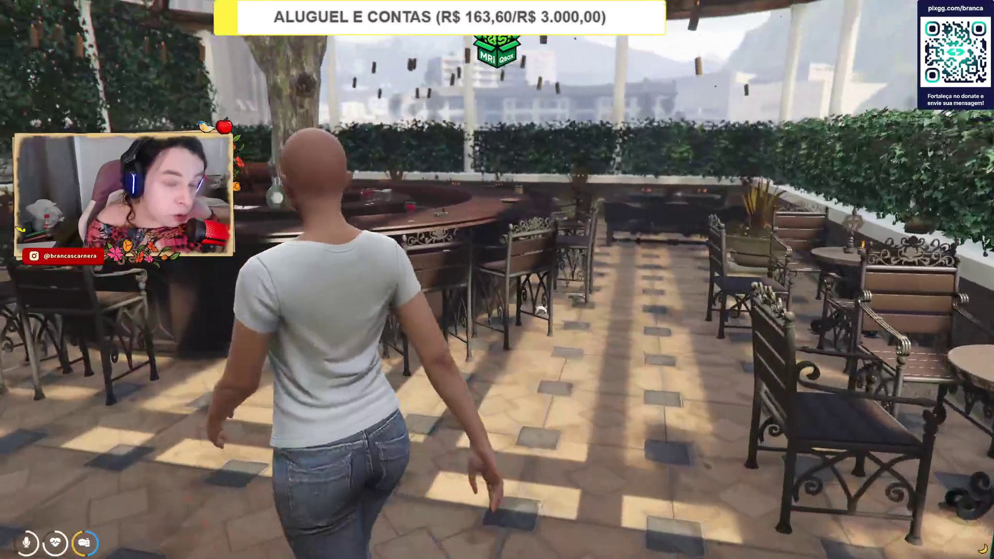
Walk along the rooftop terrace bar past the tree to the ivy hedge.
{"action": "key", "text": "w"}
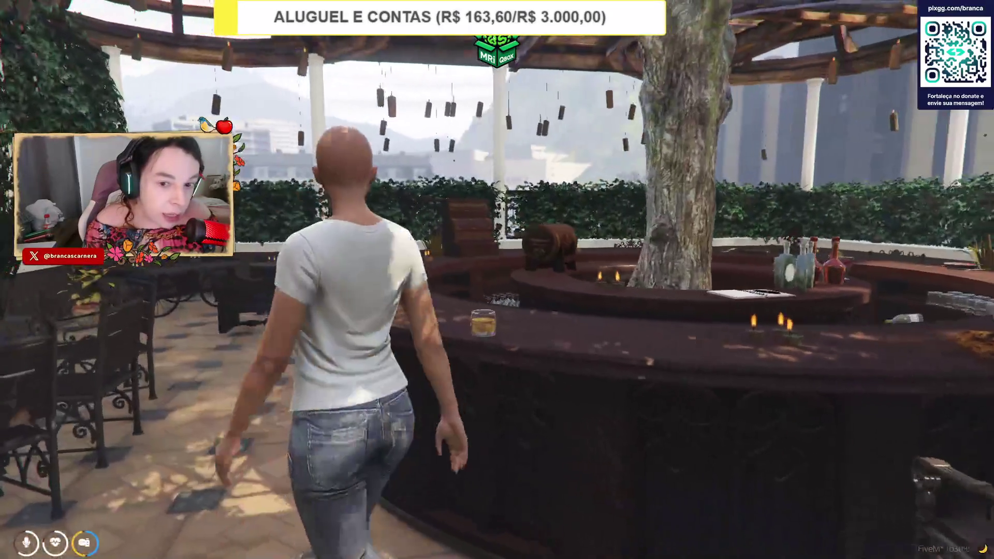
{"action": "key", "text": "a"}
{"action": "key", "text": "w"}
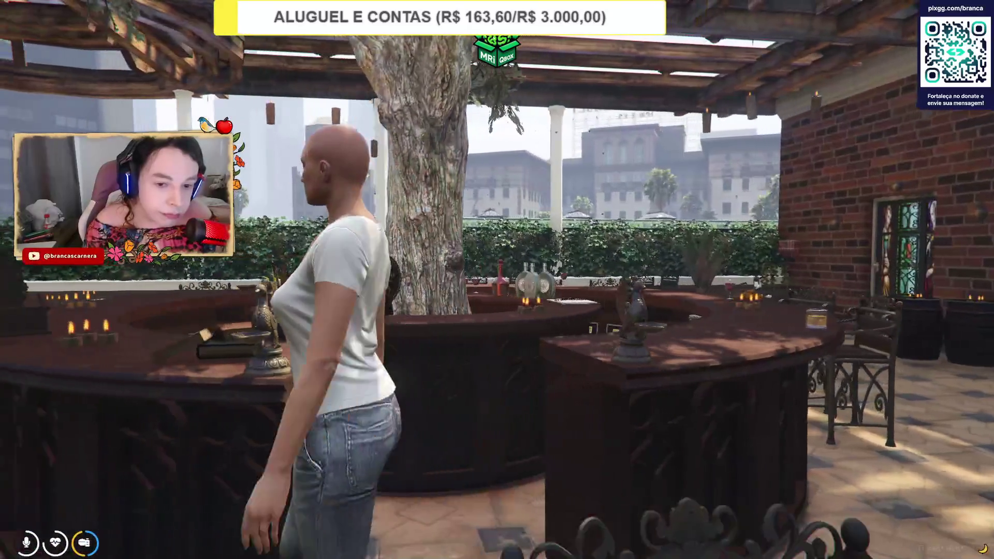
{"action": "key", "text": "w"}
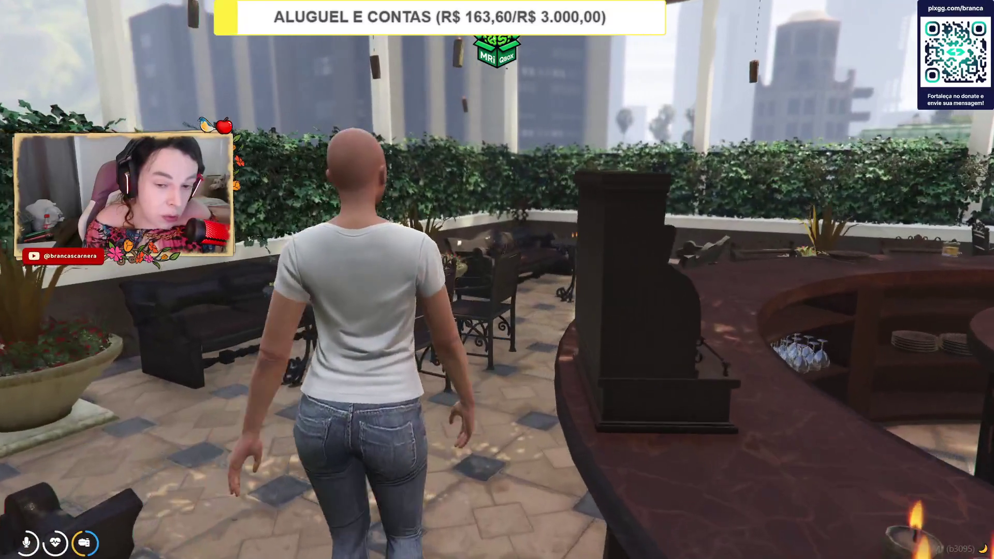
{"action": "key", "text": "w"}
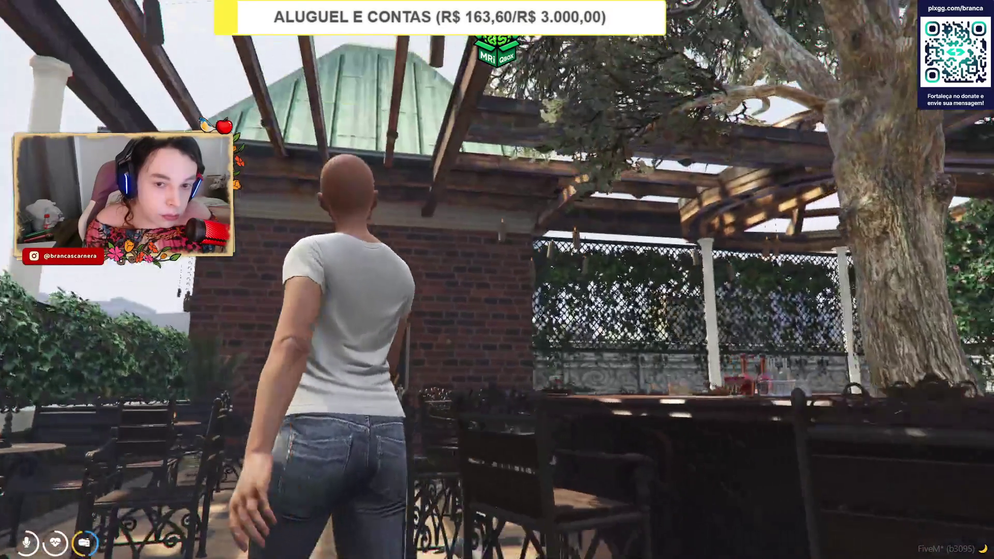
{"action": "key", "text": "s"}
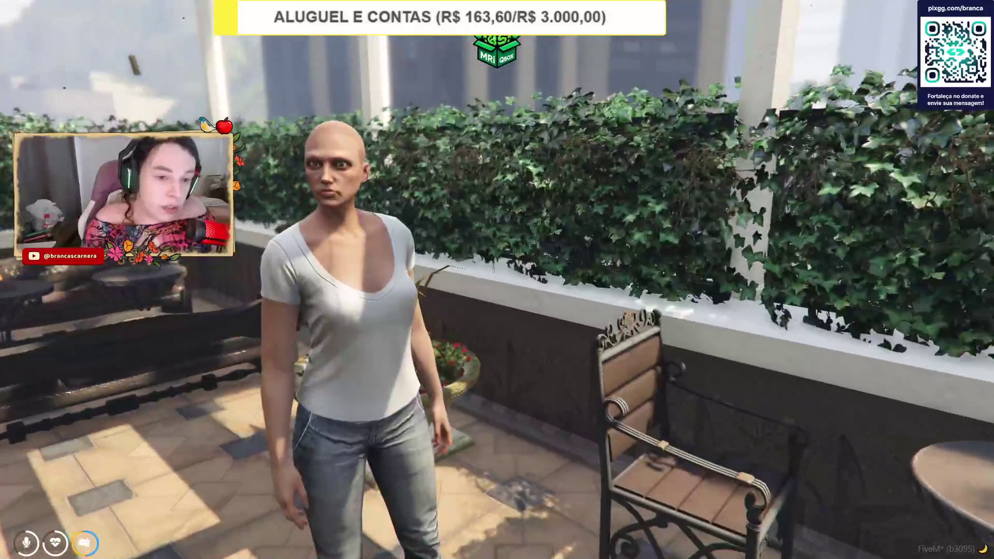
{"action": "key", "text": "alt+Tab"}
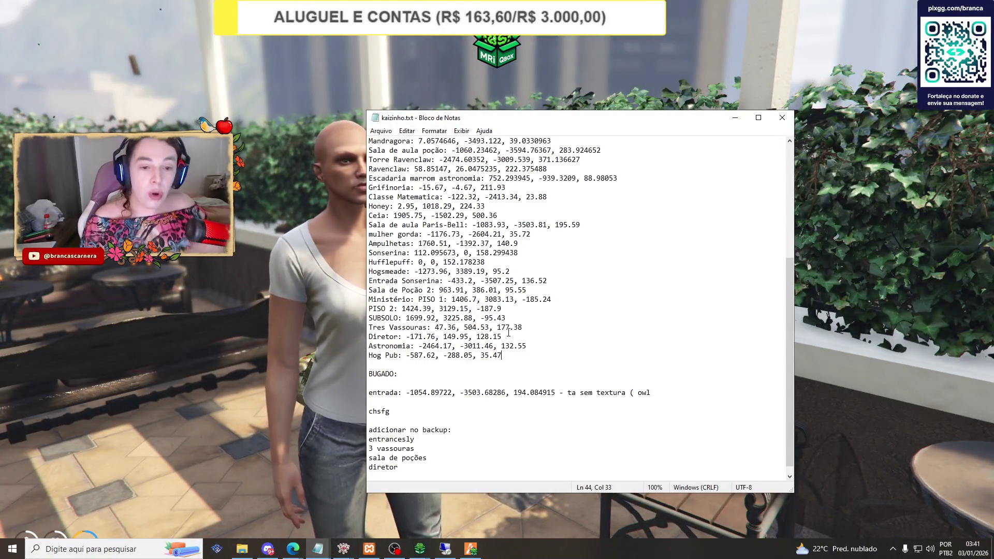
Scroll through the saved room coordinates in kaizinho.txt, then return to the CodeWalker project window.
{"action": "scroll", "coordinate": [507, 320], "scroll_direction": "up", "scroll_amount": 4}
{"action": "scroll", "coordinate": [507, 318], "scroll_direction": "down", "scroll_amount": 1}
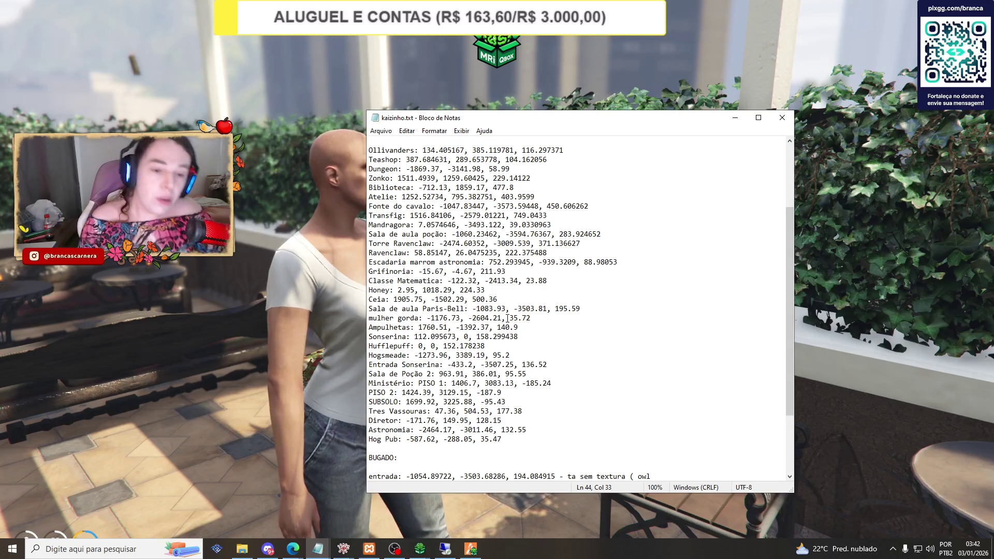
{"action": "scroll", "coordinate": [507, 318], "scroll_direction": "up", "scroll_amount": 1}
{"action": "scroll", "coordinate": [491, 336], "scroll_direction": "down", "scroll_amount": 1}
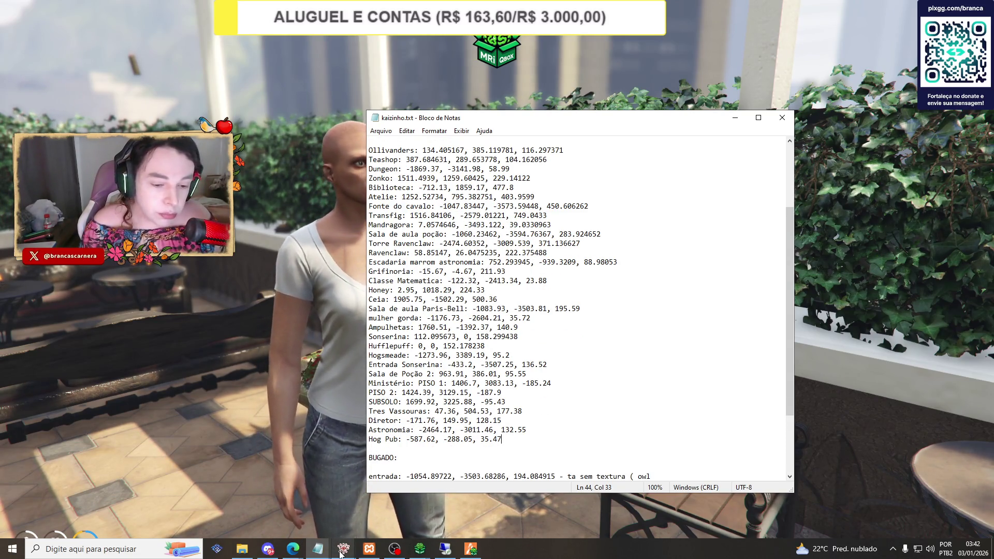
{"action": "mouse_move", "coordinate": [340, 553]}
{"action": "left_click", "coordinate": [399, 484]}
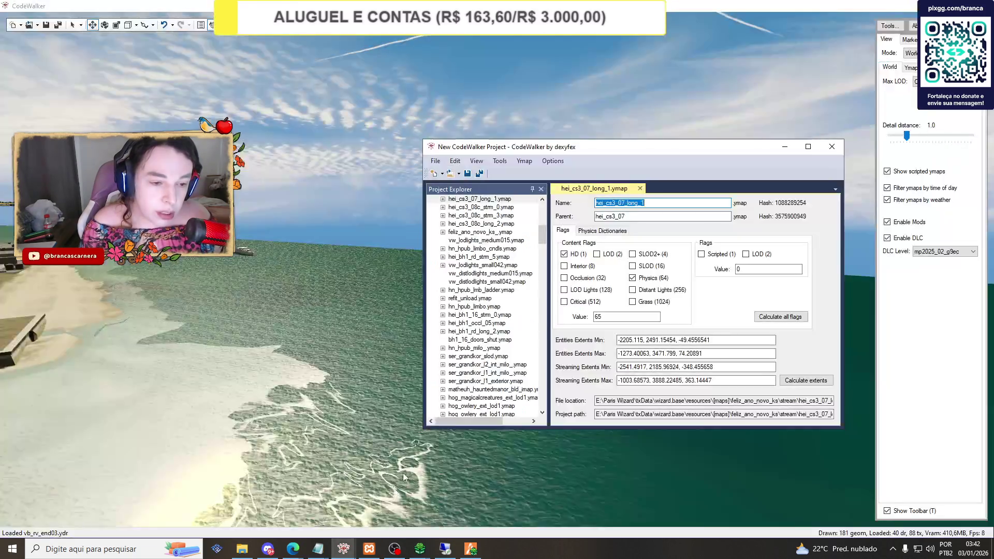
Open entity 482143160 under ser_grandkor_slod.ymap's Entities and copy its Position coordinates.
{"action": "left_click", "coordinate": [543, 237]}
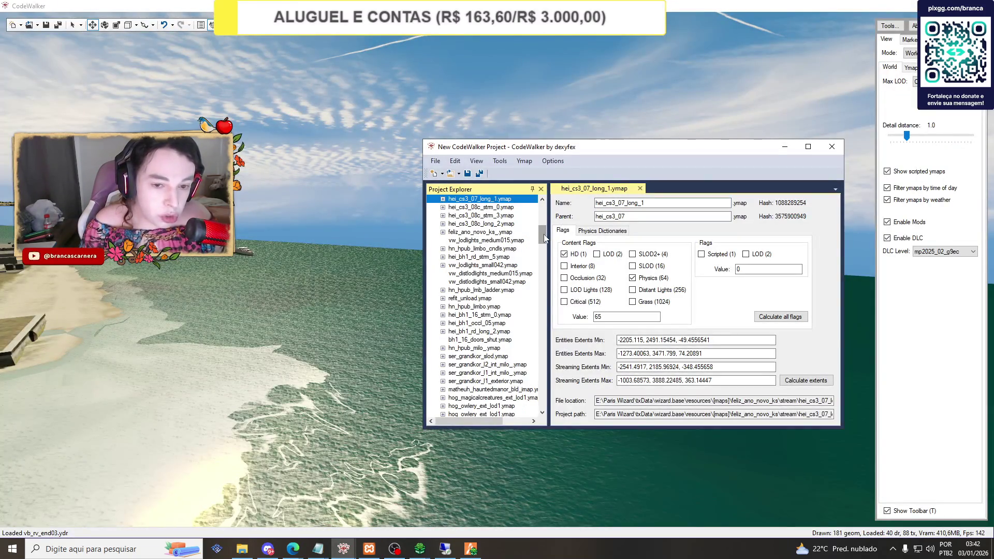
{"action": "scroll", "coordinate": [502, 220], "scroll_direction": "up", "scroll_amount": 6}
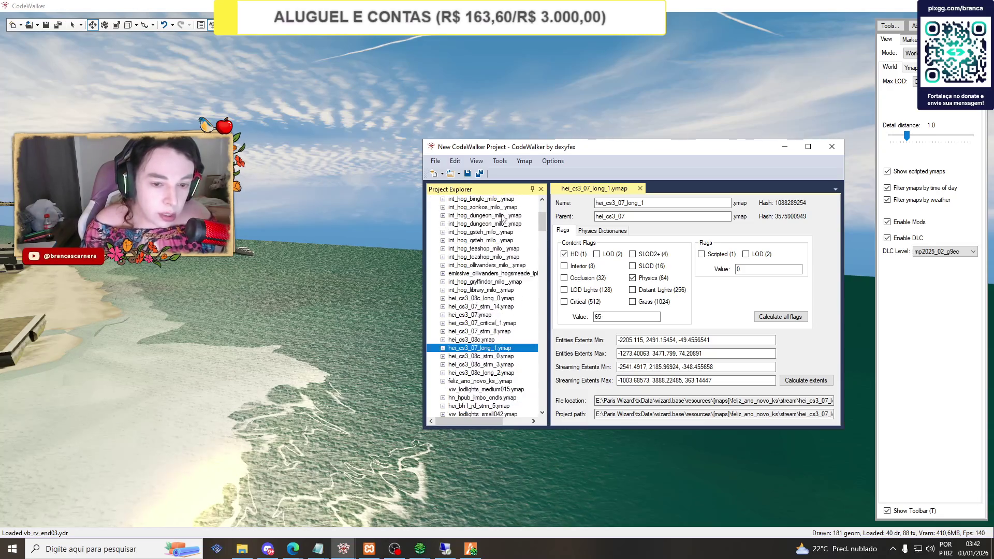
{"action": "scroll", "coordinate": [480, 279], "scroll_direction": "down", "scroll_amount": 4}
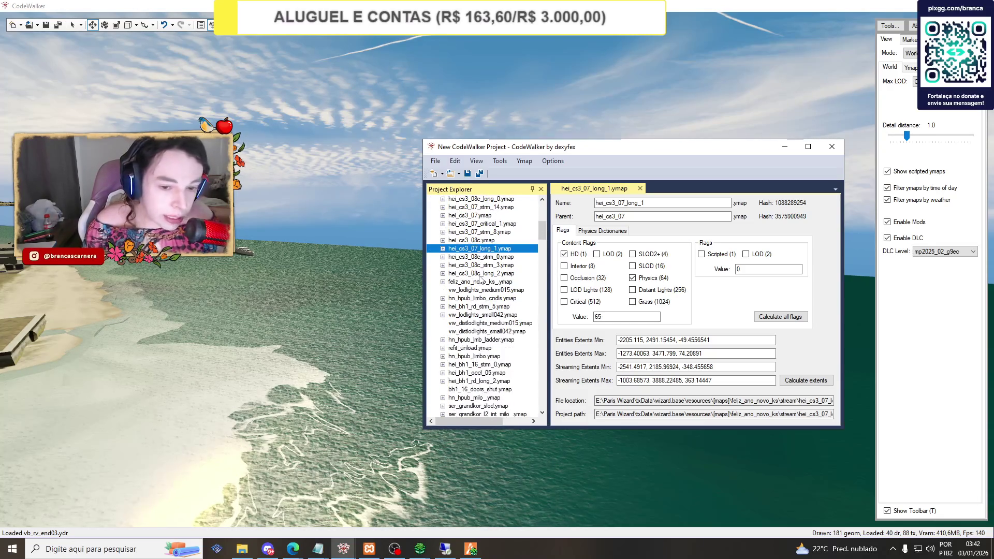
{"action": "scroll", "coordinate": [470, 279], "scroll_direction": "down", "scroll_amount": 2}
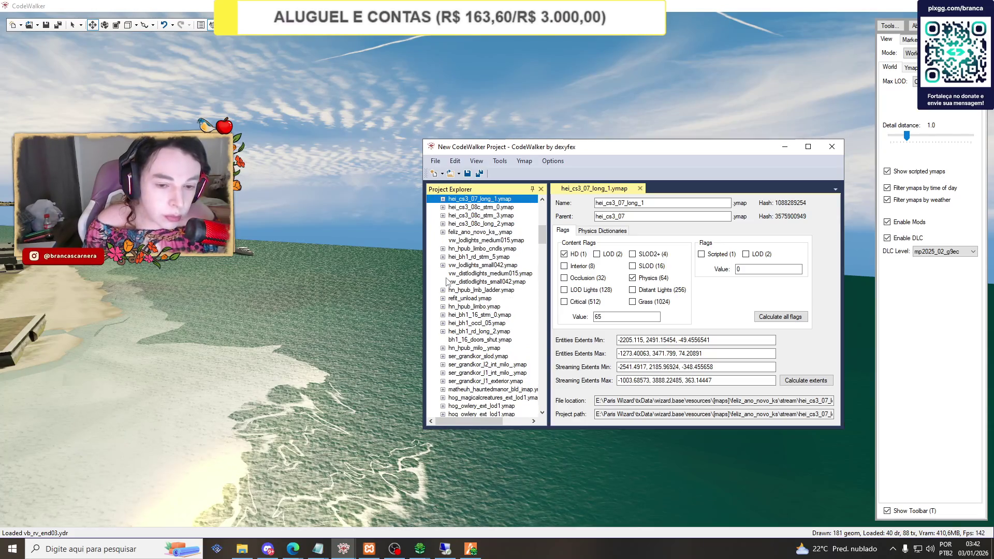
{"action": "scroll", "coordinate": [446, 281], "scroll_direction": "down", "scroll_amount": 2}
{"action": "scroll", "coordinate": [446, 282], "scroll_direction": "down", "scroll_amount": 1}
{"action": "double_click", "coordinate": [450, 282]}
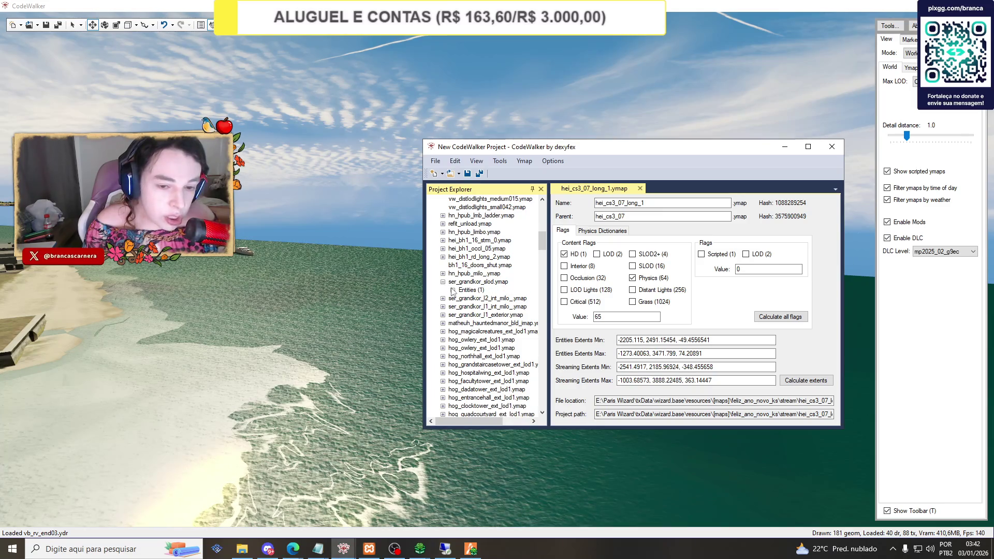
{"action": "left_click", "coordinate": [453, 291]}
{"action": "left_click", "coordinate": [474, 299]}
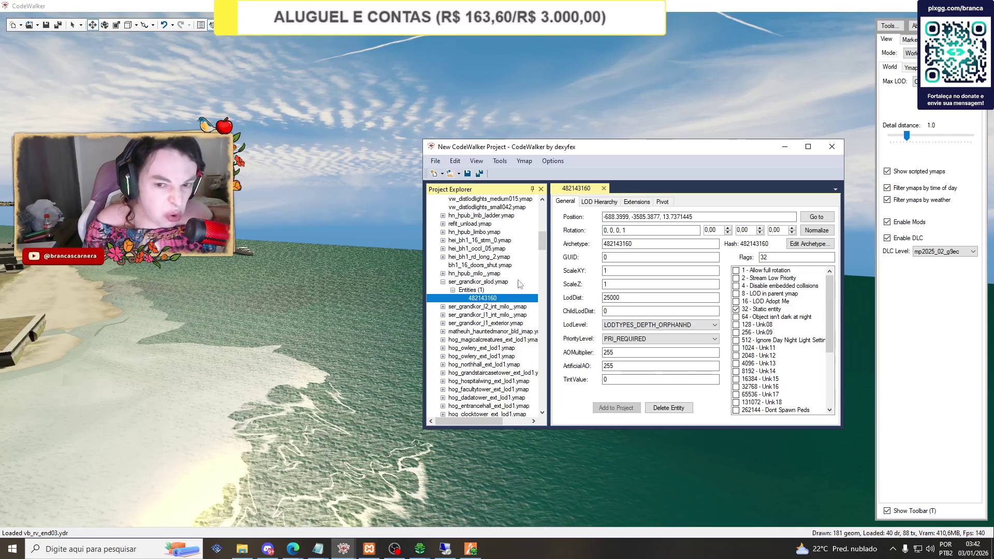
{"action": "left_click", "coordinate": [617, 218]}
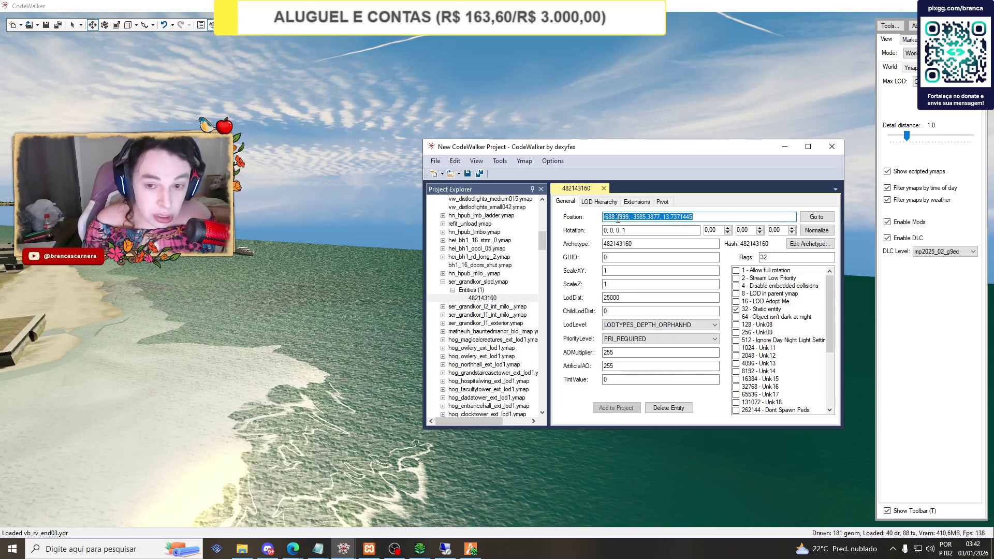
{"action": "key", "text": "alt+Tab"}
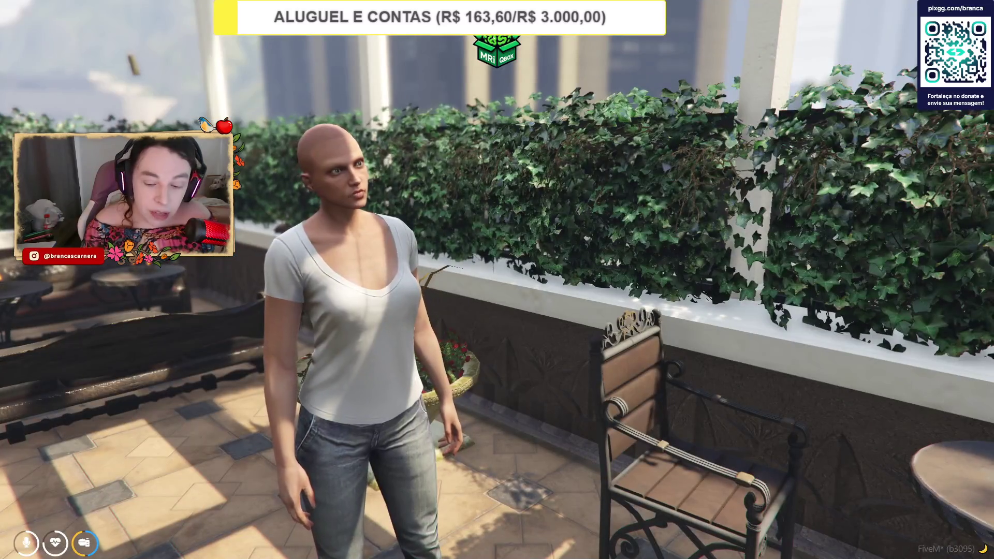
Teleport the FiveM character to entity 482143160's pasted coordinates, landing in open sea.
{"action": "key", "text": "F7"}
{"action": "left_click", "coordinate": [840, 218]}
{"action": "left_click", "coordinate": [831, 249]}
{"action": "key", "text": "ctrl+v"}
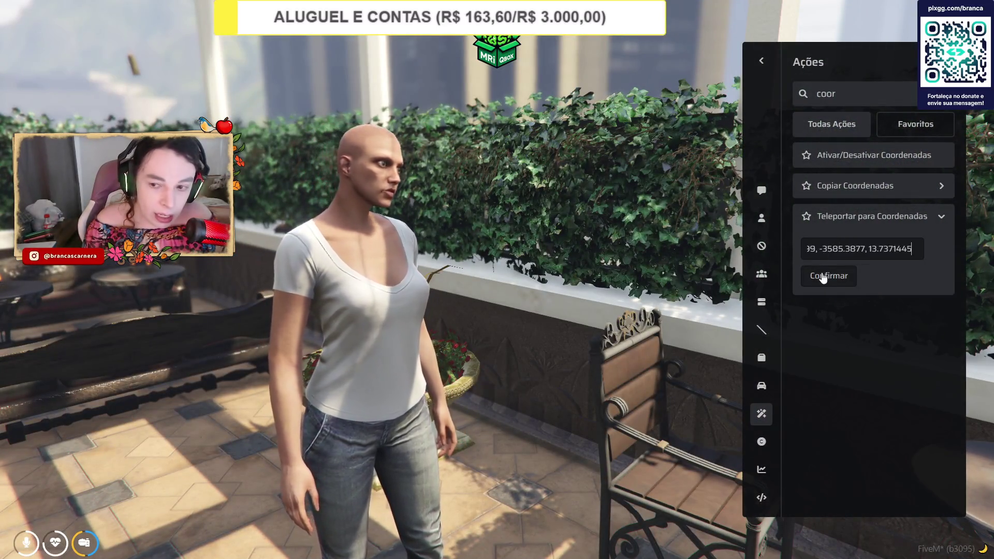
{"action": "left_click", "coordinate": [828, 274]}
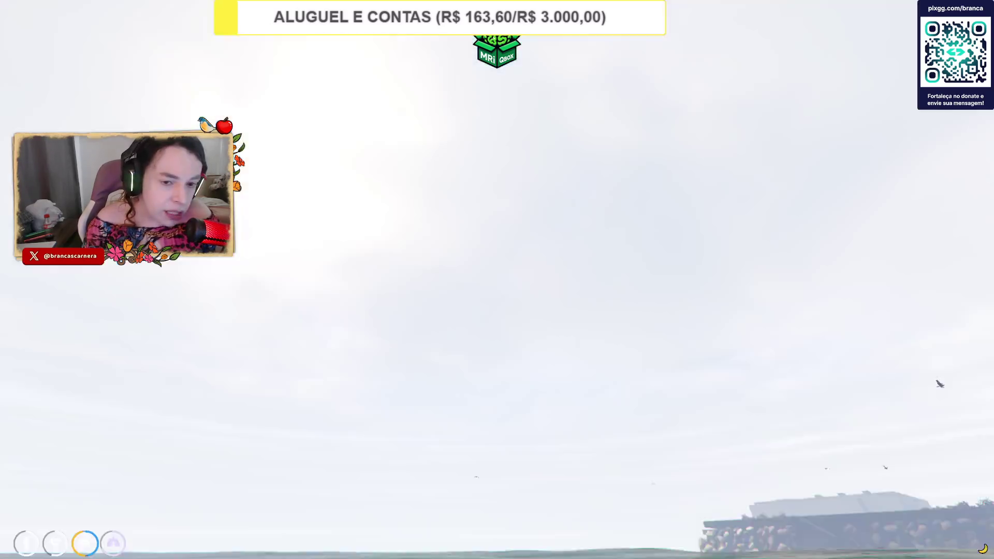
{"action": "key", "text": "alt+Tab"}
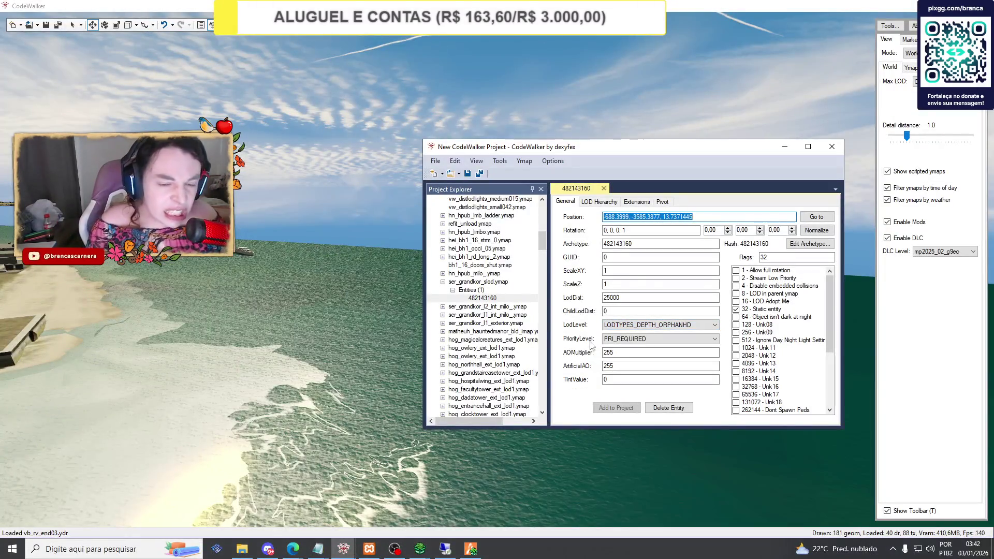
Expand and collapse matheuh_hauntedmanor_bld_imap to peek at its entities.
{"action": "scroll", "coordinate": [510, 306], "scroll_direction": "down", "scroll_amount": 1}
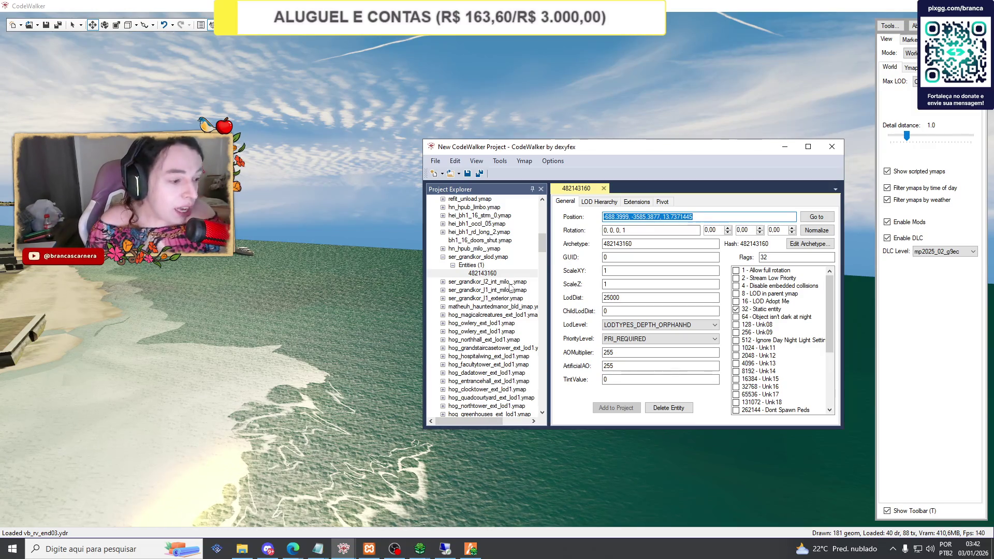
{"action": "scroll", "coordinate": [510, 286], "scroll_direction": "up", "scroll_amount": 1}
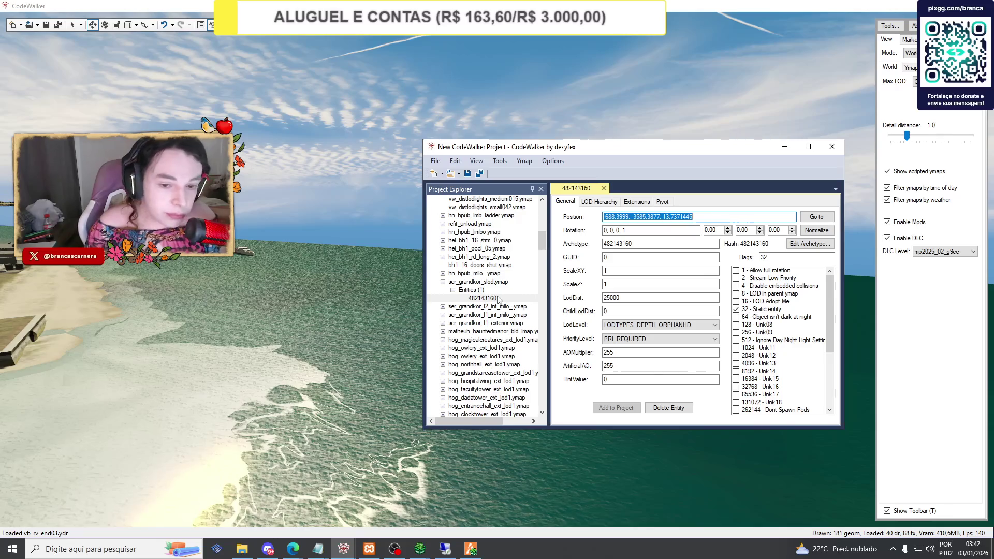
{"action": "left_click", "coordinate": [443, 332]}
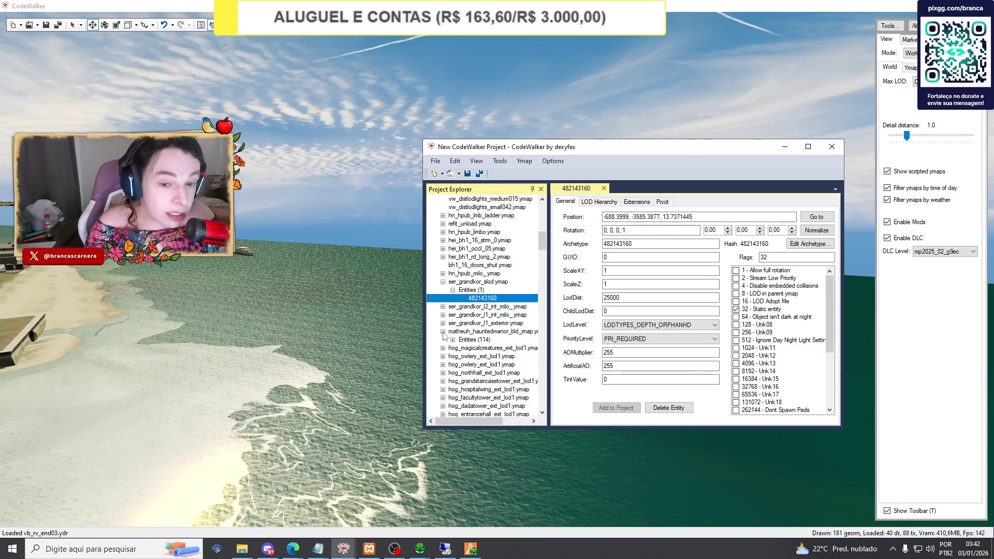
{"action": "left_click", "coordinate": [443, 332]}
Scroll down through the remaining loaded Hogwarts ymaps in the Project Explorer.
{"action": "scroll", "coordinate": [458, 329], "scroll_direction": "down", "scroll_amount": 1}
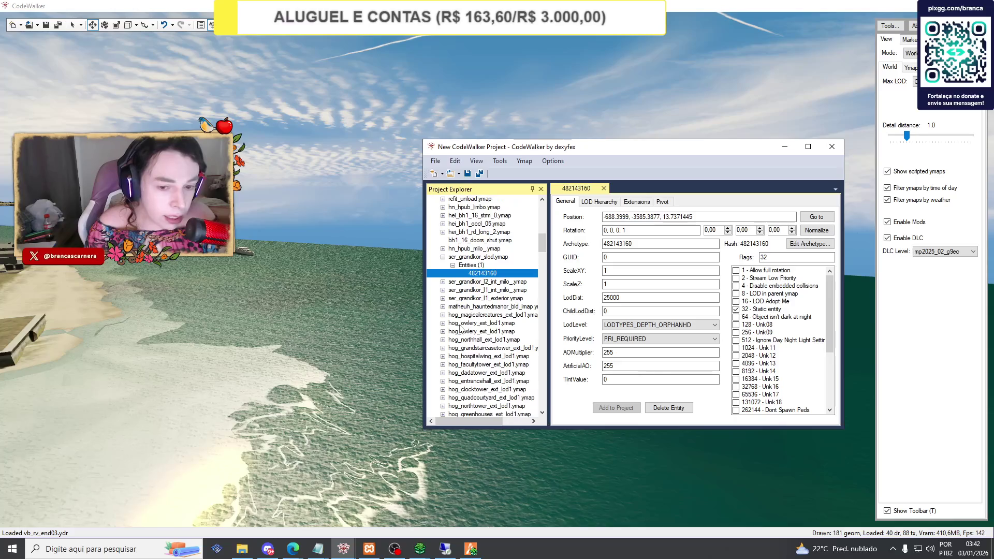
{"action": "scroll", "coordinate": [459, 329], "scroll_direction": "down", "scroll_amount": 2}
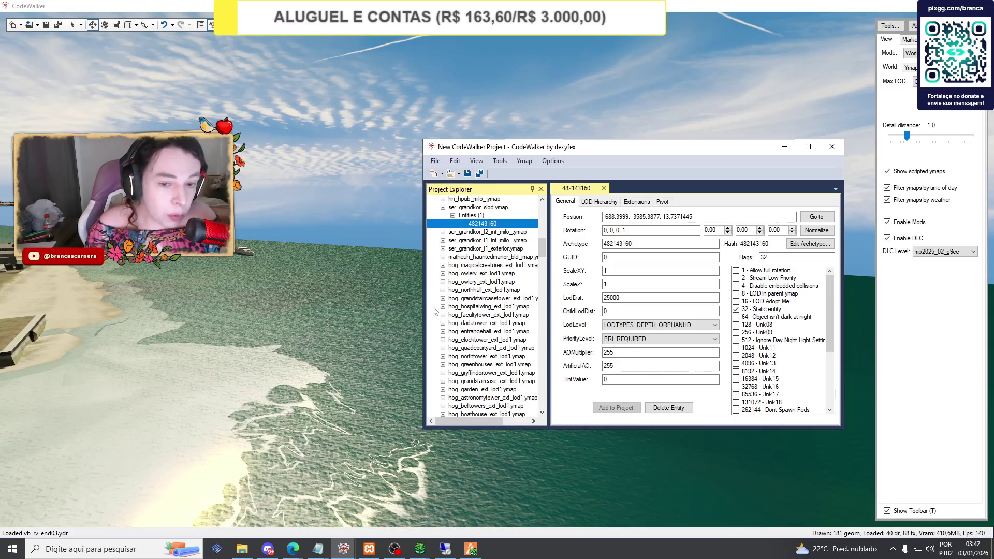
{"action": "scroll", "coordinate": [435, 311], "scroll_direction": "down", "scroll_amount": 1}
{"action": "scroll", "coordinate": [434, 310], "scroll_direction": "down", "scroll_amount": 4}
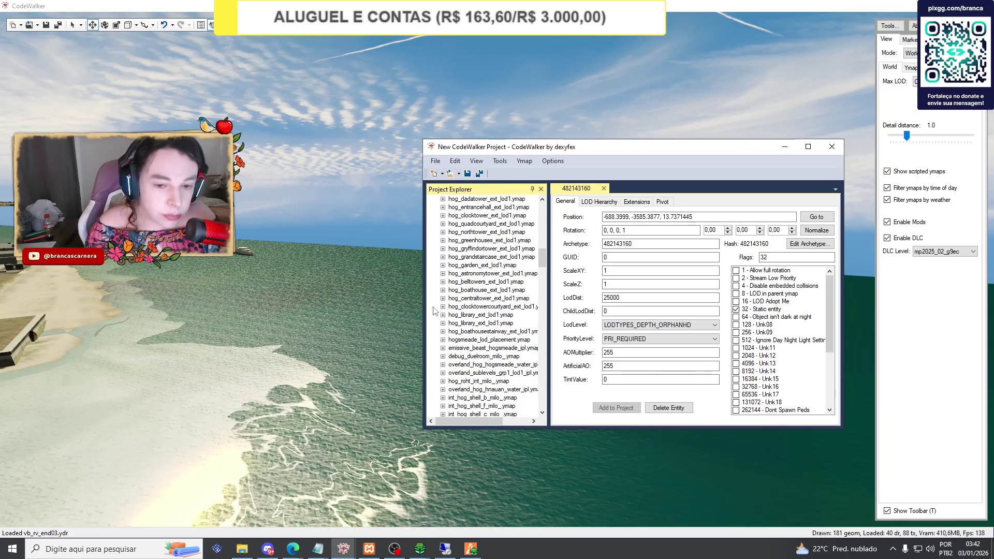
{"action": "scroll", "coordinate": [434, 311], "scroll_direction": "down", "scroll_amount": 3}
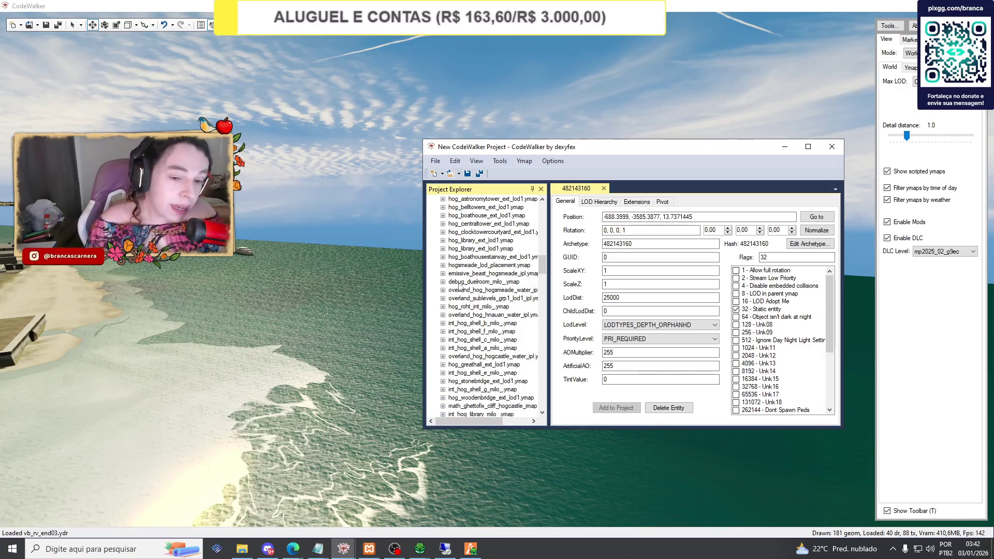
{"action": "scroll", "coordinate": [474, 293], "scroll_direction": "down", "scroll_amount": 2}
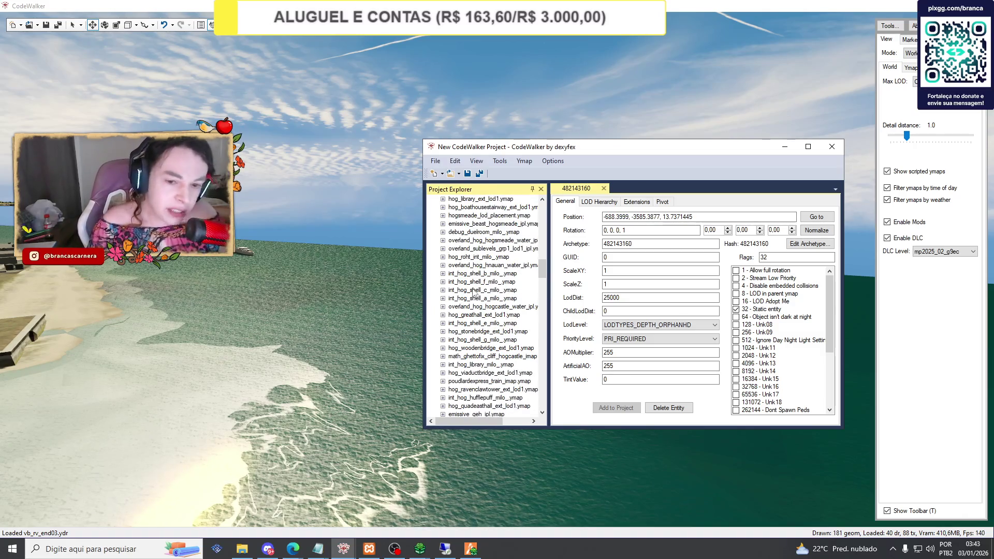
{"action": "scroll", "coordinate": [474, 293], "scroll_direction": "down", "scroll_amount": 3}
{"action": "scroll", "coordinate": [474, 293], "scroll_direction": "down", "scroll_amount": 1}
{"action": "scroll", "coordinate": [474, 293], "scroll_direction": "up", "scroll_amount": 2}
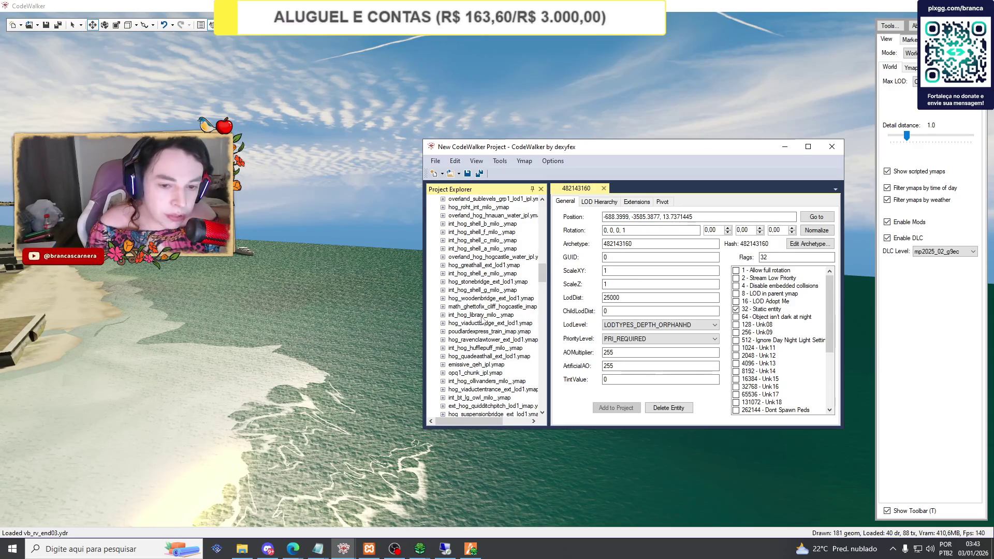
{"action": "scroll", "coordinate": [481, 319], "scroll_direction": "down", "scroll_amount": 1}
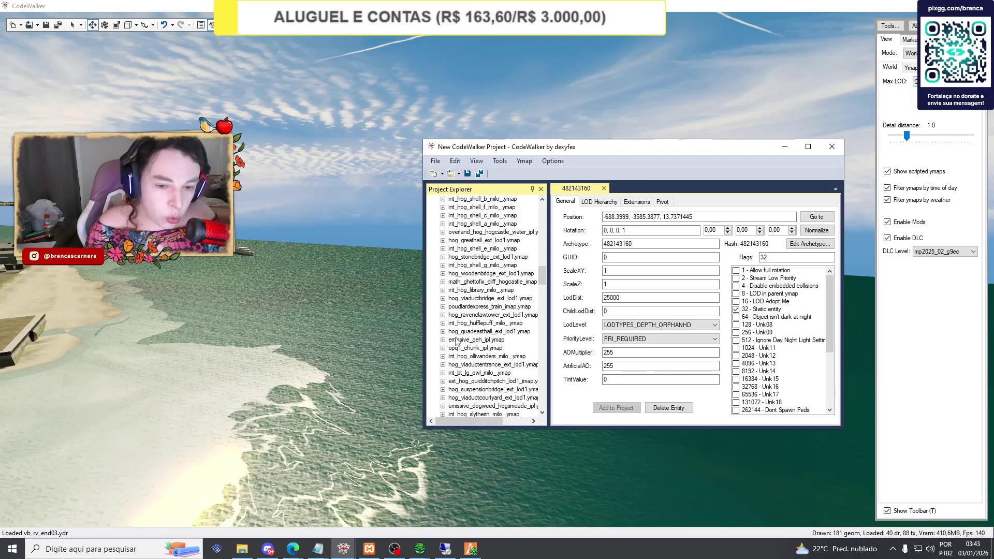
{"action": "scroll", "coordinate": [494, 335], "scroll_direction": "down", "scroll_amount": 1}
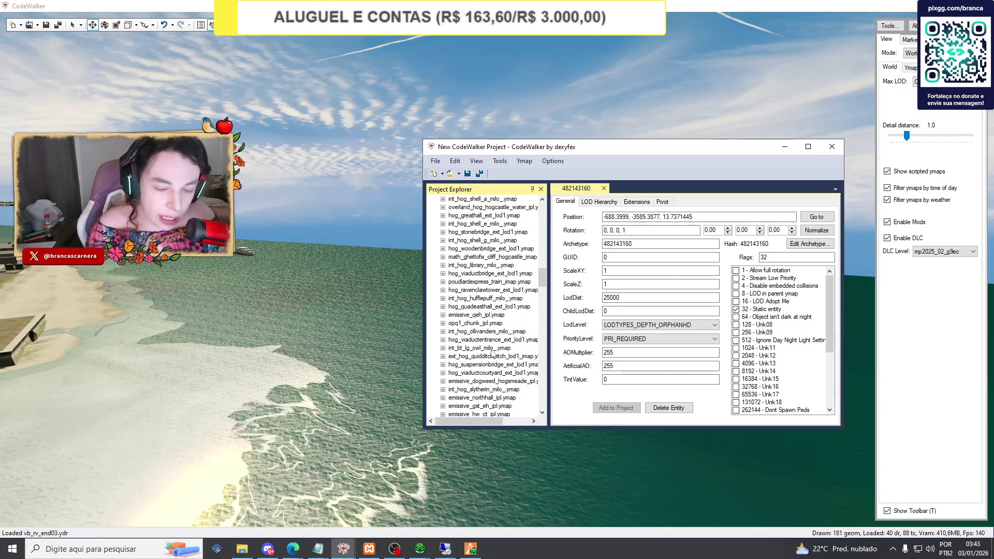
{"action": "scroll", "coordinate": [493, 355], "scroll_direction": "down", "scroll_amount": 1}
{"action": "scroll", "coordinate": [493, 354], "scroll_direction": "down", "scroll_amount": 3}
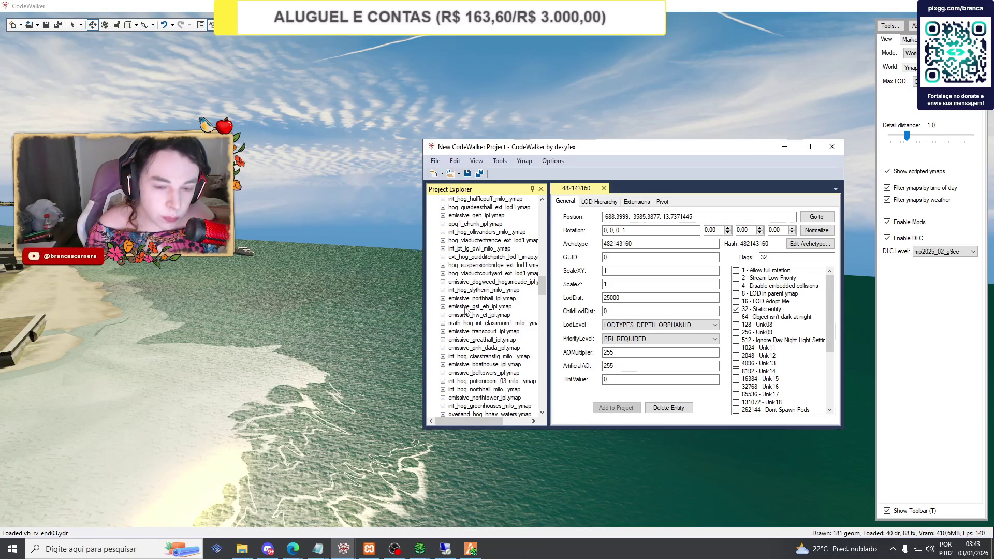
{"action": "scroll", "coordinate": [473, 293], "scroll_direction": "down", "scroll_amount": 2}
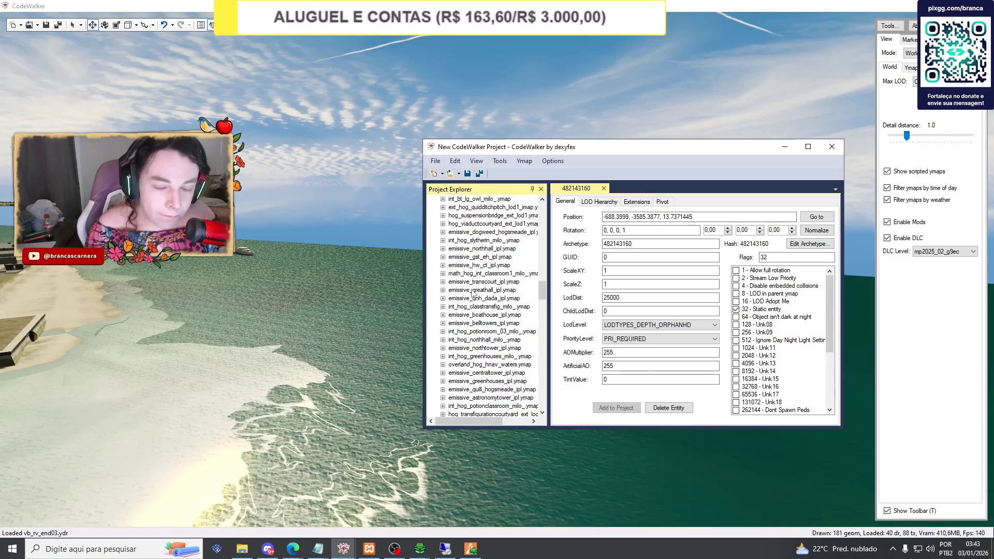
{"action": "scroll", "coordinate": [473, 292], "scroll_direction": "down", "scroll_amount": 4}
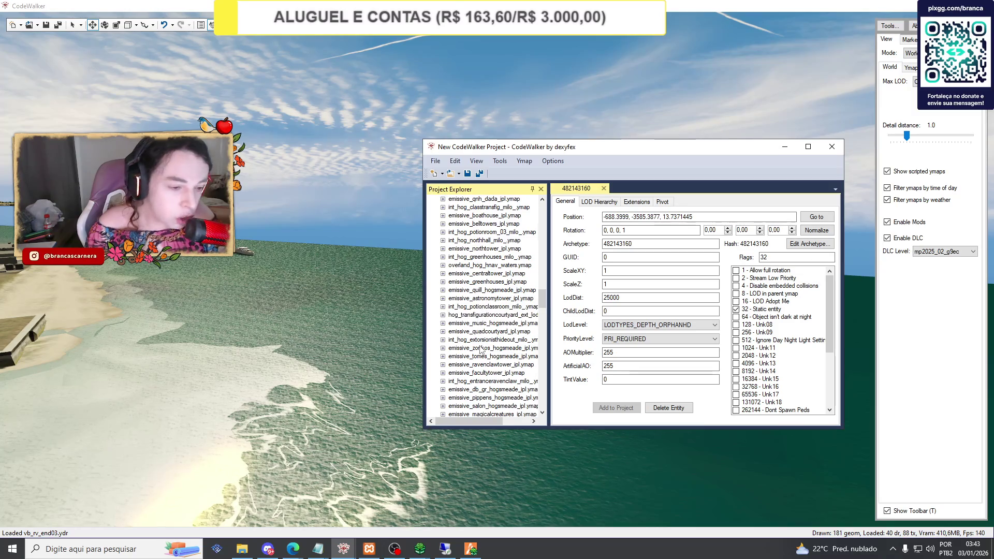
{"action": "scroll", "coordinate": [481, 350], "scroll_direction": "down", "scroll_amount": 3}
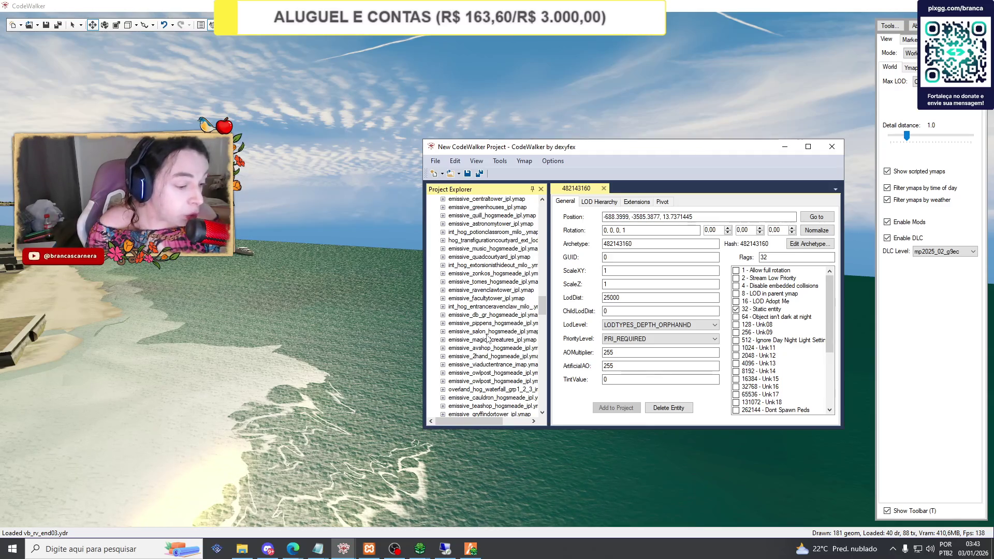
{"action": "scroll", "coordinate": [487, 338], "scroll_direction": "down", "scroll_amount": 3}
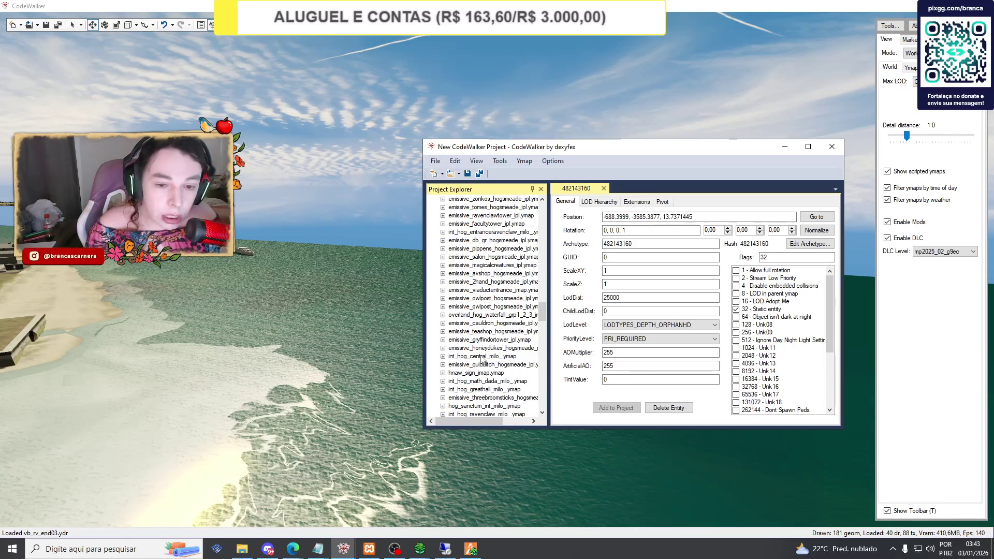
{"action": "scroll", "coordinate": [497, 294], "scroll_direction": "down", "scroll_amount": 2}
{"action": "scroll", "coordinate": [497, 294], "scroll_direction": "down", "scroll_amount": 2}
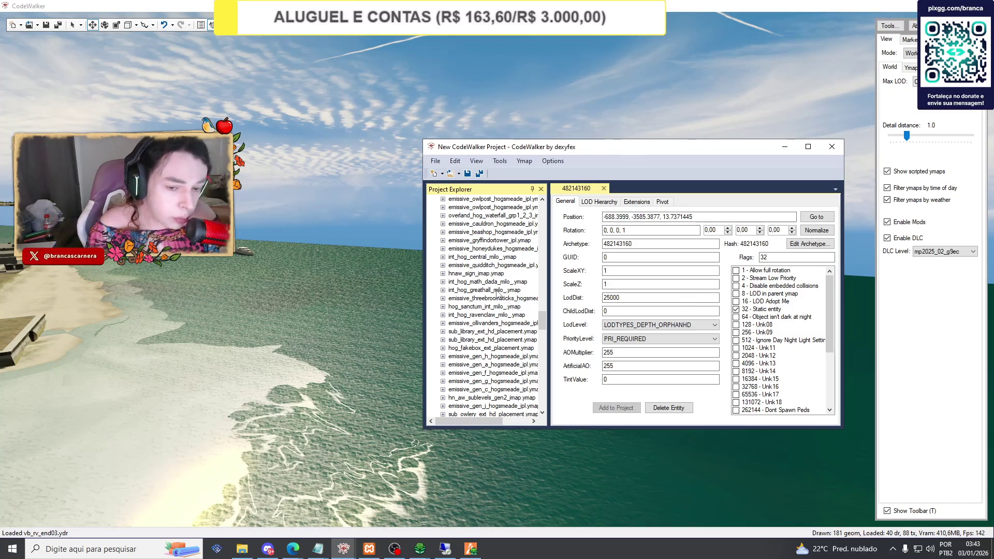
{"action": "scroll", "coordinate": [497, 294], "scroll_direction": "down", "scroll_amount": 7}
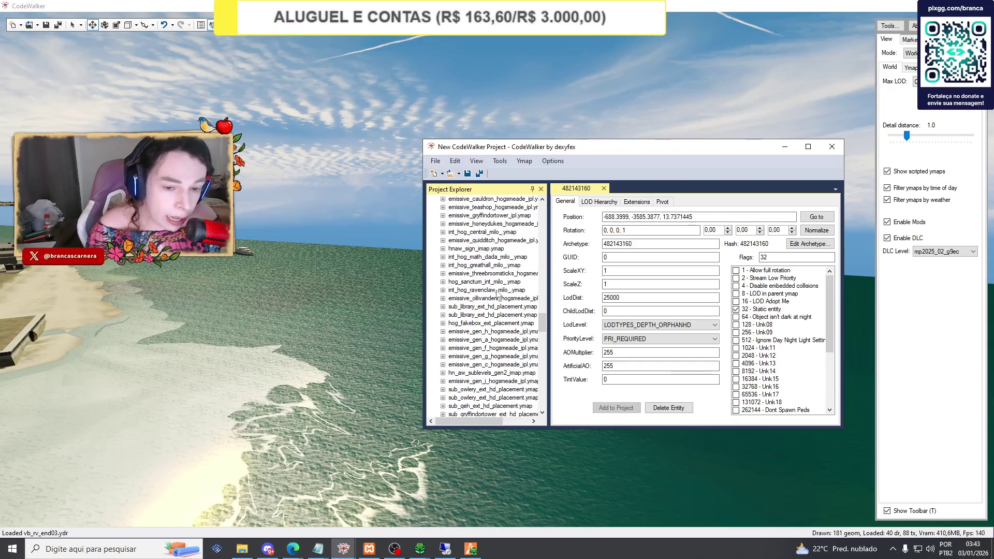
{"action": "scroll", "coordinate": [495, 293], "scroll_direction": "down", "scroll_amount": 3}
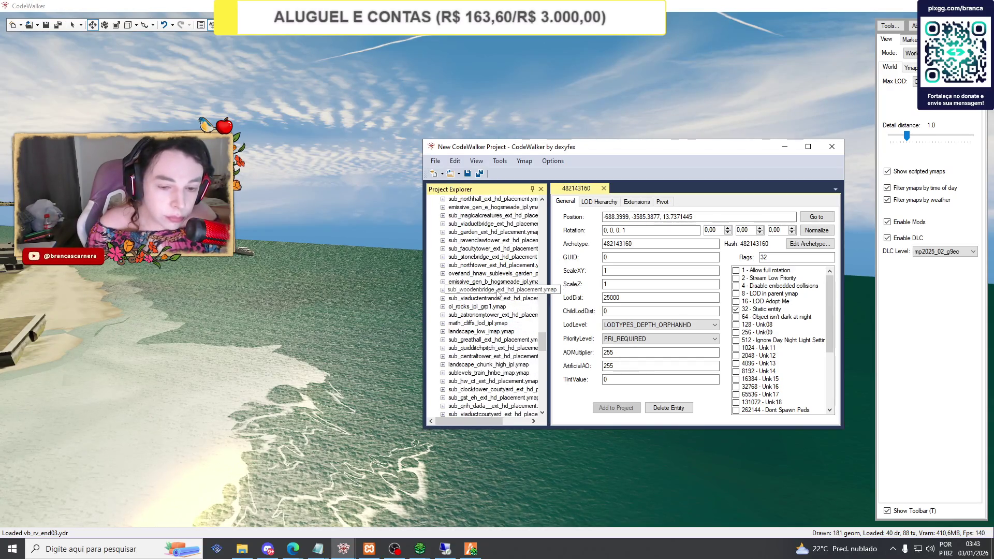
{"action": "scroll", "coordinate": [484, 295], "scroll_direction": "down", "scroll_amount": 7}
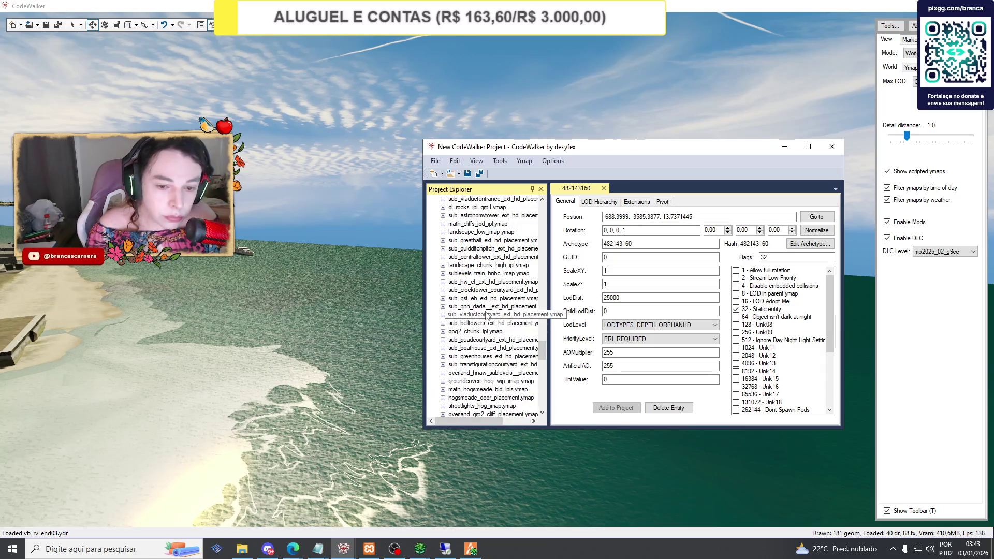
{"action": "scroll", "coordinate": [487, 314], "scroll_direction": "down", "scroll_amount": 8}
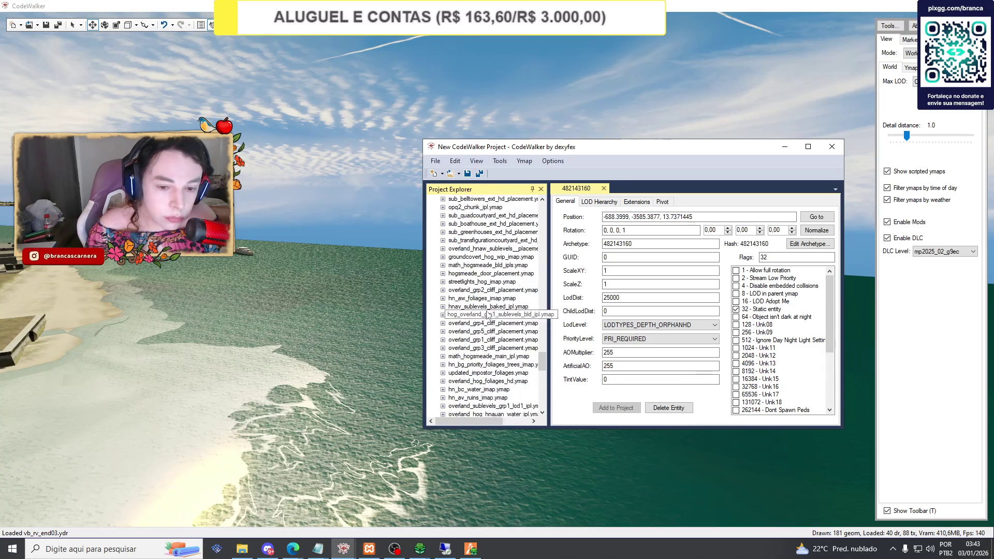
{"action": "scroll", "coordinate": [487, 314], "scroll_direction": "down", "scroll_amount": 3}
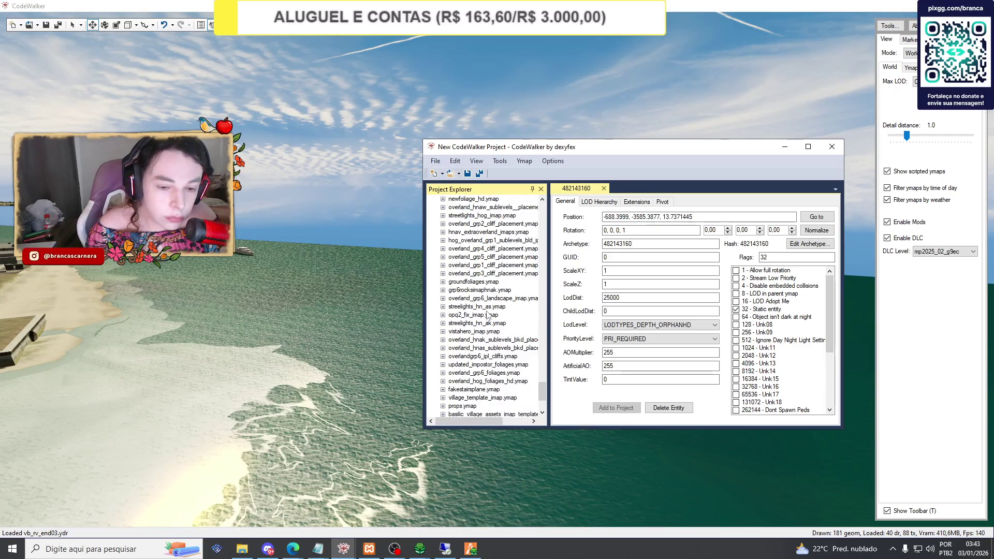
{"action": "scroll", "coordinate": [488, 314], "scroll_direction": "down", "scroll_amount": 4}
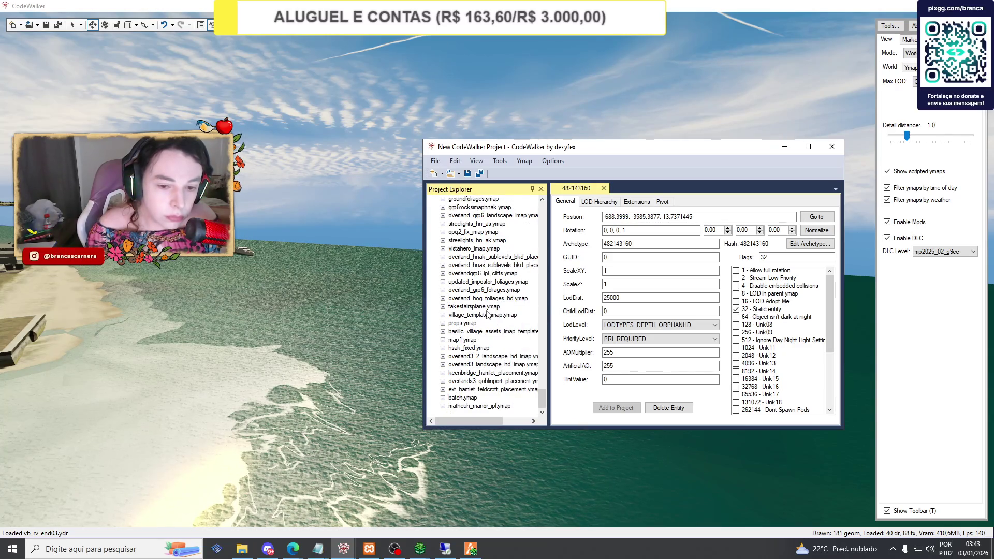
{"action": "scroll", "coordinate": [488, 311], "scroll_direction": "up", "scroll_amount": 5}
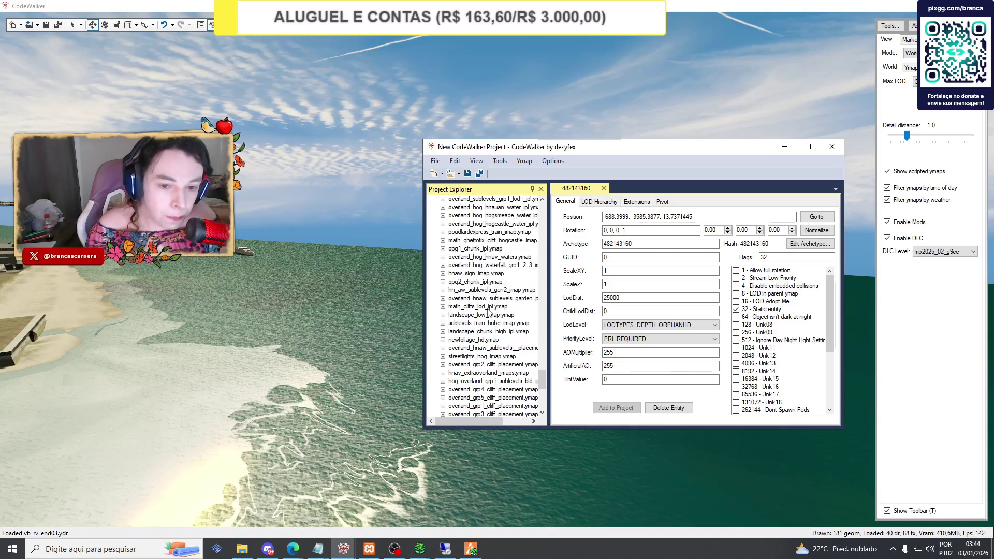
{"action": "scroll", "coordinate": [492, 309], "scroll_direction": "up", "scroll_amount": 6}
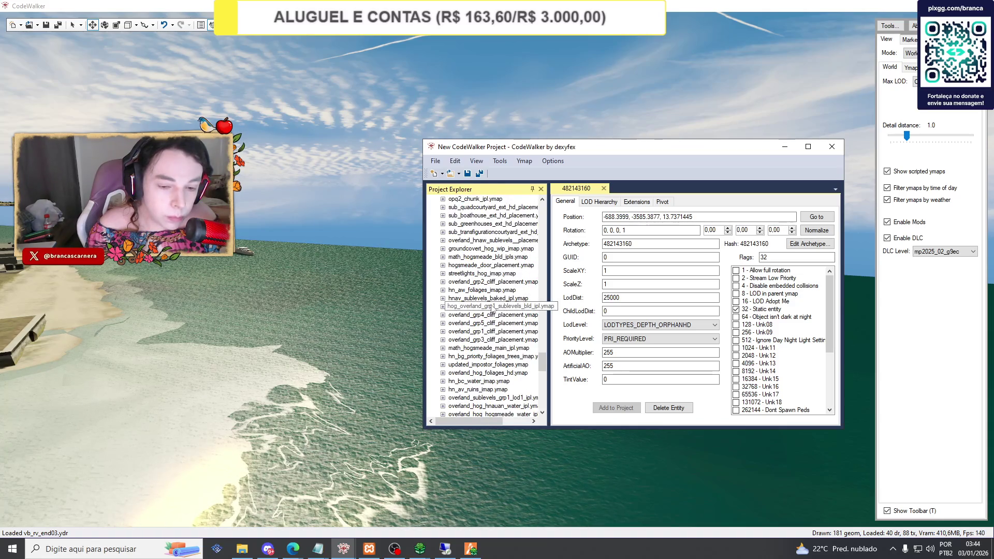
{"action": "scroll", "coordinate": [510, 310], "scroll_direction": "down", "scroll_amount": 10}
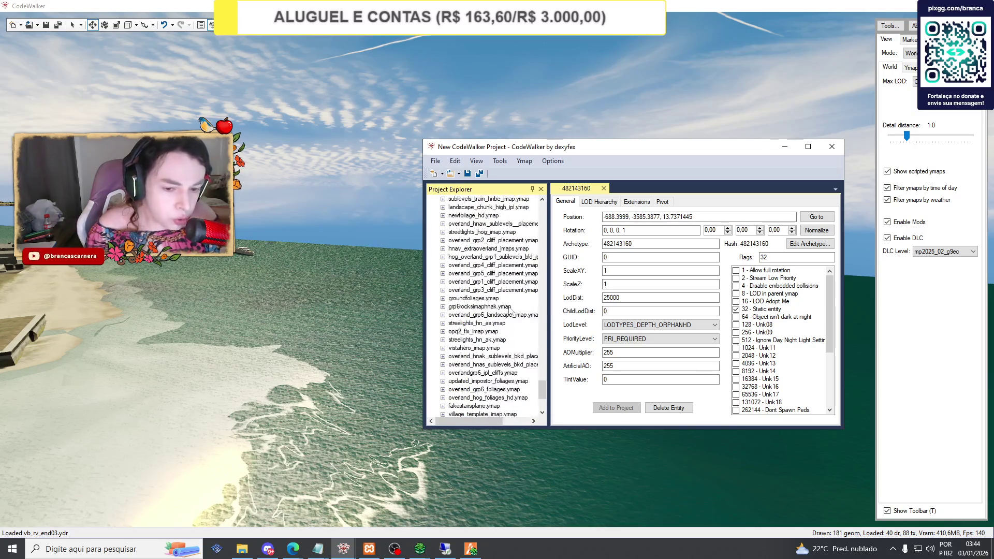
Bring the emissive_teashop_hogsmeade_ipl ymap's properties (flags 1) into view in the project window.
{"action": "left_click_drag", "start_coordinate": [542, 395], "coordinate": [550, 323]}
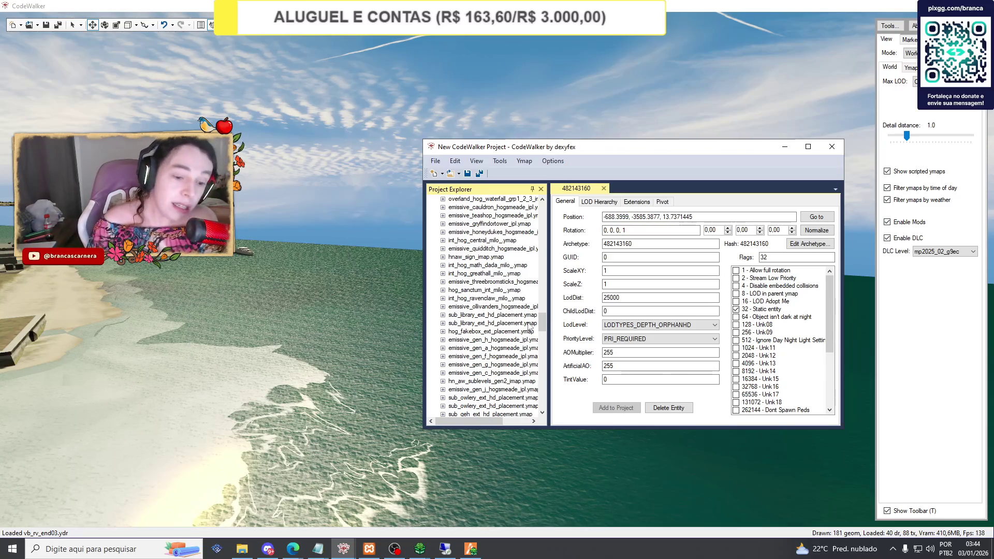
{"action": "scroll", "coordinate": [518, 319], "scroll_direction": "up", "scroll_amount": 4}
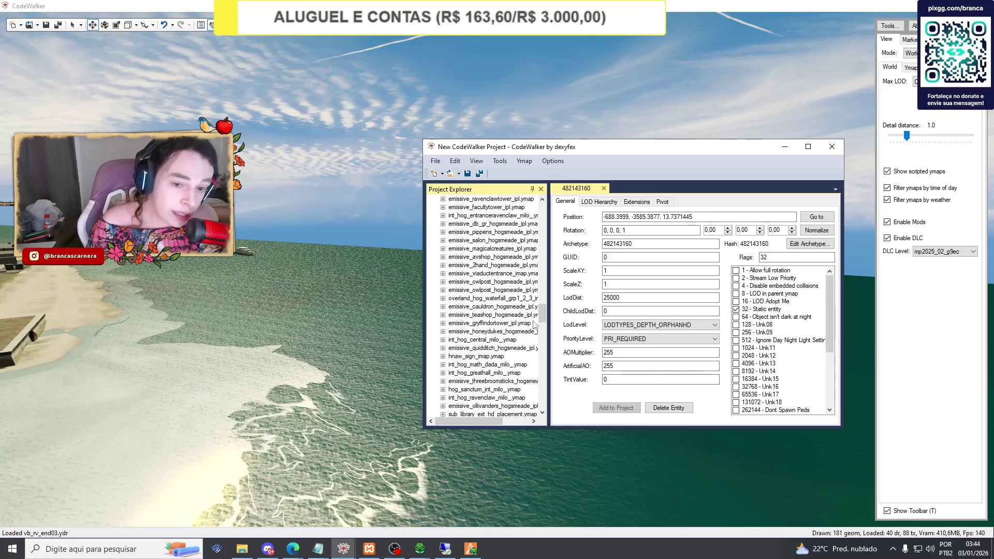
{"action": "mouse_move", "coordinate": [542, 314]}
{"action": "left_mouse_down"}
{"action": "mouse_move", "coordinate": [544, 236]}
{"action": "mouse_move", "coordinate": [568, 208]}
{"action": "left_mouse_up"}
{"action": "scroll", "coordinate": [496, 308], "scroll_direction": "down", "scroll_amount": 6}
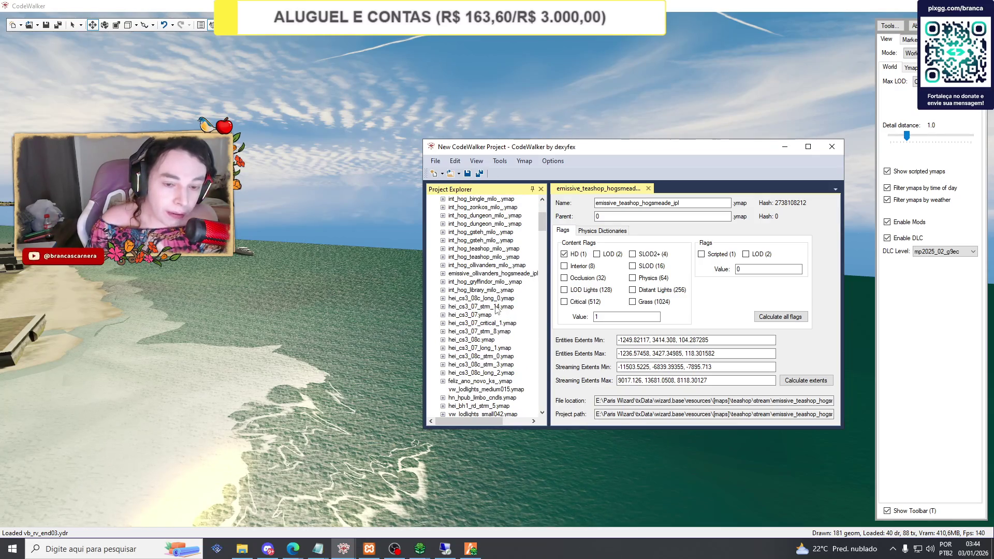
{"action": "scroll", "coordinate": [495, 306], "scroll_direction": "down", "scroll_amount": 2}
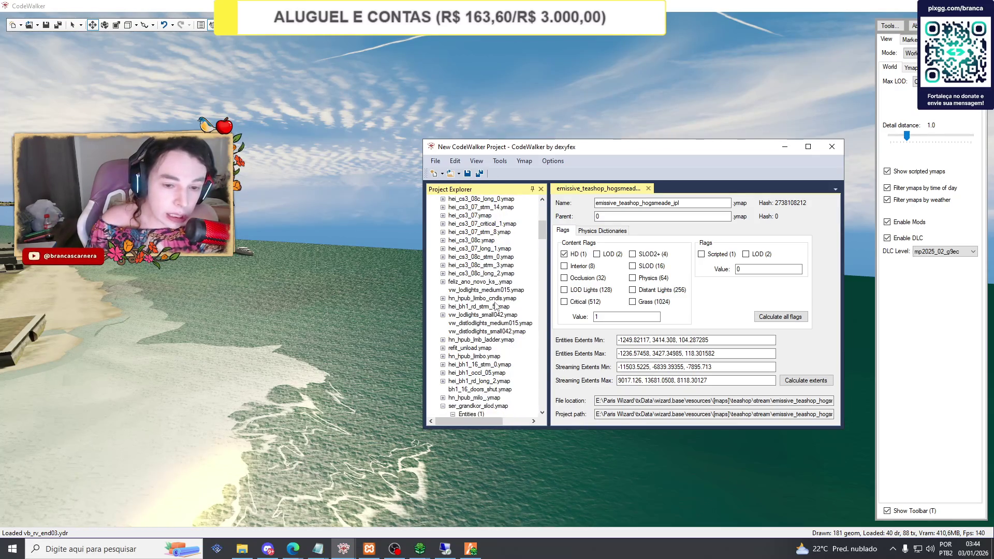
{"action": "scroll", "coordinate": [496, 306], "scroll_direction": "up", "scroll_amount": 8}
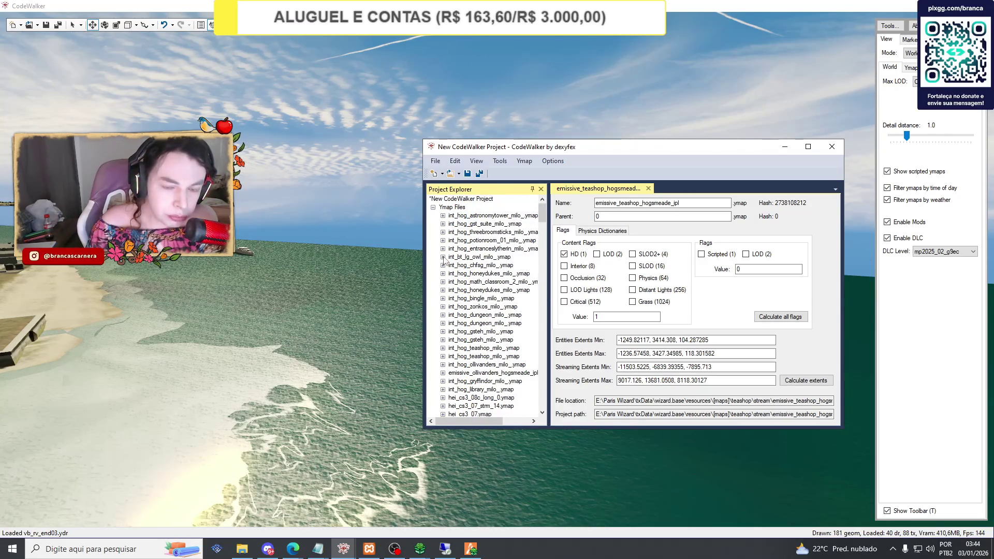
{"action": "scroll", "coordinate": [445, 261], "scroll_direction": "down", "scroll_amount": 5}
{"action": "scroll", "coordinate": [444, 261], "scroll_direction": "down", "scroll_amount": 5}
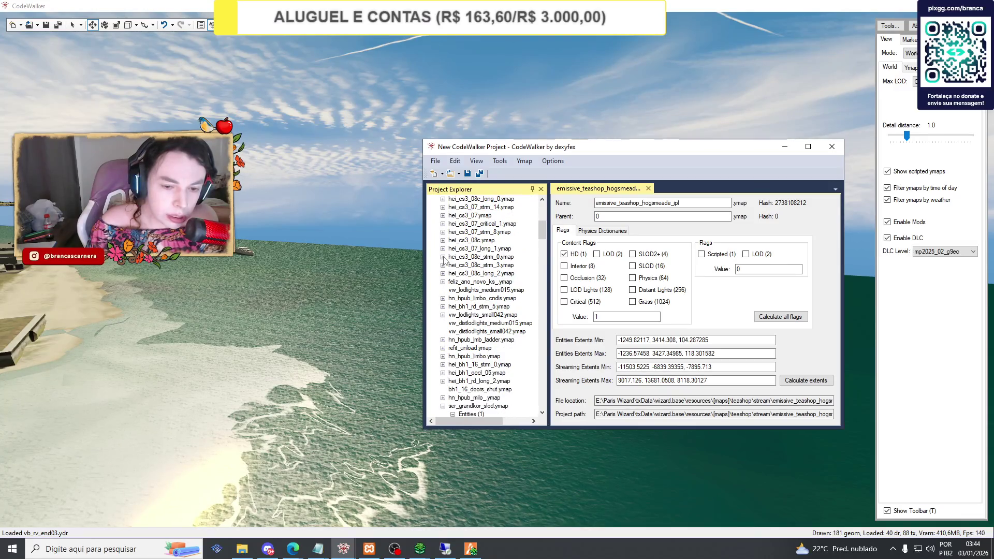
{"action": "scroll", "coordinate": [444, 260], "scroll_direction": "down", "scroll_amount": 1}
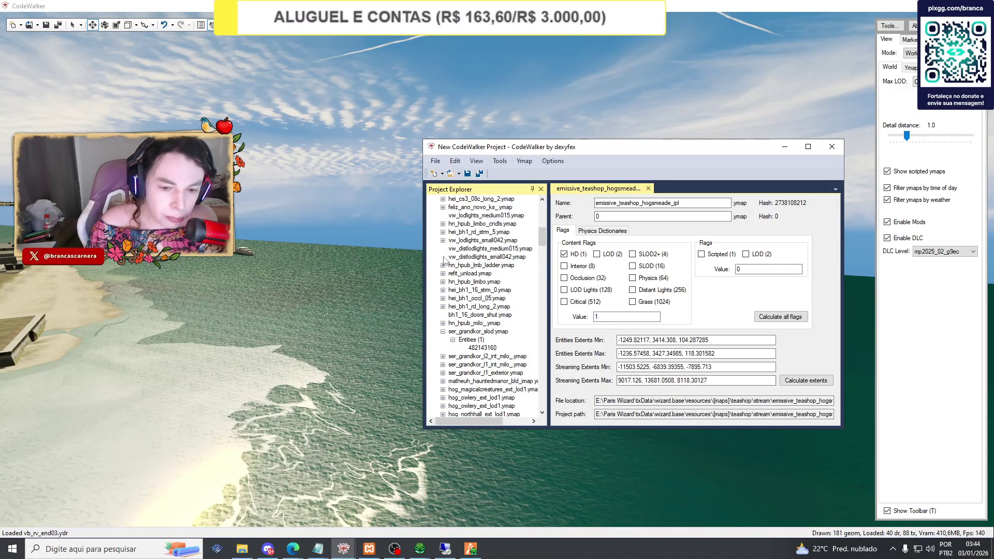
Close the old CodeWalker project and go up to the [maps] folder in File Explorer.
{"action": "left_click", "coordinate": [832, 147]}
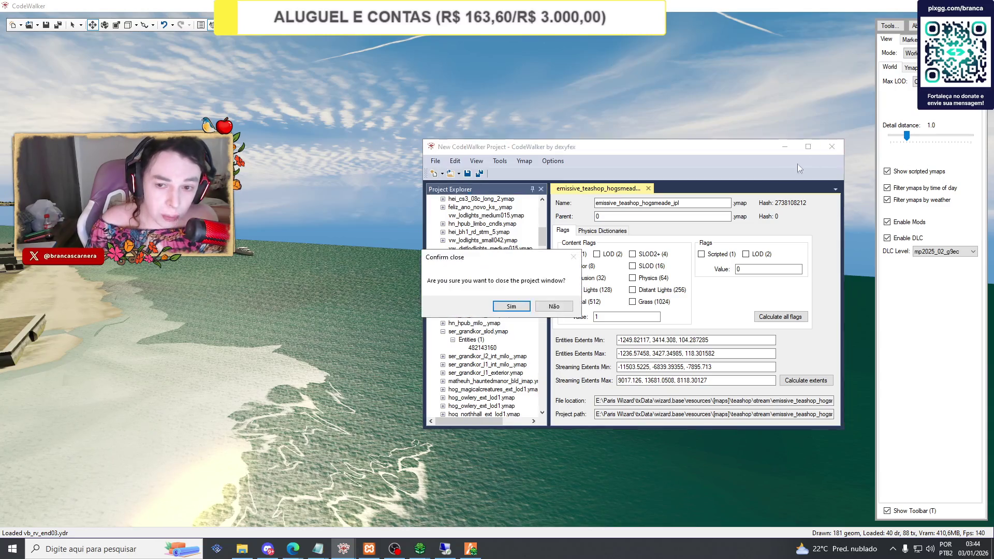
{"action": "left_click", "coordinate": [512, 304]}
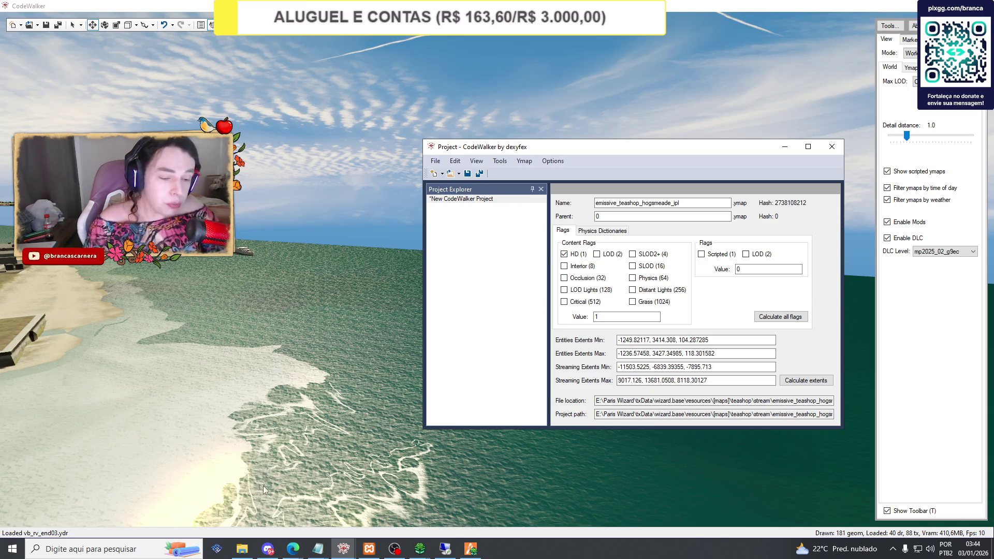
{"action": "left_click", "coordinate": [242, 549]}
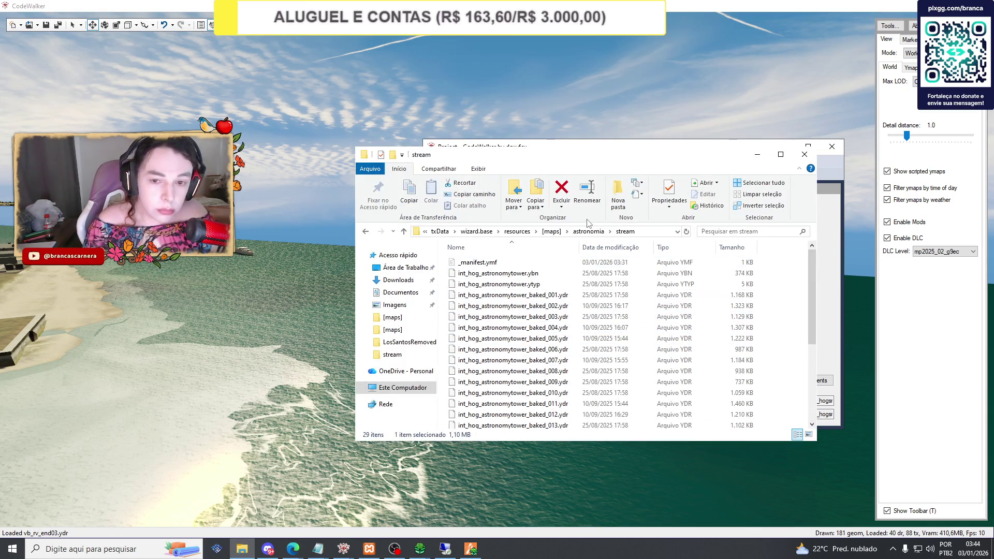
{"action": "left_click", "coordinate": [551, 231]}
Search [maps] for 'grandkor' and marquee-select the hog_grandkorriigan result files.
{"action": "left_click", "coordinate": [707, 230]}
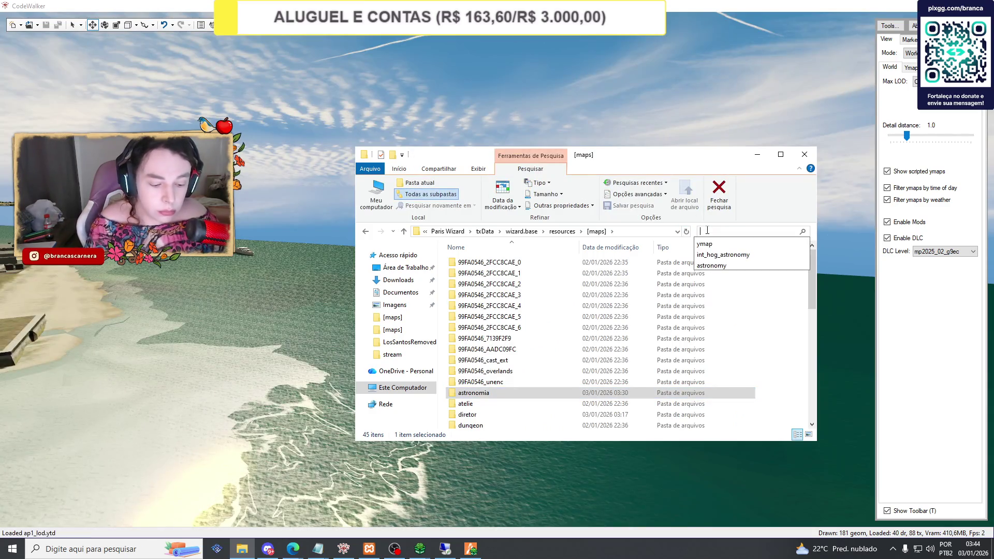
{"action": "type", "text": "grandkor"}
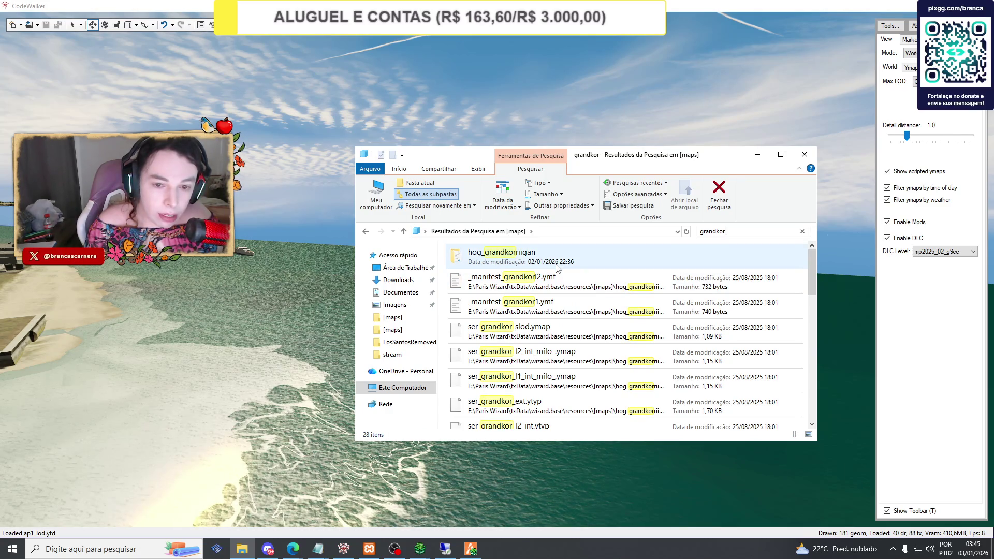
{"action": "scroll", "coordinate": [556, 267], "scroll_direction": "down", "scroll_amount": 3}
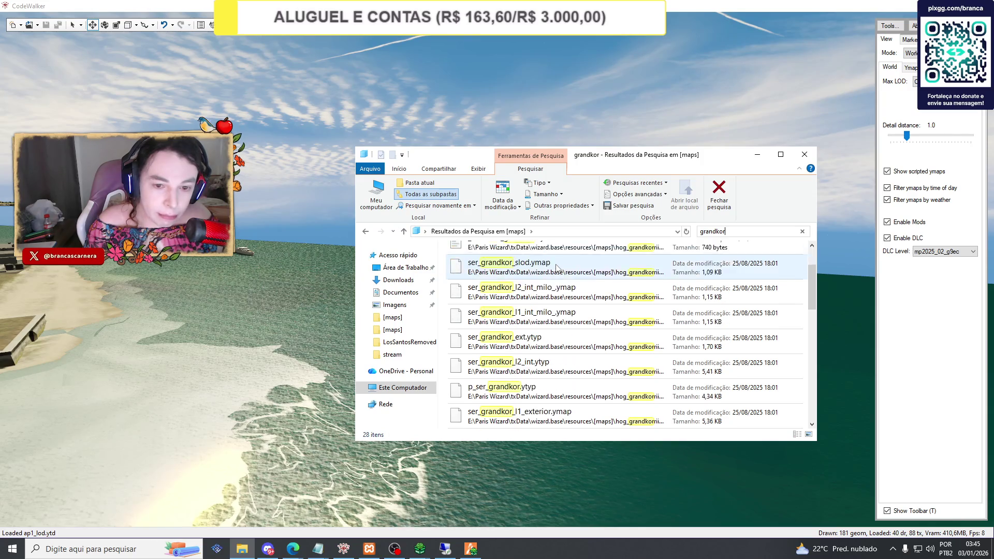
{"action": "scroll", "coordinate": [469, 285], "scroll_direction": "up", "scroll_amount": 3}
{"action": "scroll", "coordinate": [469, 285], "scroll_direction": "down", "scroll_amount": 1}
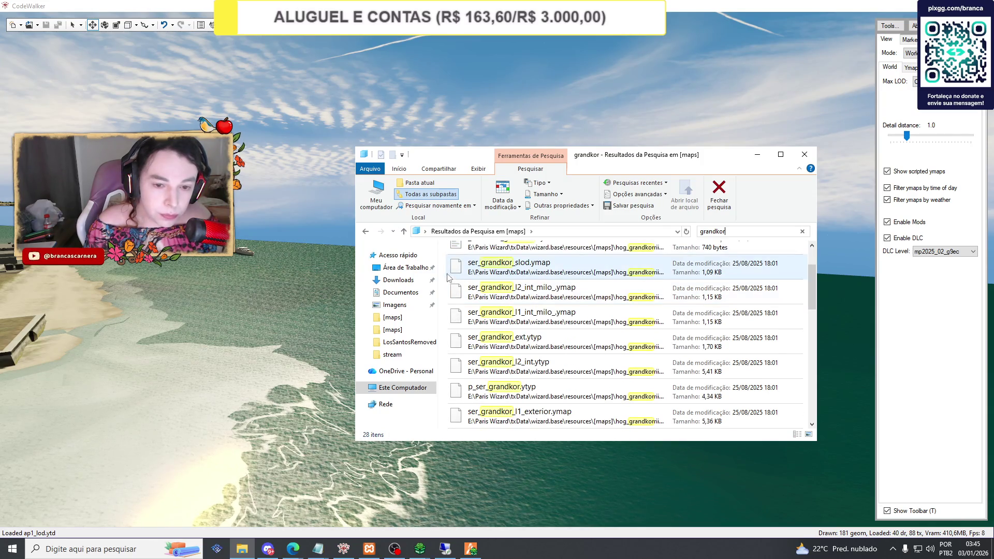
{"action": "mouse_move", "coordinate": [446, 261]}
{"action": "left_mouse_down"}
{"action": "mouse_move", "coordinate": [564, 357]}
{"action": "mouse_move", "coordinate": [591, 485]}
{"action": "left_mouse_up"}
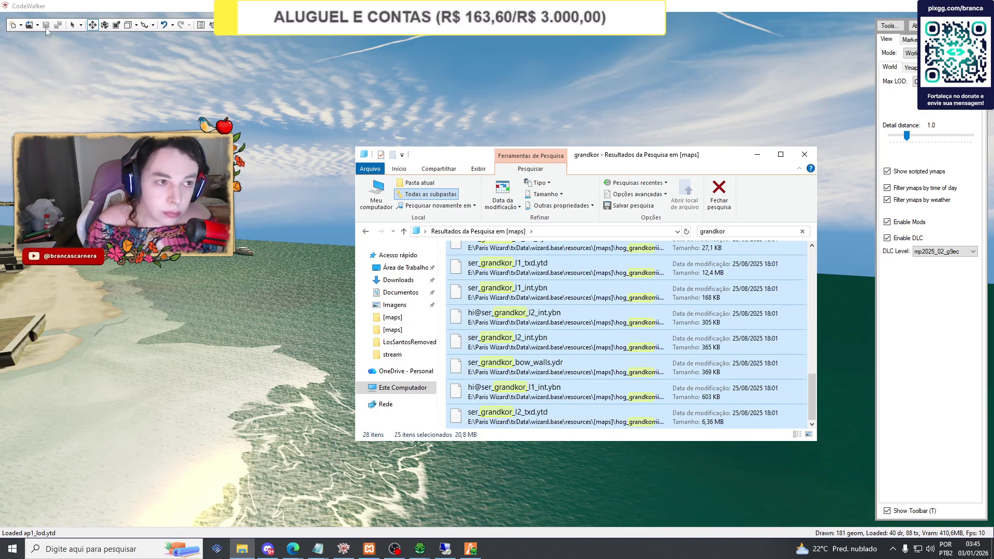
{"action": "left_click", "coordinate": [37, 25]}
Load all the 'grandkor' files into a new CodeWalker project.
{"action": "left_click", "coordinate": [51, 47]}
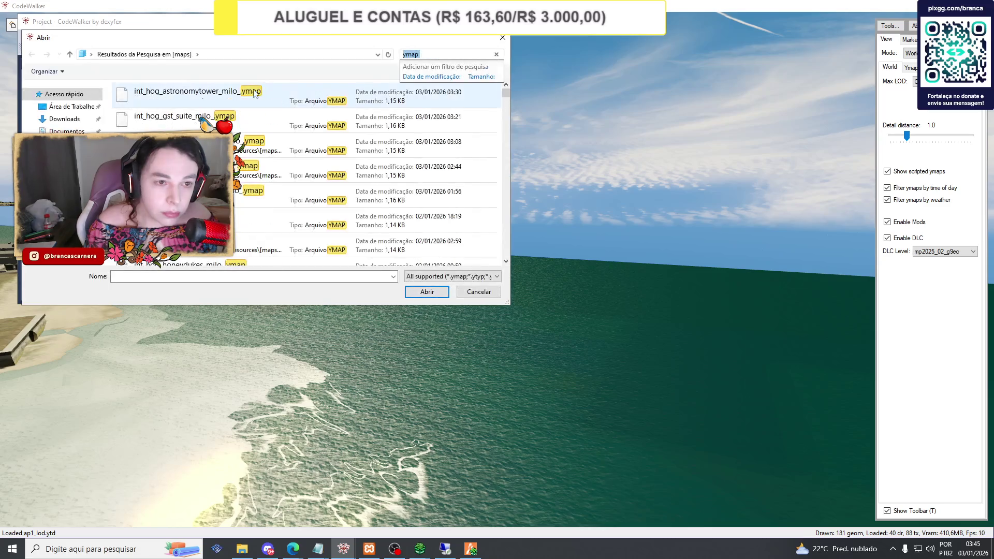
{"action": "type", "text": "grandkor"}
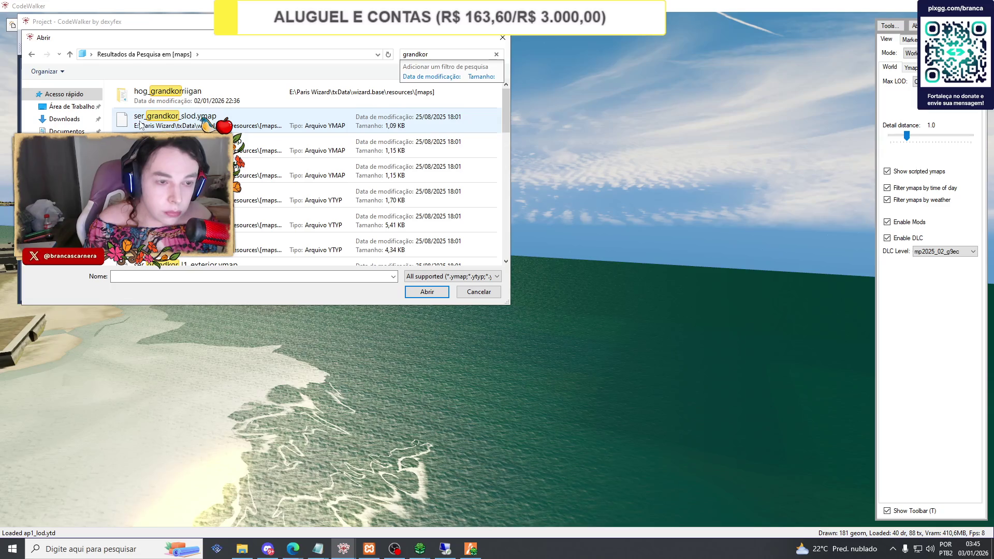
{"action": "left_click_drag", "start_coordinate": [109, 120], "coordinate": [315, 341]}
{"action": "scroll", "coordinate": [302, 204], "scroll_direction": "down", "scroll_amount": 2}
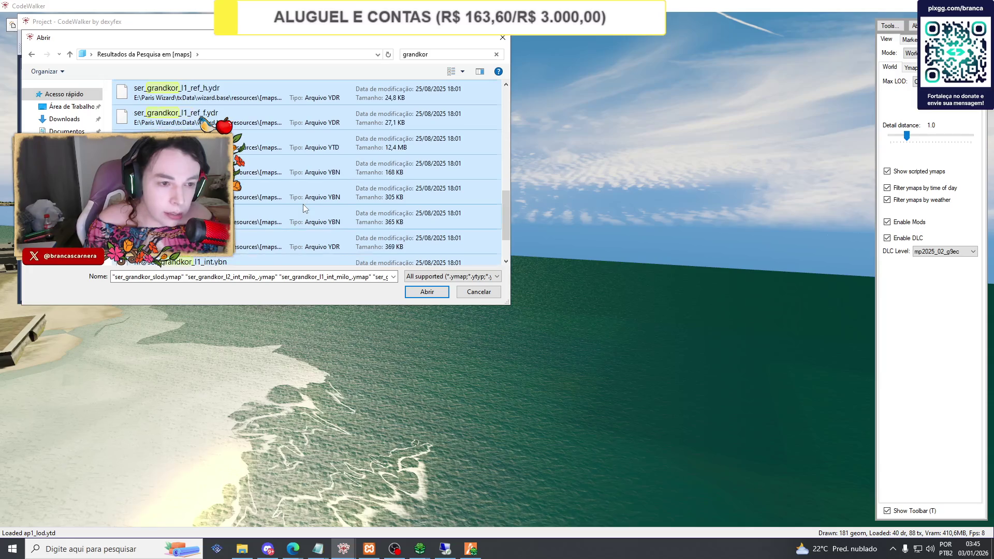
{"action": "left_click", "coordinate": [421, 293]}
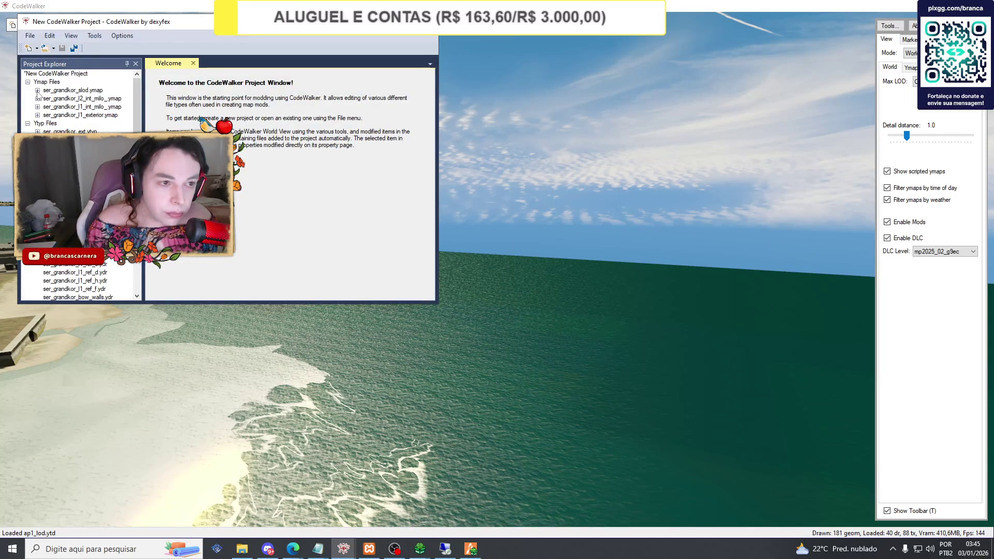
Open the ser_grandkor interior entity's properties and fly the 3D view to it.
{"action": "left_click", "coordinate": [38, 98]}
{"action": "left_click", "coordinate": [47, 106]}
{"action": "left_click", "coordinate": [86, 115]}
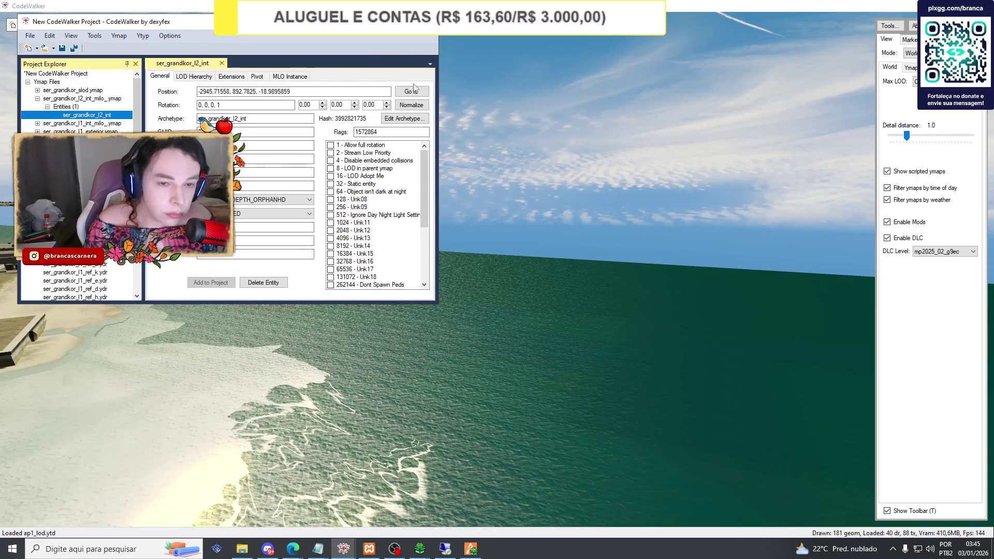
{"action": "left_click", "coordinate": [412, 91]}
{"action": "left_click", "coordinate": [423, 166]}
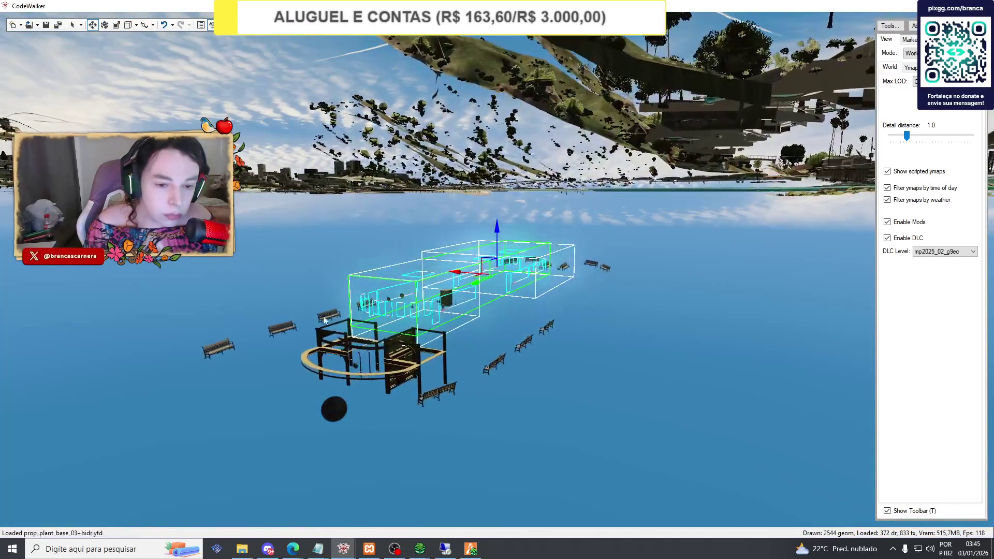
{"action": "mouse_move", "coordinate": [274, 216]}
{"action": "left_mouse_down"}
{"action": "mouse_move", "coordinate": [160, 290]}
{"action": "mouse_move", "coordinate": [398, 264]}
{"action": "mouse_move", "coordinate": [408, 244]}
{"action": "left_mouse_up"}
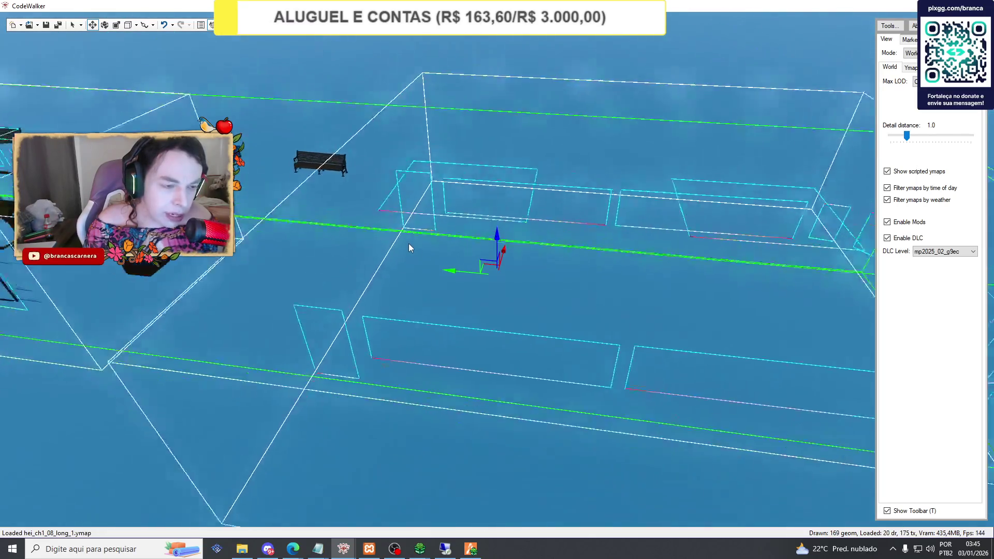
{"action": "scroll", "coordinate": [408, 243], "scroll_direction": "down", "scroll_amount": 5}
{"action": "mouse_move", "coordinate": [322, 352]}
{"action": "left_mouse_down"}
{"action": "mouse_move", "coordinate": [374, 343]}
{"action": "mouse_move", "coordinate": [215, 340]}
{"action": "mouse_move", "coordinate": [190, 310]}
{"action": "mouse_move", "coordinate": [318, 334]}
{"action": "mouse_move", "coordinate": [354, 327]}
{"action": "mouse_move", "coordinate": [302, 342]}
{"action": "left_mouse_up"}
{"action": "scroll", "coordinate": [302, 340], "scroll_direction": "up", "scroll_amount": 5}
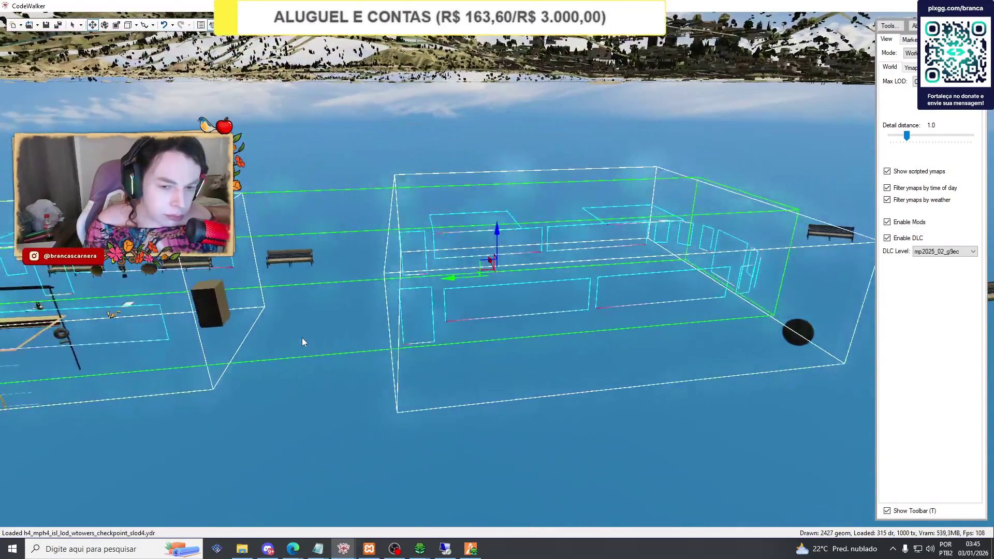
{"action": "scroll", "coordinate": [302, 340], "scroll_direction": "down", "scroll_amount": 5}
{"action": "scroll", "coordinate": [302, 322], "scroll_direction": "up", "scroll_amount": 2}
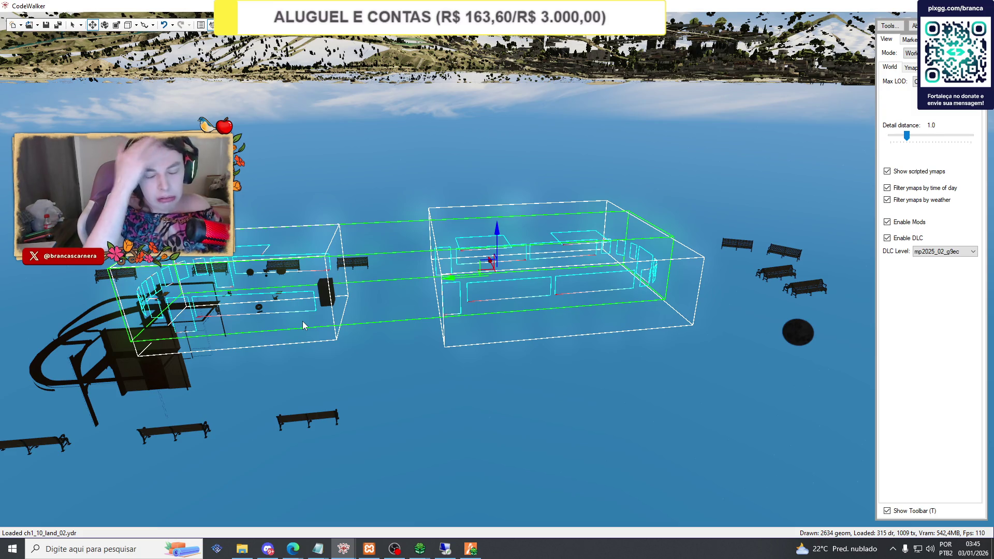
{"action": "left_click_drag", "start_coordinate": [308, 321], "coordinate": [266, 230]}
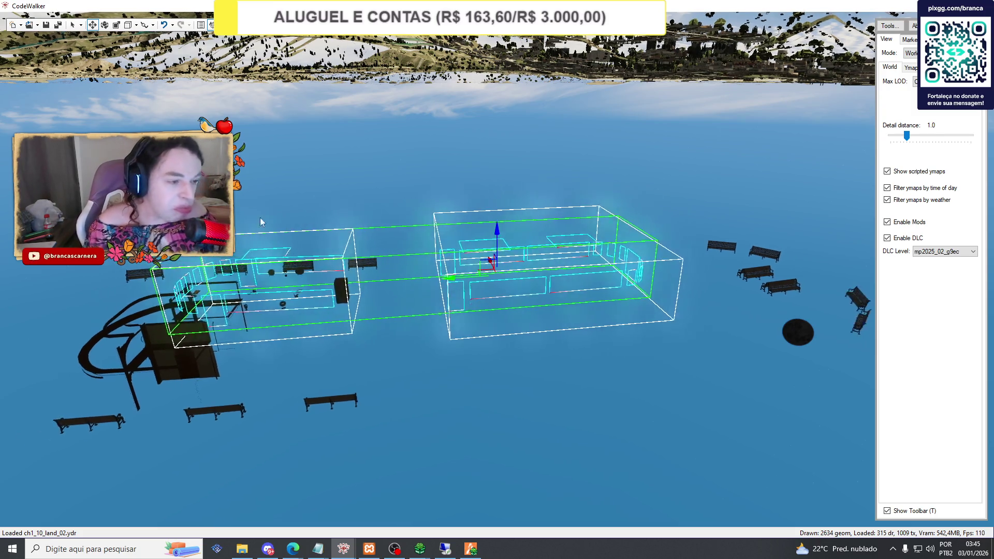
{"action": "left_click", "coordinate": [37, 25]}
{"action": "left_click", "coordinate": [38, 29]}
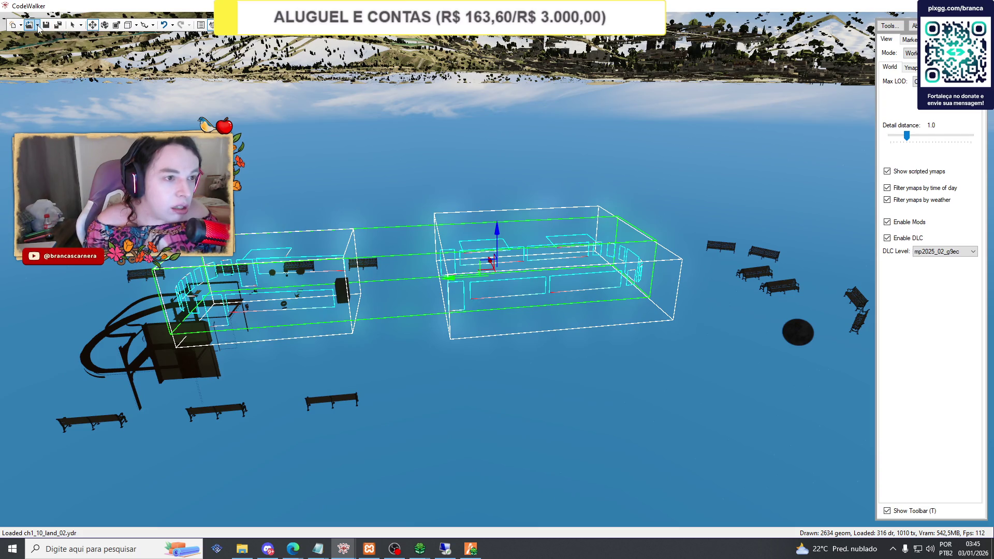
Add every 'hei' map file, such as hei_cs3_08c_long_0.ymap, to the project.
{"action": "left_click", "coordinate": [37, 28]}
{"action": "left_click", "coordinate": [38, 29]}
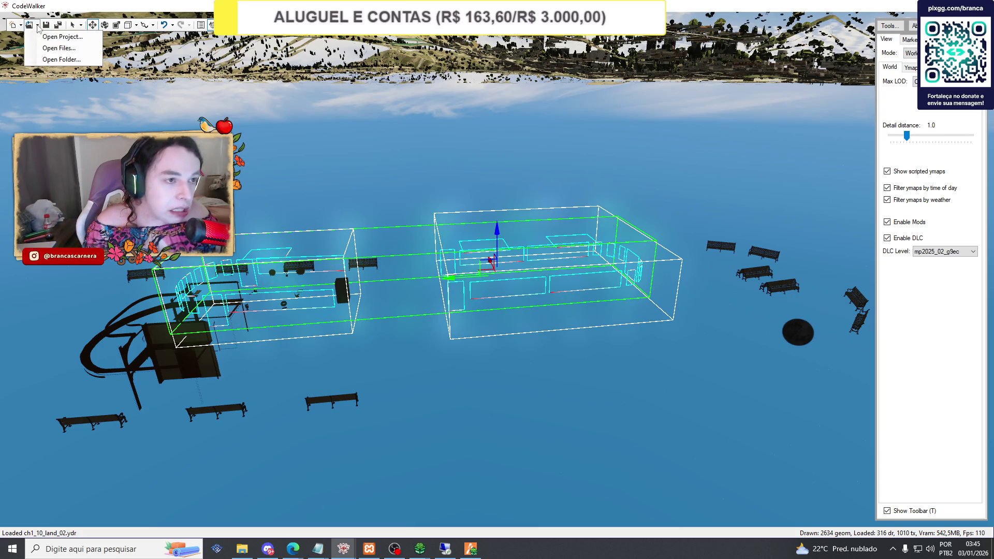
{"action": "left_click", "coordinate": [40, 29]}
{"action": "left_click", "coordinate": [59, 48]}
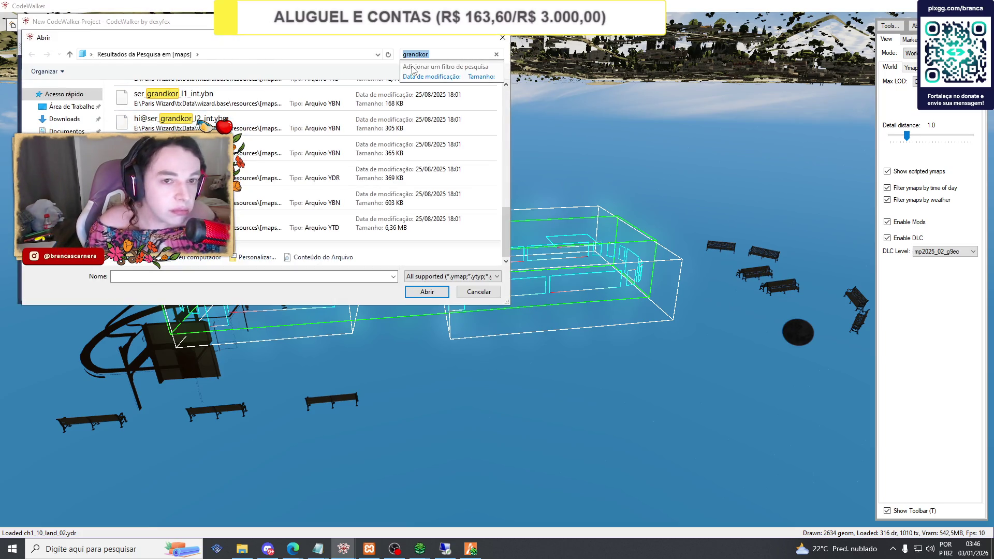
{"action": "type", "text": "hei"}
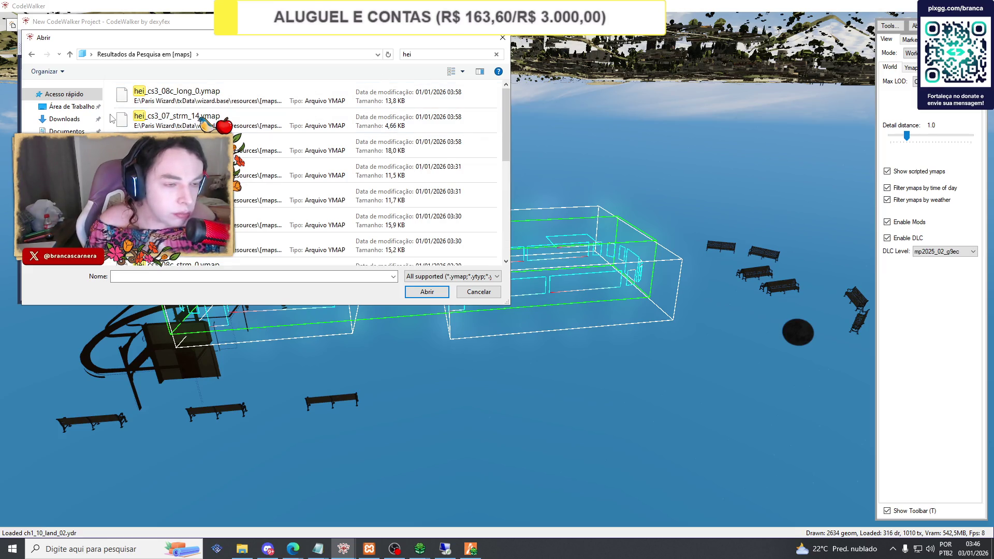
{"action": "key", "text": "ctrl+a"}
{"action": "left_click", "coordinate": [427, 293]}
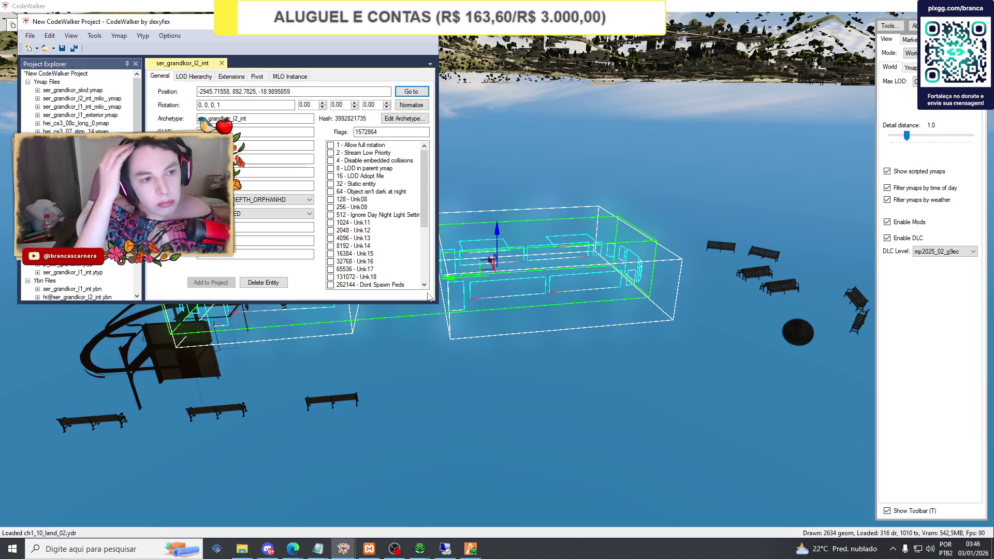
Show the project's name and version properties in the Project Explorer.
{"action": "scroll", "coordinate": [77, 98], "scroll_direction": "down", "scroll_amount": 2}
{"action": "scroll", "coordinate": [78, 99], "scroll_direction": "down", "scroll_amount": 3}
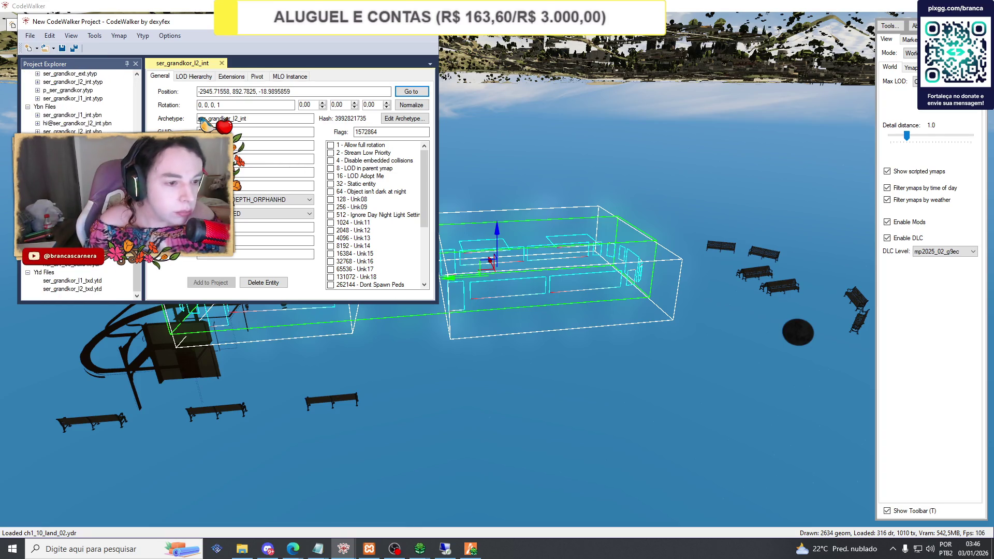
{"action": "scroll", "coordinate": [78, 98], "scroll_direction": "up", "scroll_amount": 5}
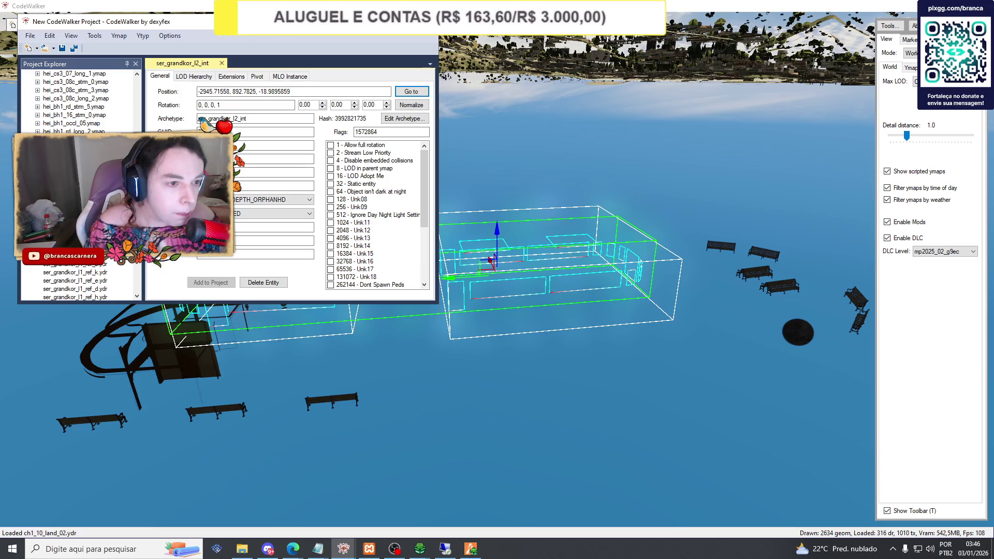
{"action": "scroll", "coordinate": [78, 99], "scroll_direction": "up", "scroll_amount": 4}
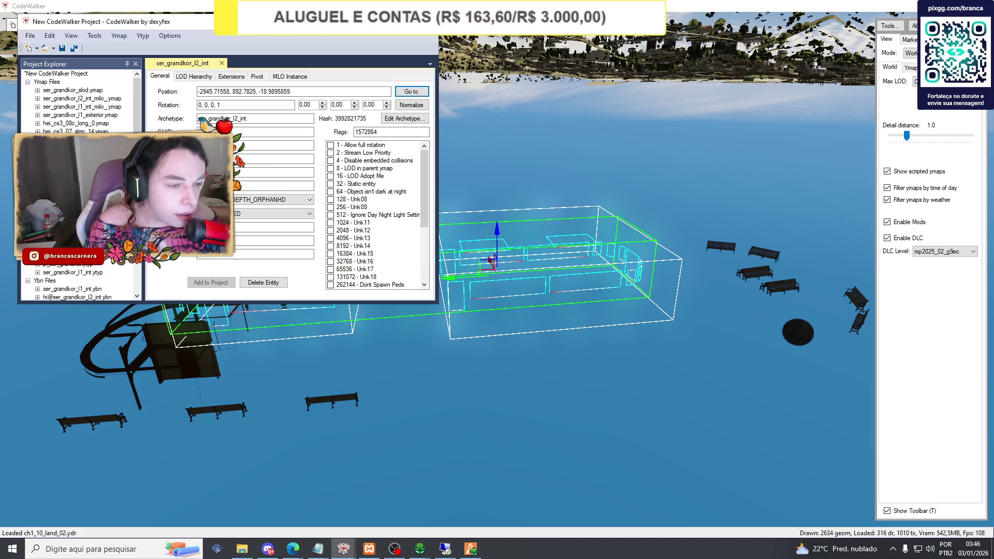
{"action": "left_click", "coordinate": [56, 73]}
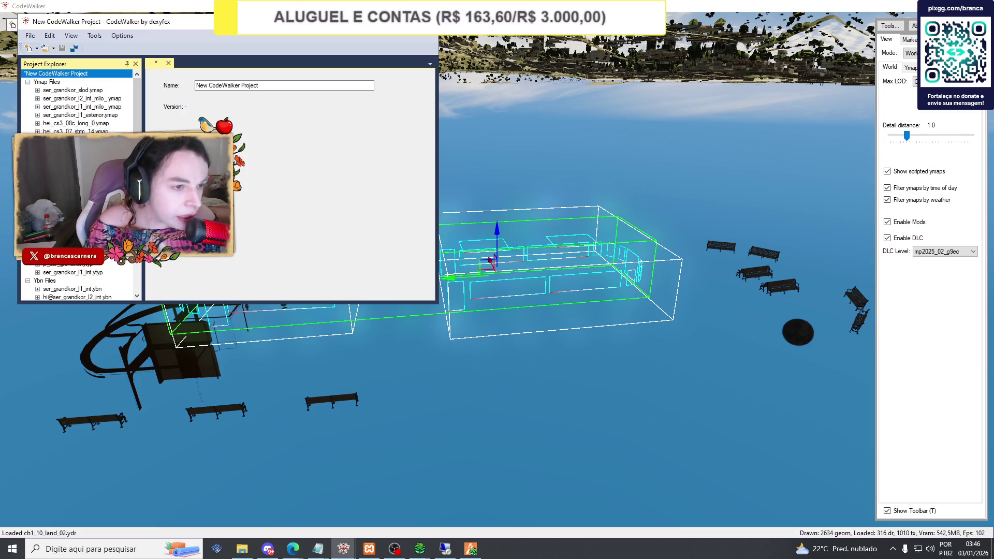
Collapse Ydr Files and open a ser_grandkor .ybn GeometryBVH's bounds (box max 10.8701439, 24.3004074, 6.77032375).
{"action": "scroll", "coordinate": [77, 103], "scroll_direction": "down", "scroll_amount": 1}
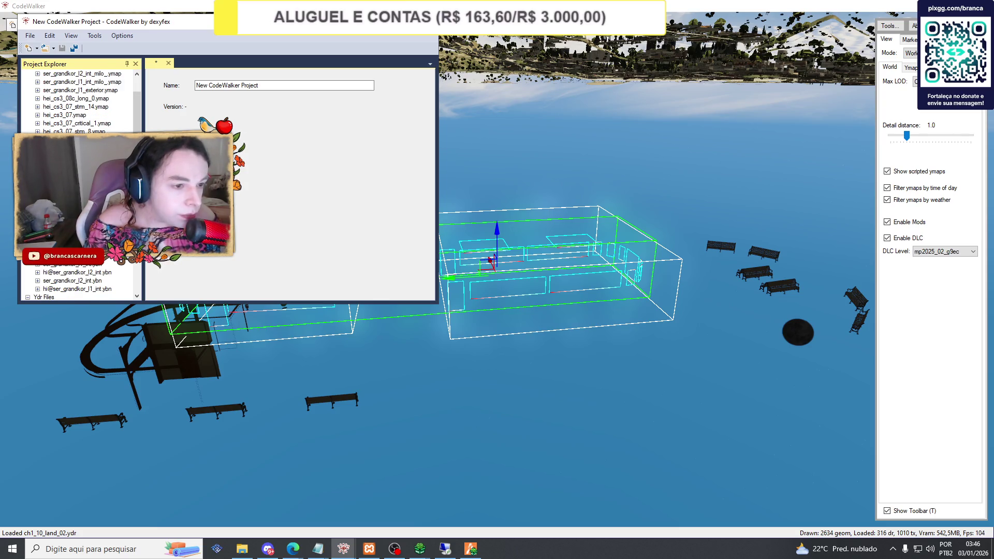
{"action": "scroll", "coordinate": [77, 280], "scroll_direction": "up", "scroll_amount": 1}
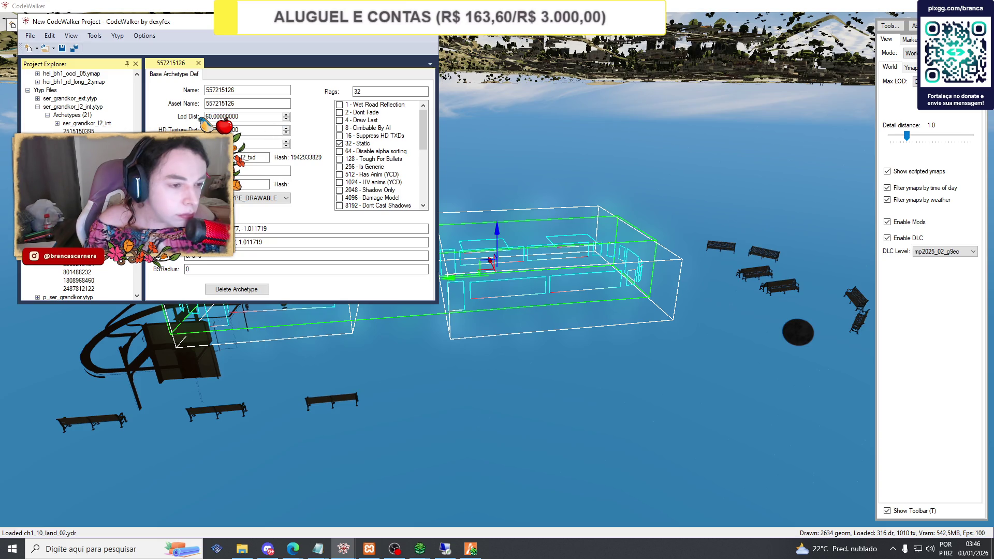
{"action": "scroll", "coordinate": [76, 260], "scroll_direction": "down", "scroll_amount": 5}
{"action": "scroll", "coordinate": [76, 260], "scroll_direction": "up", "scroll_amount": 1}
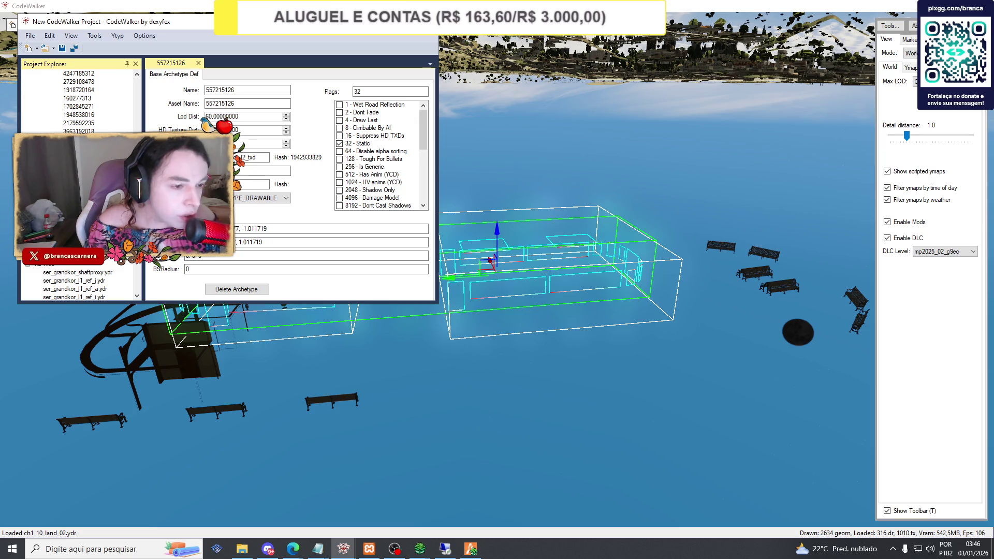
{"action": "left_click", "coordinate": [28, 264]}
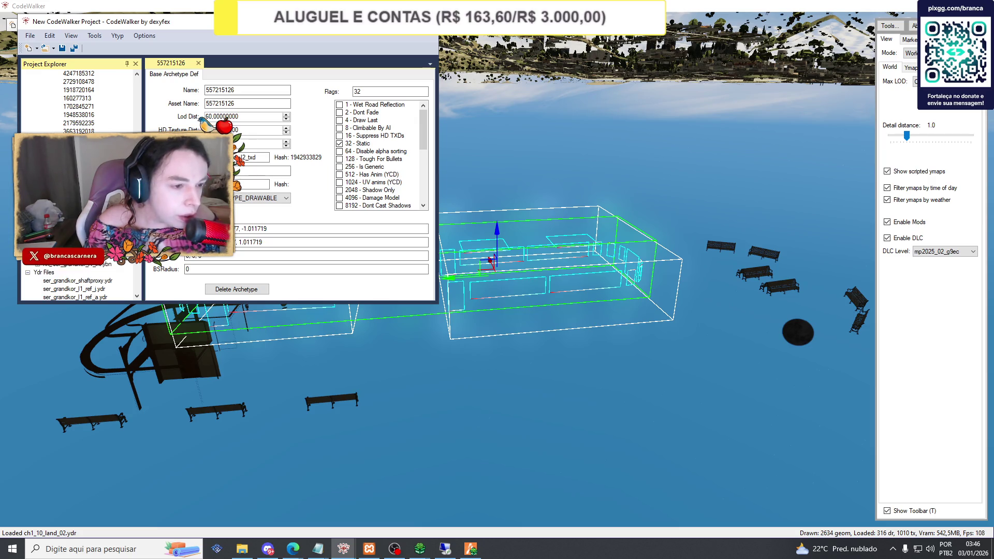
{"action": "left_click", "coordinate": [77, 262]}
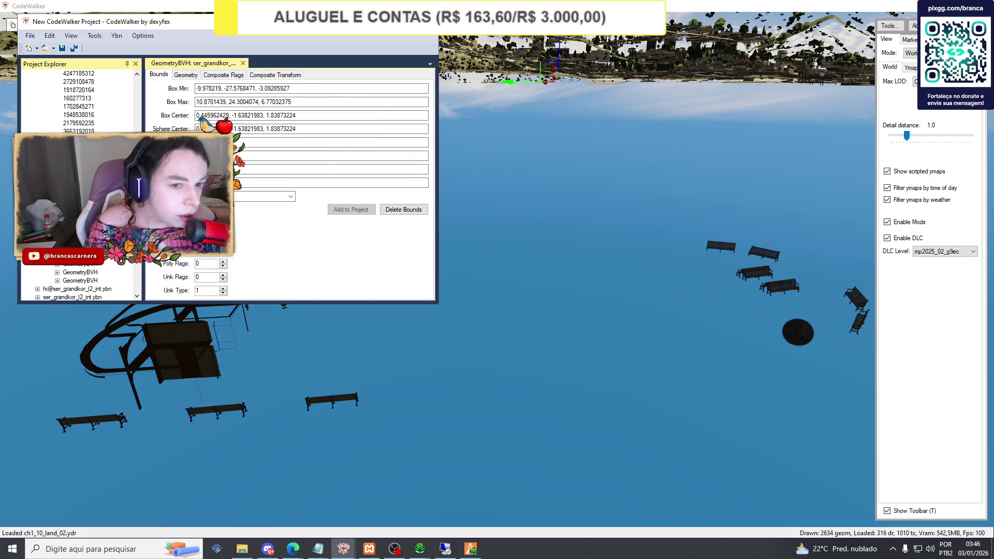
{"action": "scroll", "coordinate": [77, 262], "scroll_direction": "down", "scroll_amount": 5}
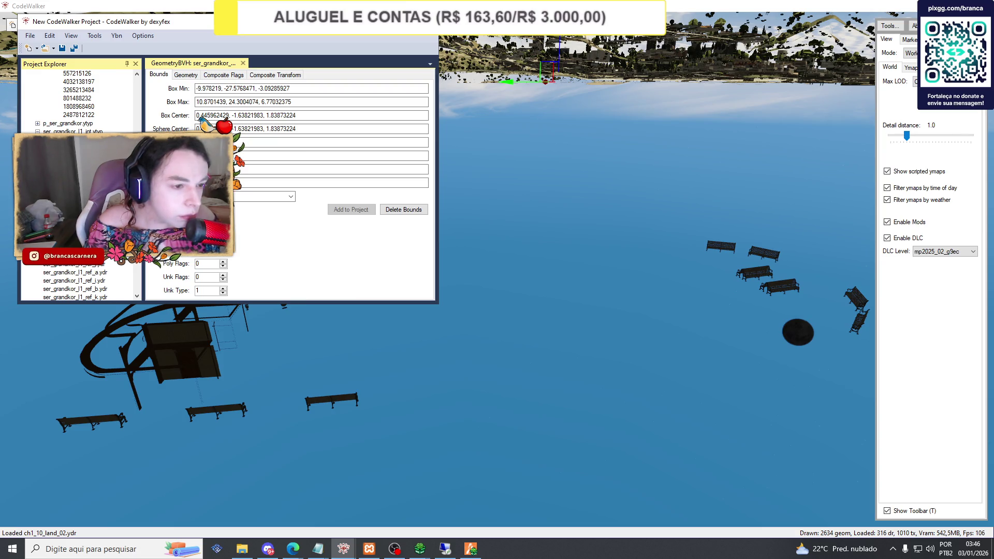
{"action": "scroll", "coordinate": [78, 261], "scroll_direction": "down", "scroll_amount": 5}
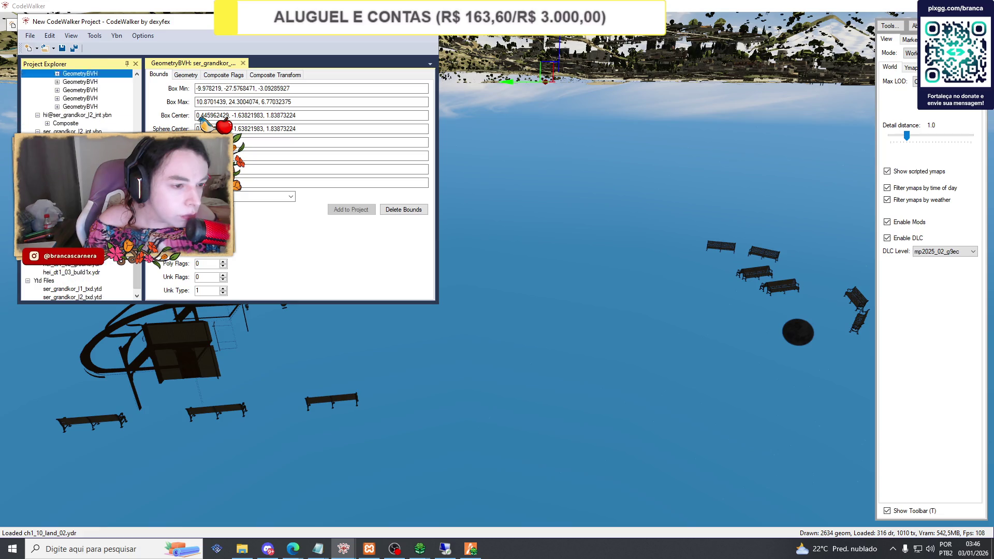
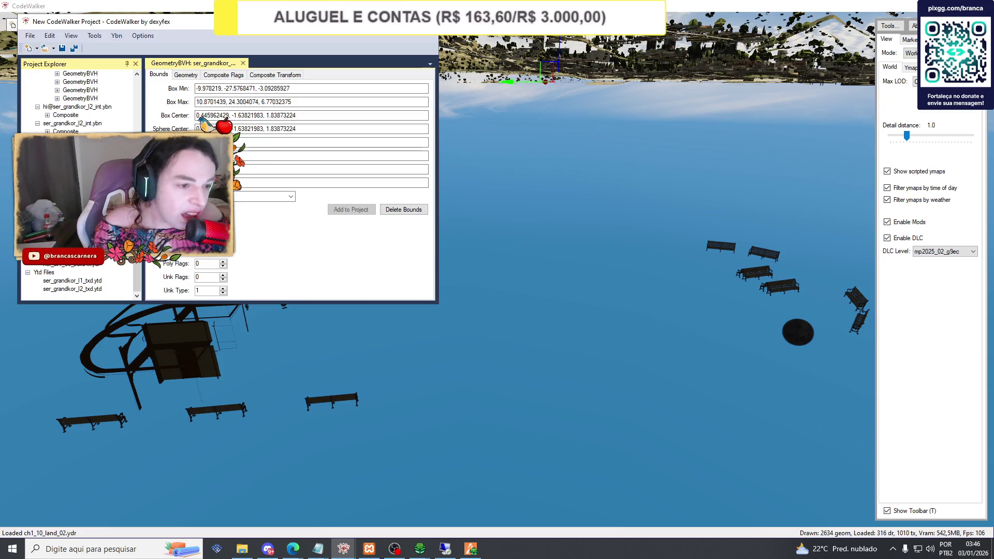
Expand the l1_int_milo ymap and select the ser_grandkor_l1_int interior entity.
{"action": "scroll", "coordinate": [61, 266], "scroll_direction": "up", "scroll_amount": 5}
{"action": "scroll", "coordinate": [78, 279], "scroll_direction": "up", "scroll_amount": 1}
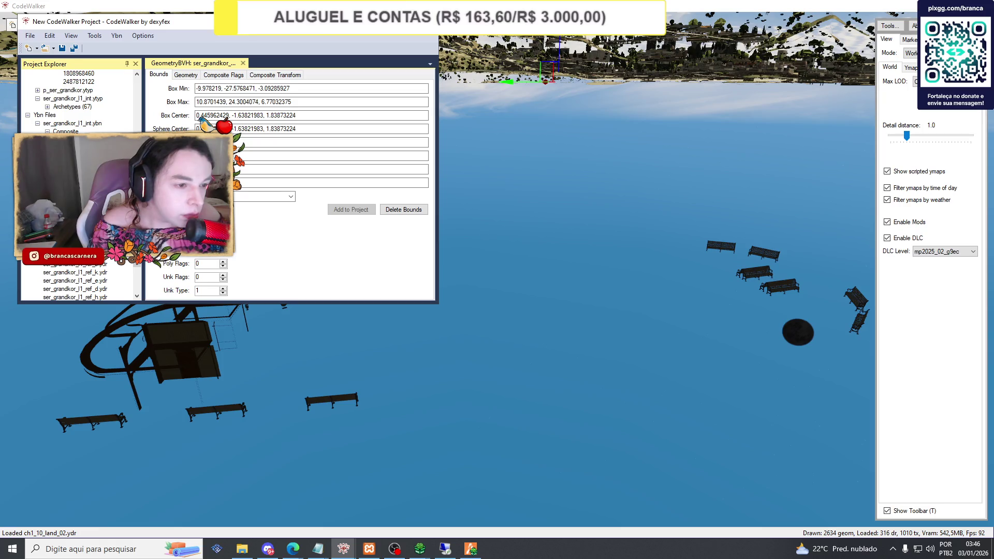
{"action": "scroll", "coordinate": [78, 280], "scroll_direction": "up", "scroll_amount": 3}
{"action": "scroll", "coordinate": [78, 279], "scroll_direction": "up", "scroll_amount": 3}
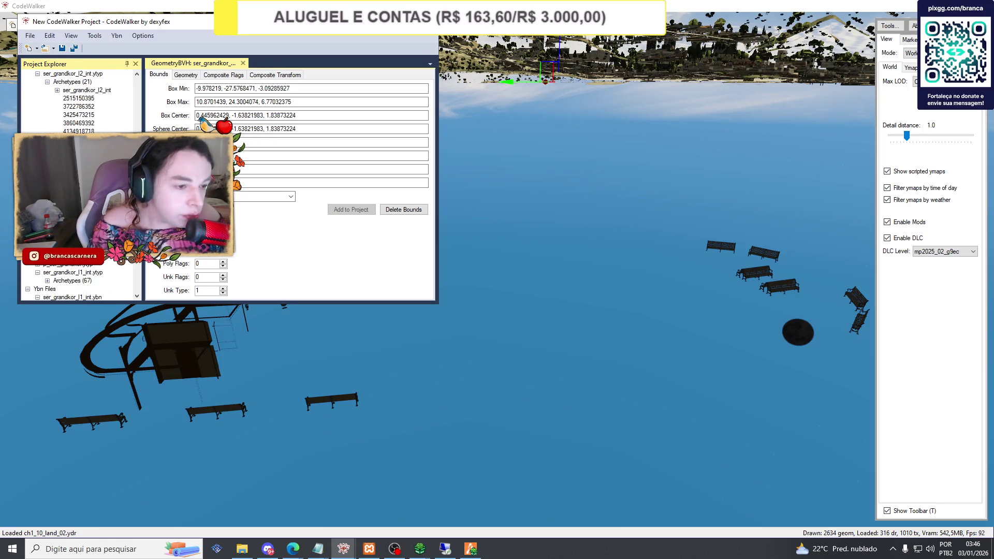
{"action": "scroll", "coordinate": [78, 279], "scroll_direction": "up", "scroll_amount": 3}
{"action": "scroll", "coordinate": [78, 279], "scroll_direction": "up", "scroll_amount": 2}
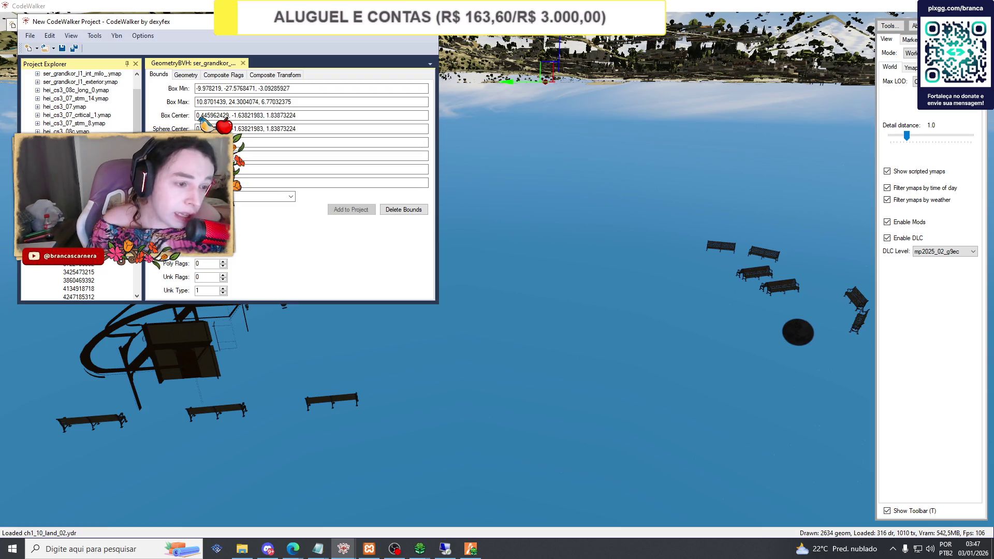
{"action": "scroll", "coordinate": [78, 186], "scroll_direction": "up", "scroll_amount": 2}
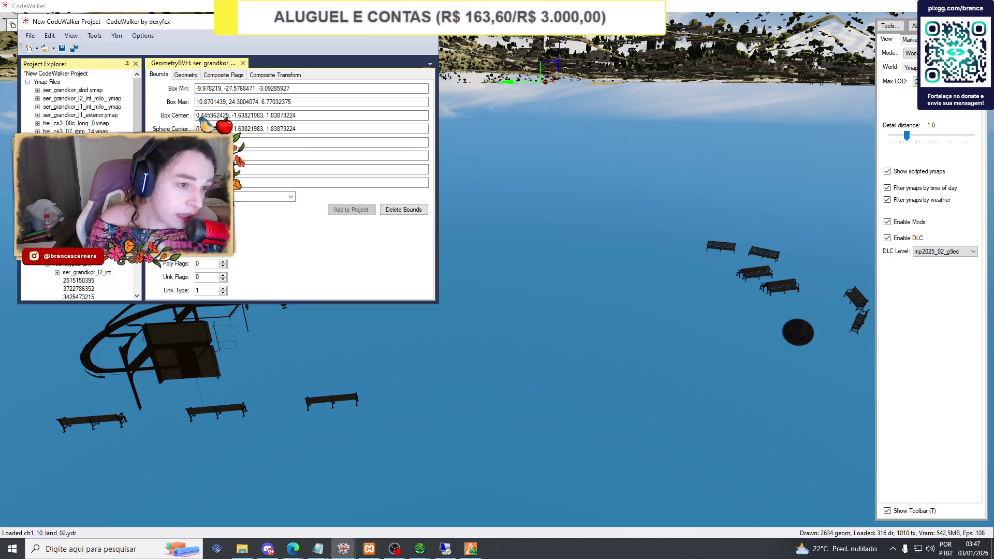
{"action": "left_click", "coordinate": [37, 106]}
{"action": "left_click", "coordinate": [47, 115]}
{"action": "left_click", "coordinate": [86, 123]}
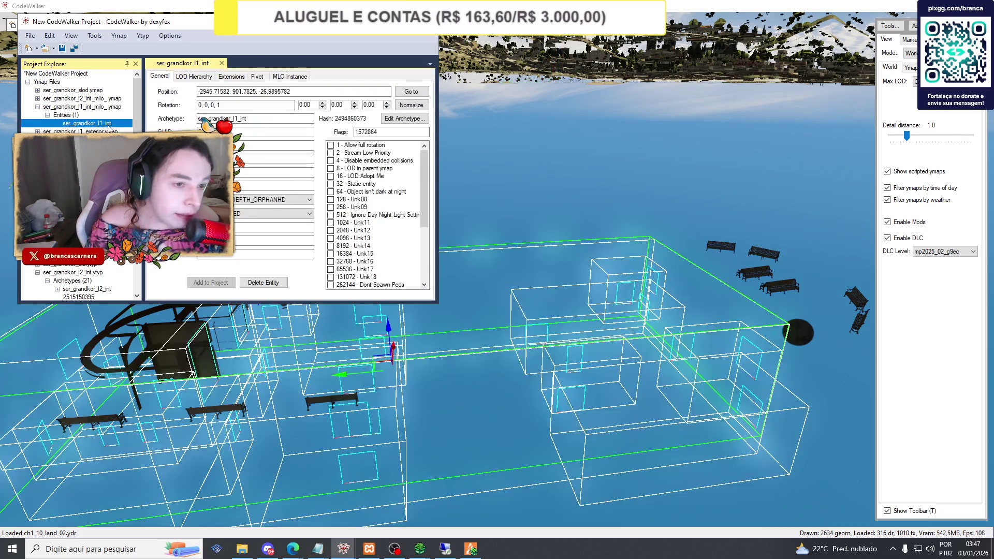
Fly the camera to ser_grandkor_l1_int and zoom out to frame the whole interior.
{"action": "left_click", "coordinate": [409, 92]}
{"action": "left_click", "coordinate": [430, 194]}
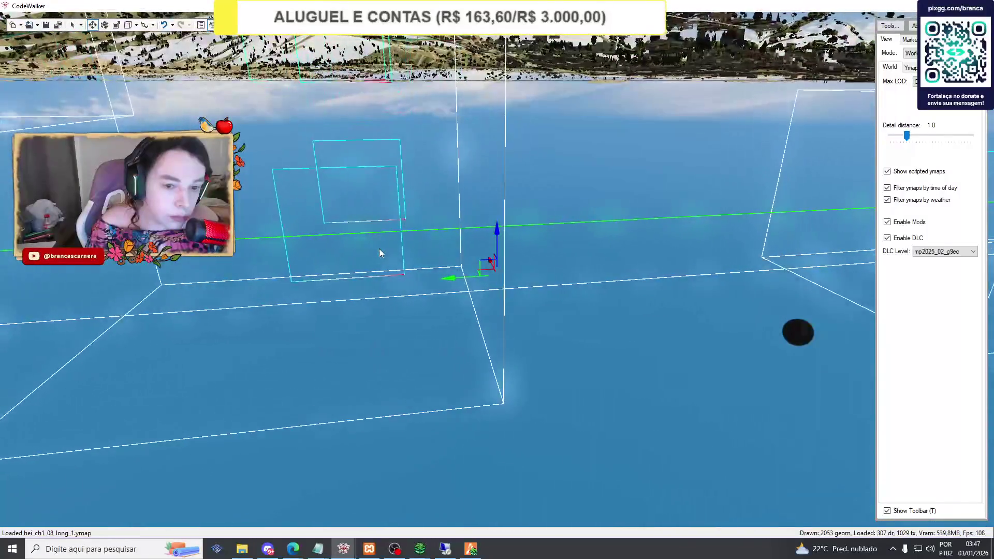
{"action": "scroll", "coordinate": [379, 251], "scroll_direction": "down", "scroll_amount": 5}
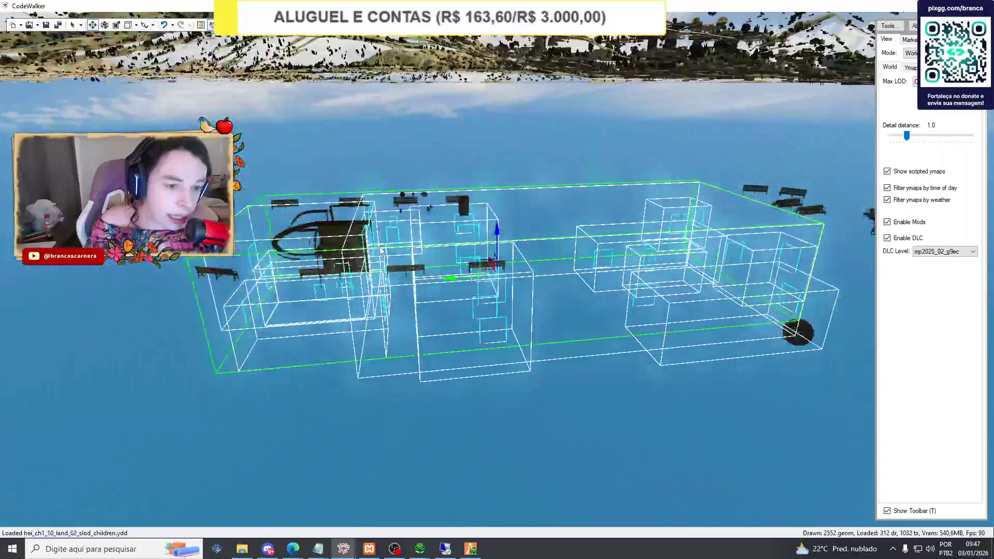
{"action": "scroll", "coordinate": [372, 239], "scroll_direction": "up", "scroll_amount": 1}
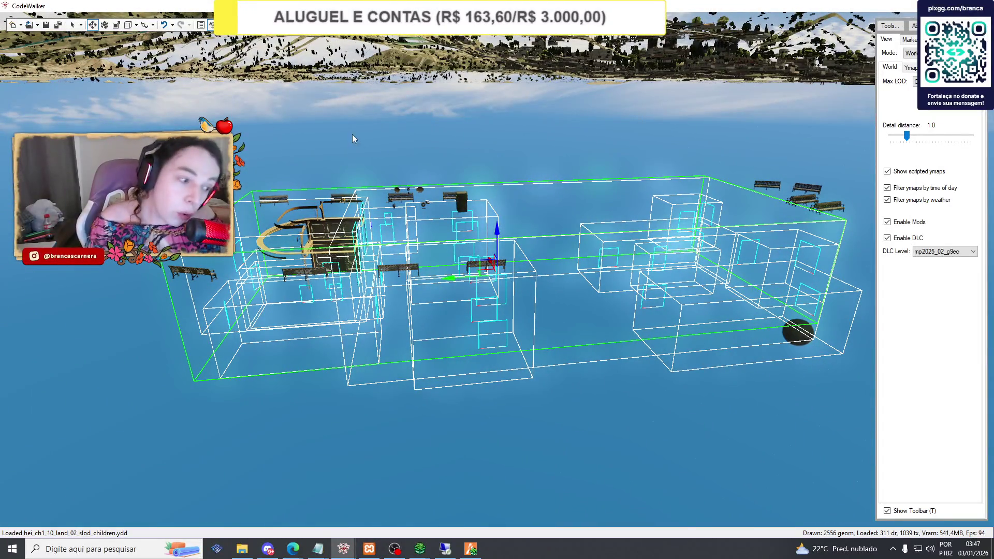
{"action": "scroll", "coordinate": [340, 136], "scroll_direction": "down", "scroll_amount": 2}
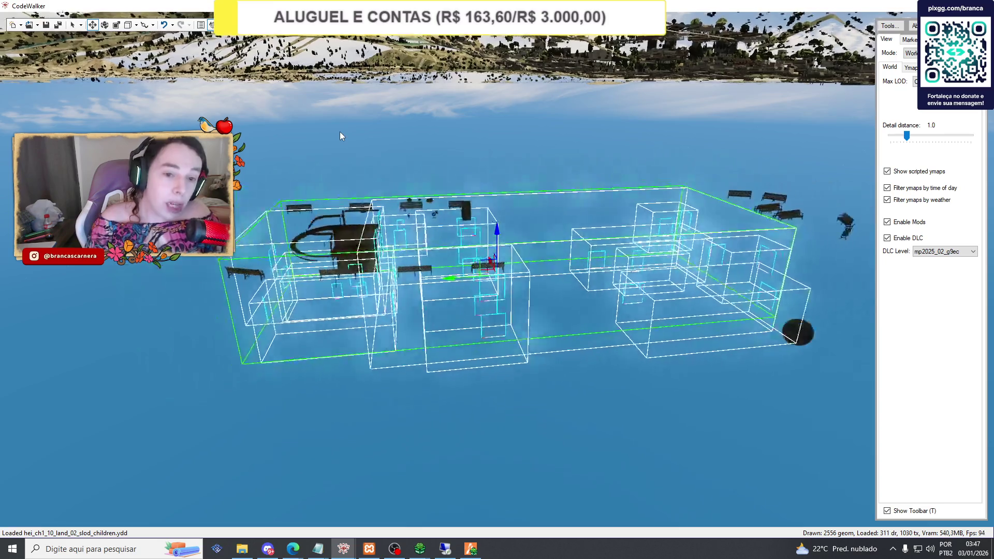
Bring up the Open menu choices for adding files to the project.
{"action": "left_click", "coordinate": [37, 27]}
{"action": "left_click", "coordinate": [38, 27]}
{"action": "left_click", "coordinate": [57, 49]}
{"action": "left_click", "coordinate": [37, 27]}
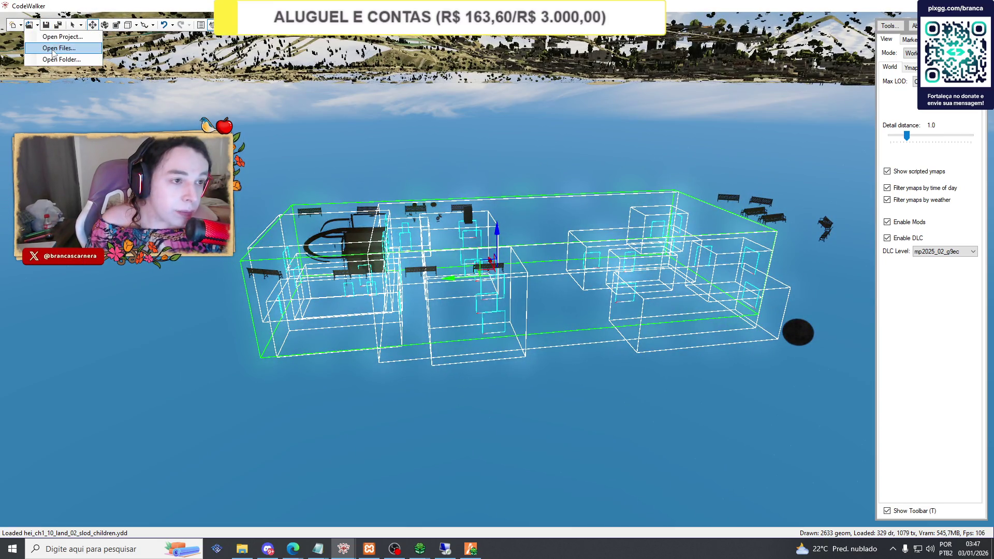
Search 'haunted' in Open Files, select all matheuh_hauntedmanor results and load them.
{"action": "left_click", "coordinate": [51, 45]}
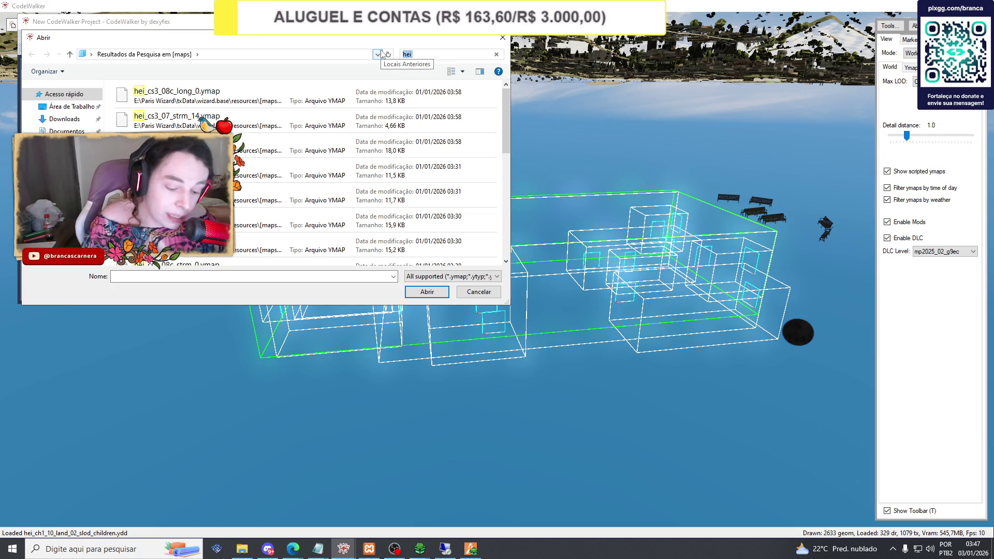
{"action": "type", "text": "hauted"}
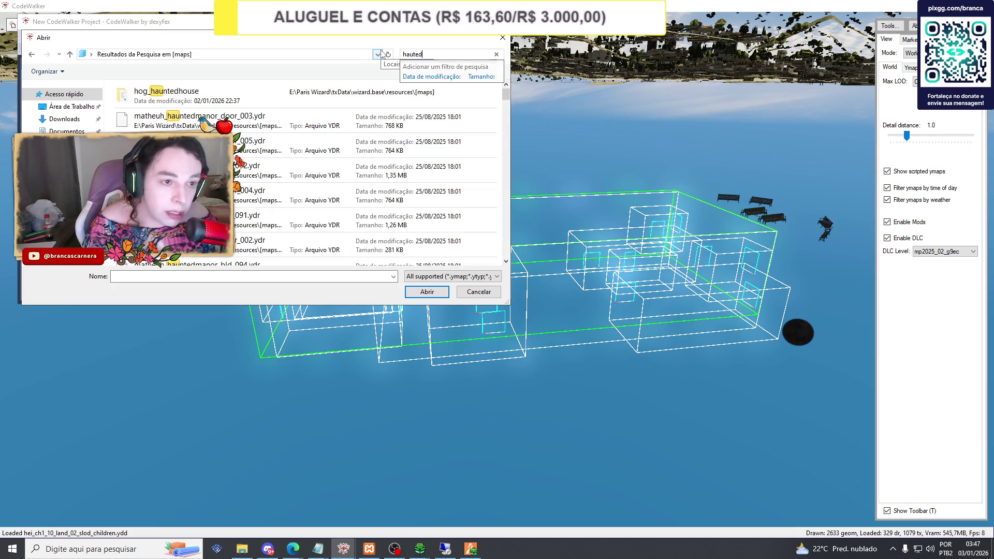
{"action": "key", "text": "BackSpace"}
{"action": "key", "text": "BackSpace"}
{"action": "key", "text": "BackSpace"}
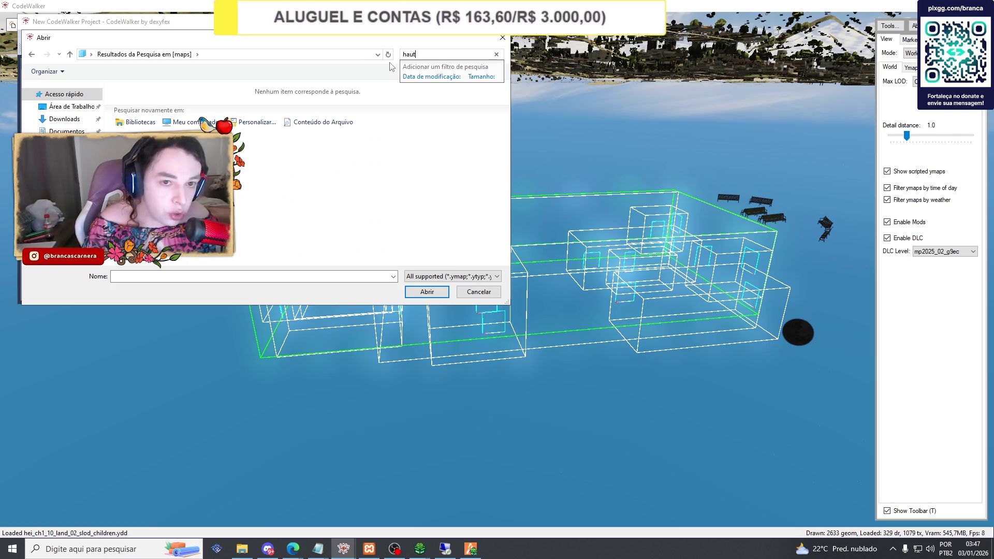
{"action": "type", "text": "nted"}
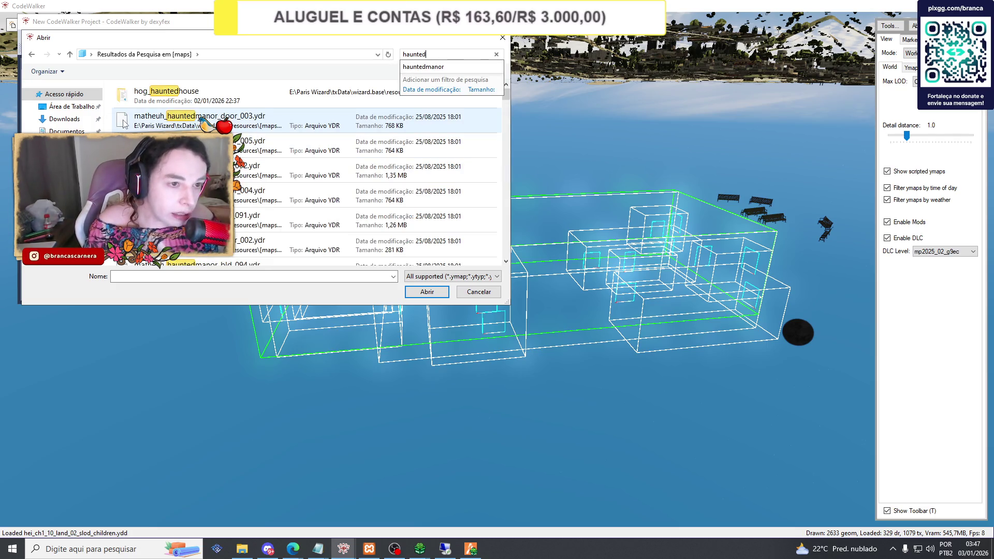
{"action": "left_click", "coordinate": [126, 123]}
{"action": "key", "text": "ctrl+a"}
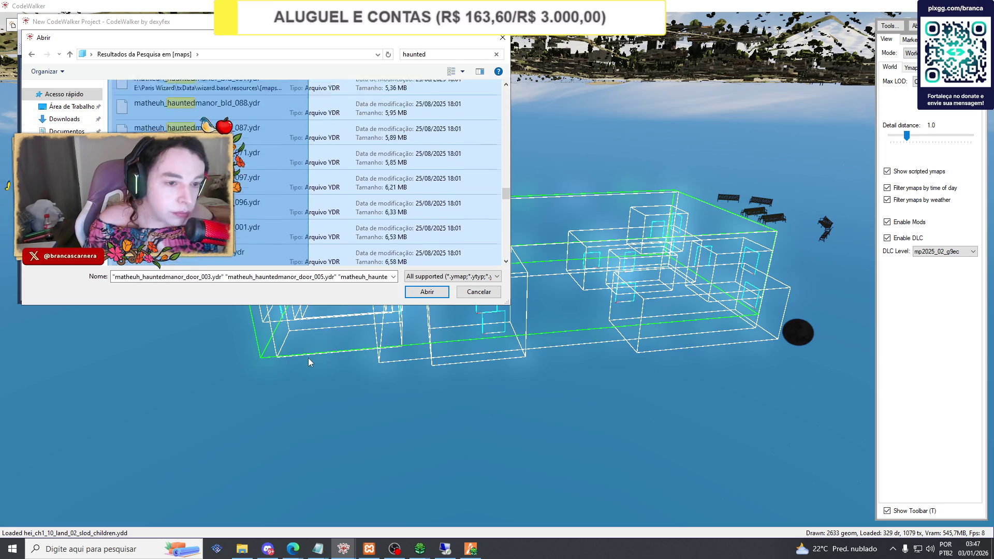
{"action": "left_click", "coordinate": [413, 293]}
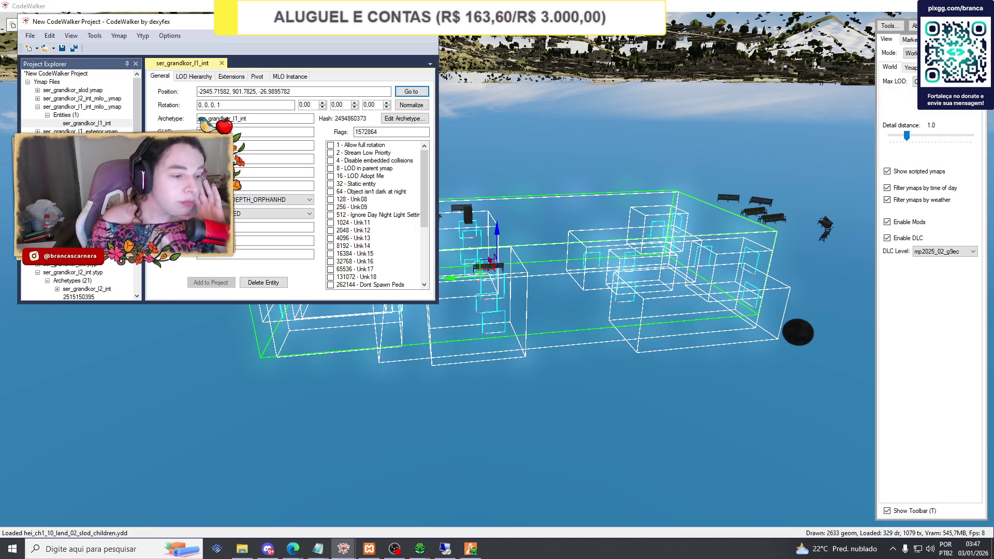
Collapse the l1_int_milo ymap and select hei_cs3_08c_long_2.ymap.
{"action": "double_click", "coordinate": [124, 108]}
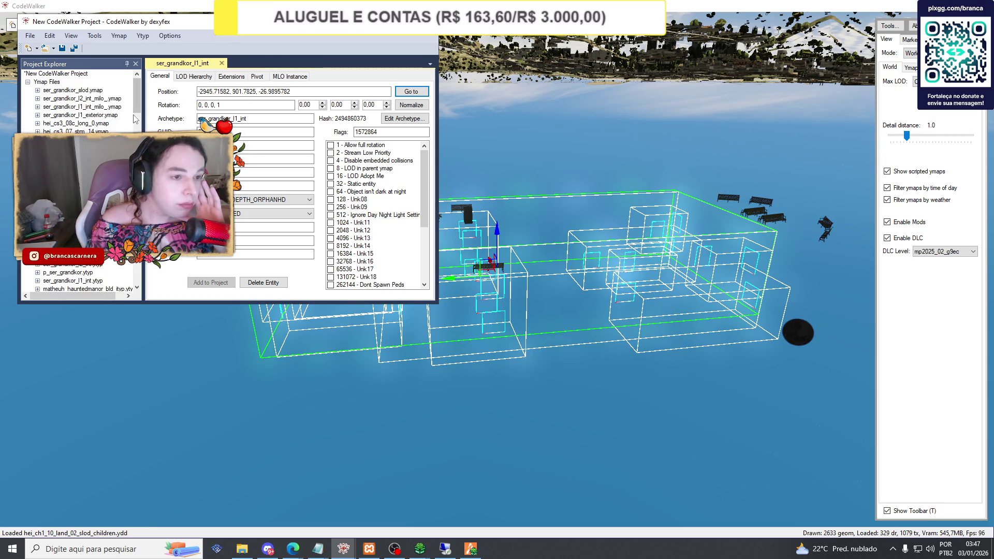
{"action": "scroll", "coordinate": [124, 109], "scroll_direction": "down", "scroll_amount": 3}
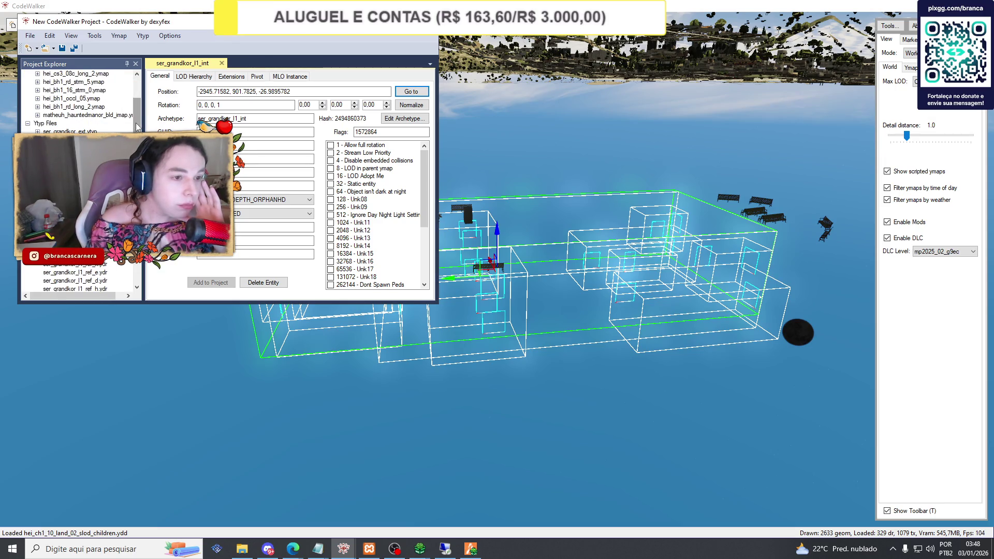
{"action": "left_click", "coordinate": [136, 124]}
Review the Ydr list with the haunted manor drawables, then request closing the project window.
{"action": "scroll", "coordinate": [137, 127], "scroll_direction": "down", "scroll_amount": 10}
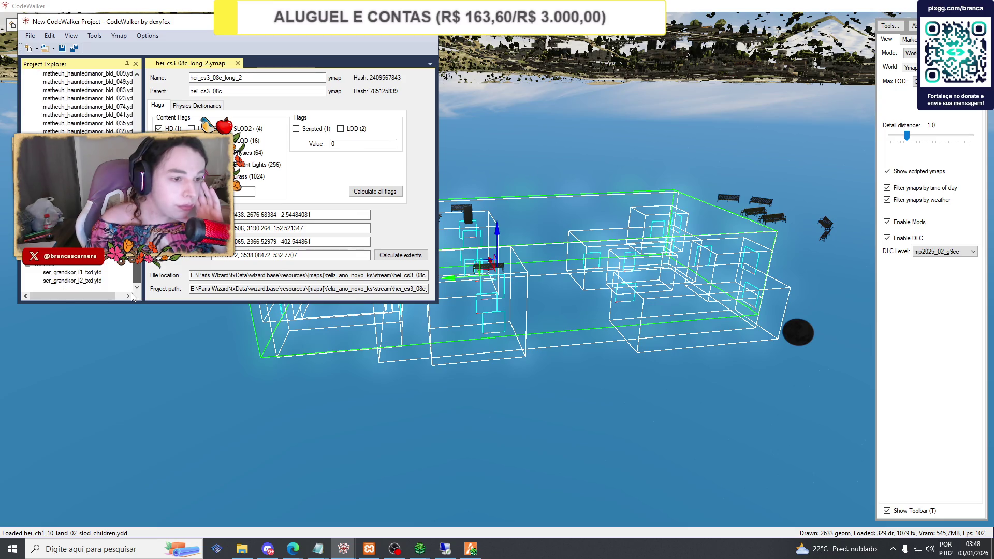
{"action": "scroll", "coordinate": [78, 104], "scroll_direction": "up", "scroll_amount": 5}
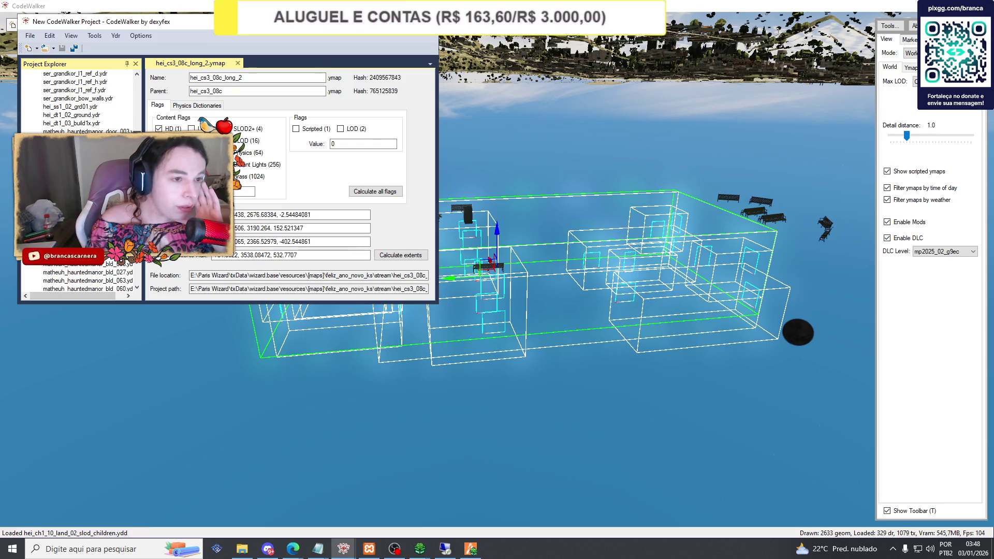
{"action": "scroll", "coordinate": [104, 104], "scroll_direction": "up", "scroll_amount": 3}
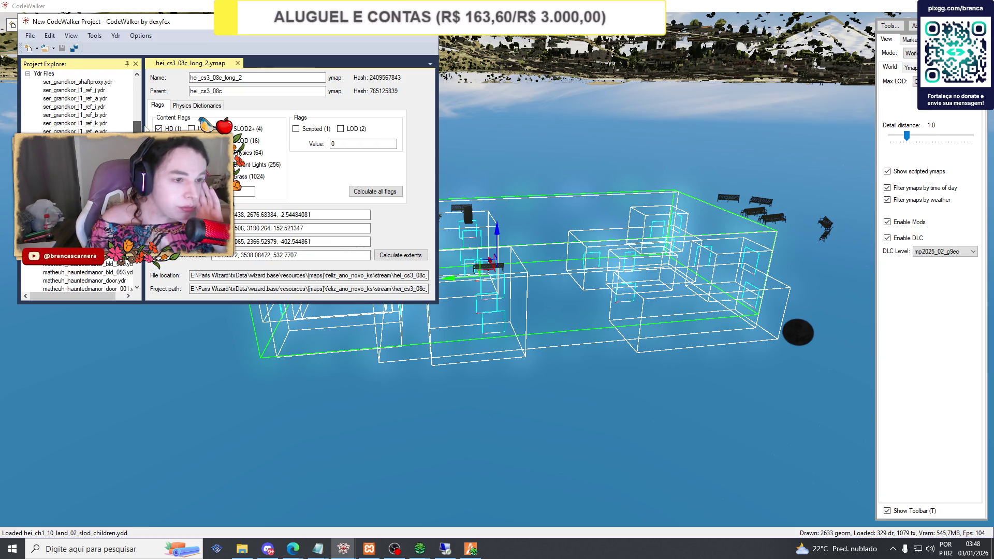
{"action": "scroll", "coordinate": [146, 128], "scroll_direction": "down", "scroll_amount": 3}
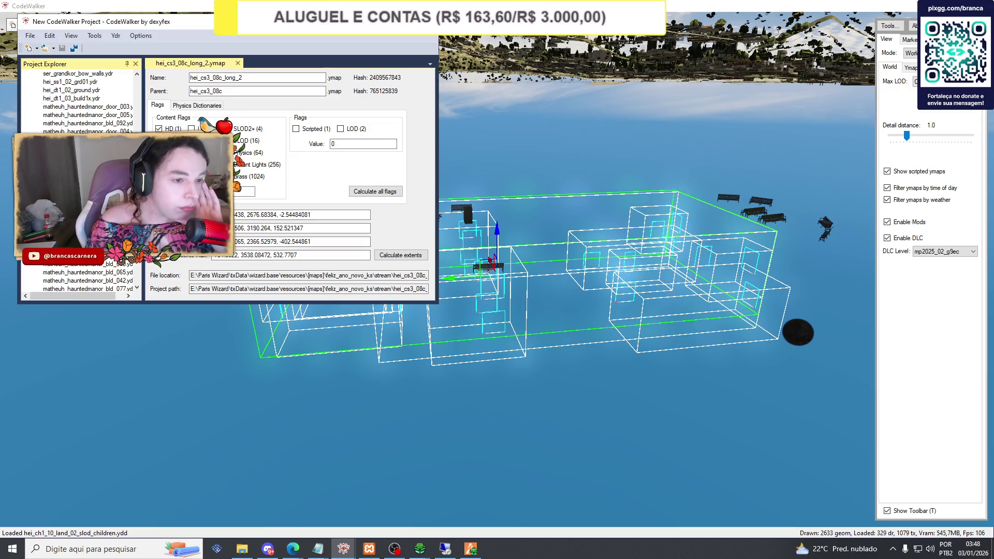
{"action": "scroll", "coordinate": [78, 104], "scroll_direction": "down", "scroll_amount": 3}
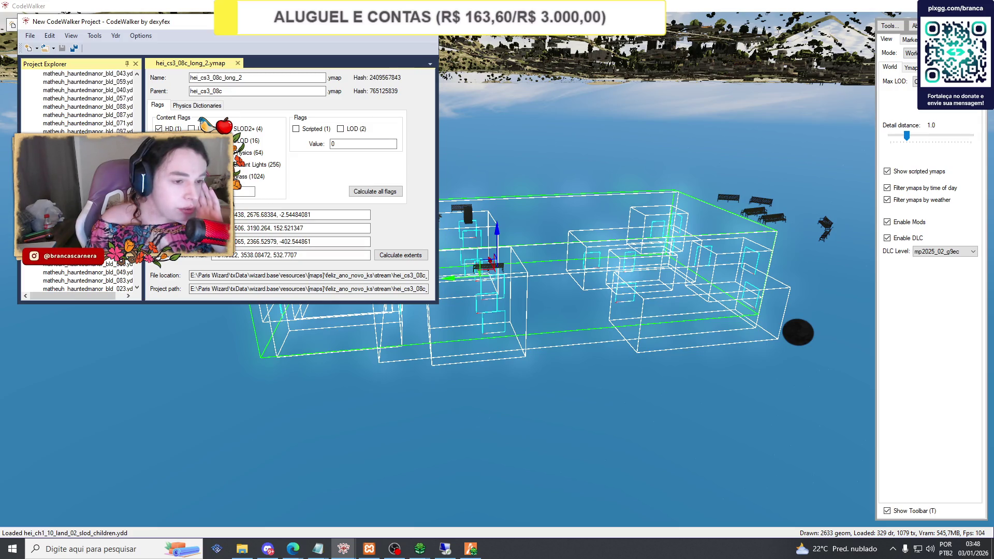
{"action": "scroll", "coordinate": [139, 272], "scroll_direction": "down", "scroll_amount": 5}
{"action": "left_click_drag", "start_coordinate": [137, 269], "coordinate": [135, 86]}
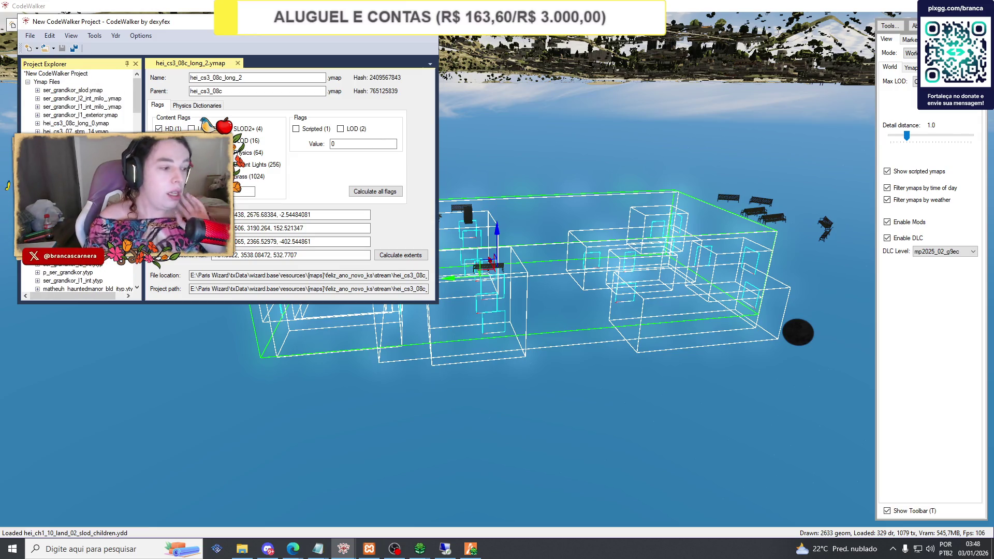
{"action": "key", "text": "alt+Tab"}
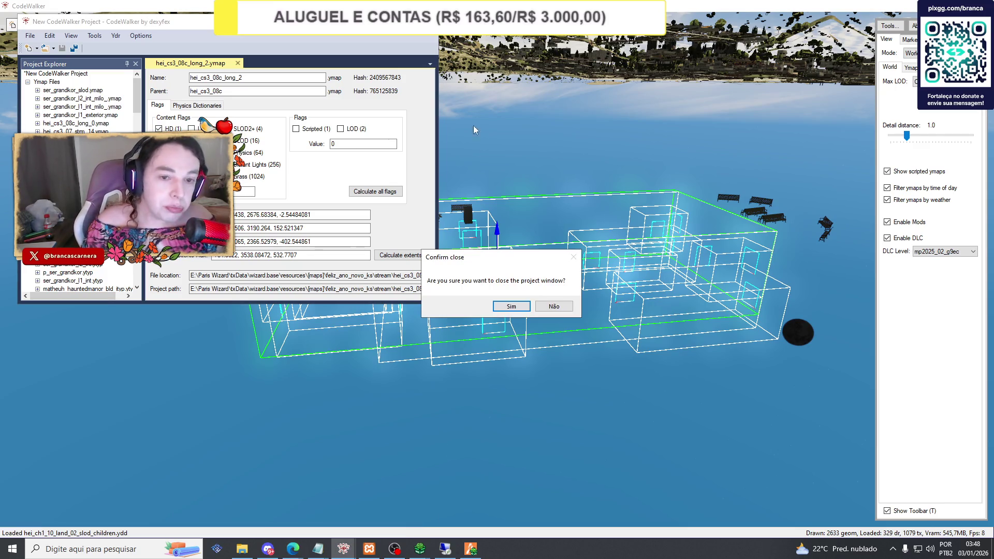
Confirm closing the project window, answer the save prompt, and switch to FiveM.
{"action": "left_click", "coordinate": [505, 303]}
{"action": "left_click", "coordinate": [560, 306]}
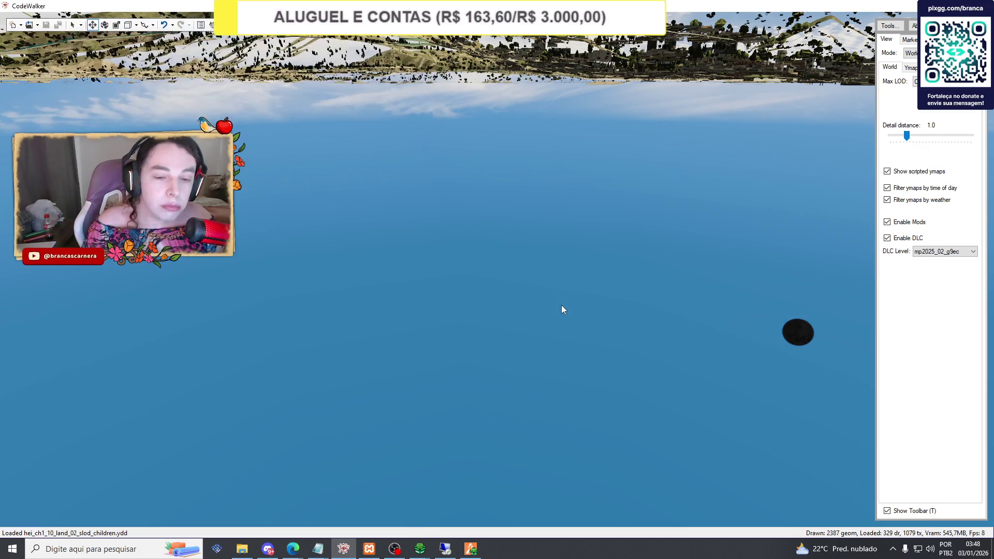
{"action": "left_click", "coordinate": [471, 549]}
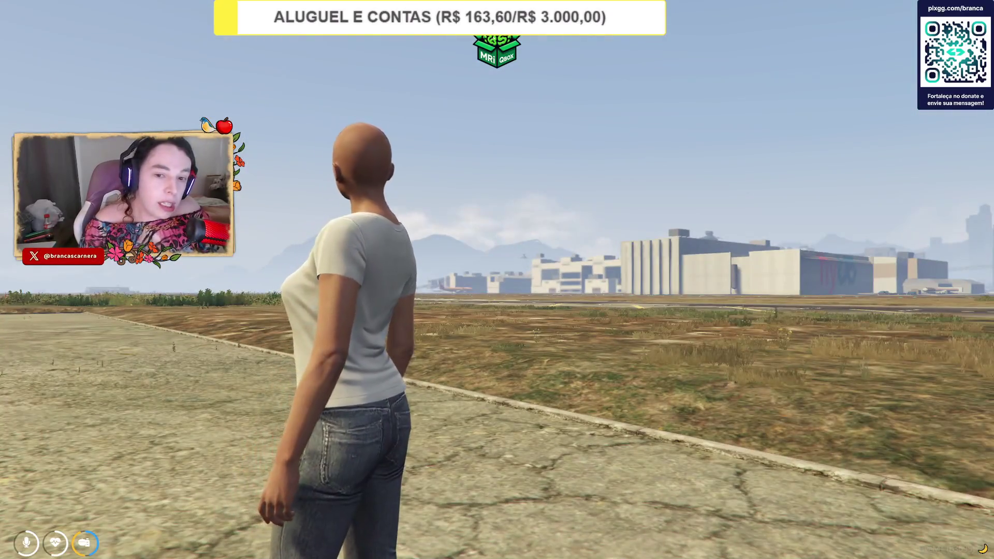
Close the F8 console, enter freecam, and fly from the airport over downtown to Vinewood.
{"action": "key", "text": "F8"}
{"action": "key", "text": "BackSpace"}
{"action": "key", "text": "BackSpace"}
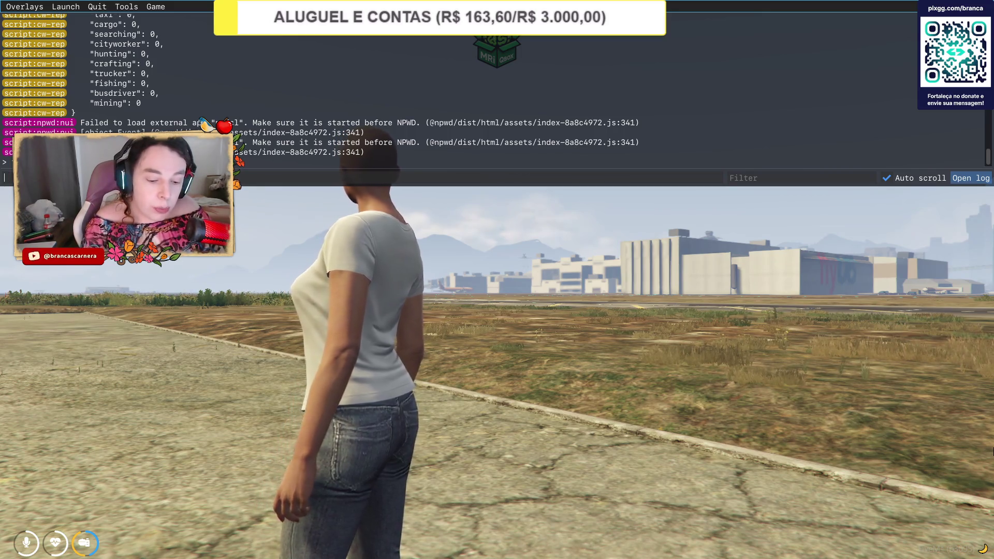
{"action": "key", "text": "F8"}
{"action": "key", "text": "v"}
{"action": "key", "text": "w"}
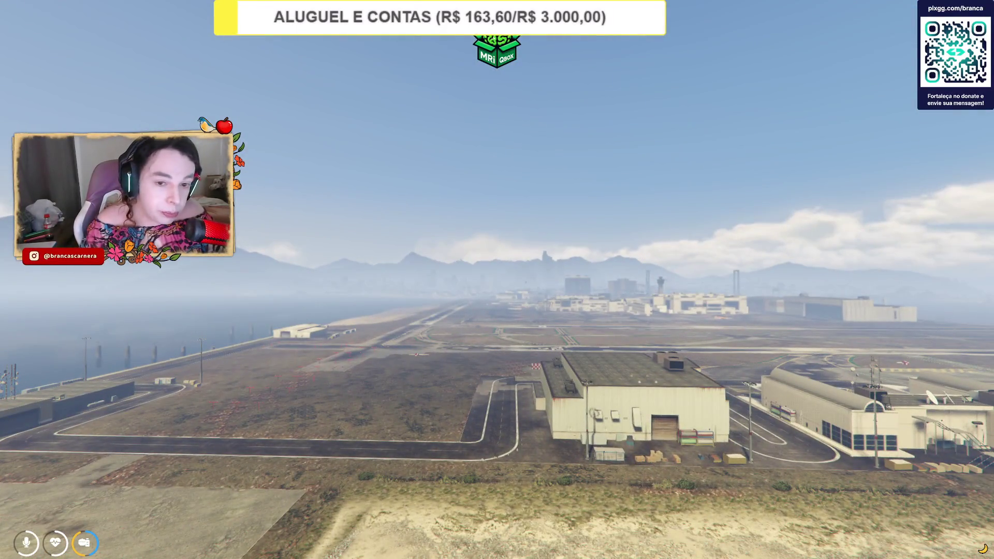
{"action": "key", "text": "w"}
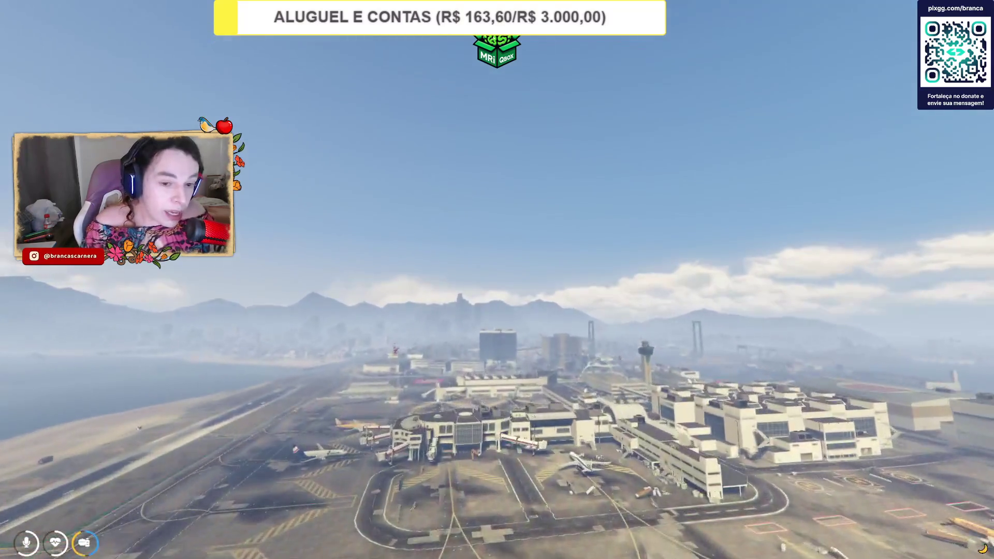
{"action": "key", "text": "w"}
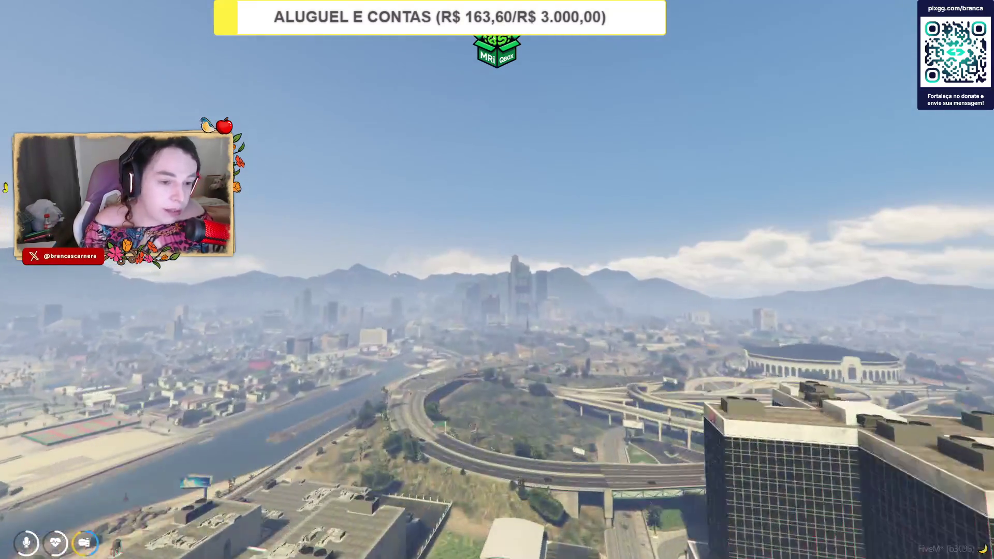
{"action": "key", "text": "w"}
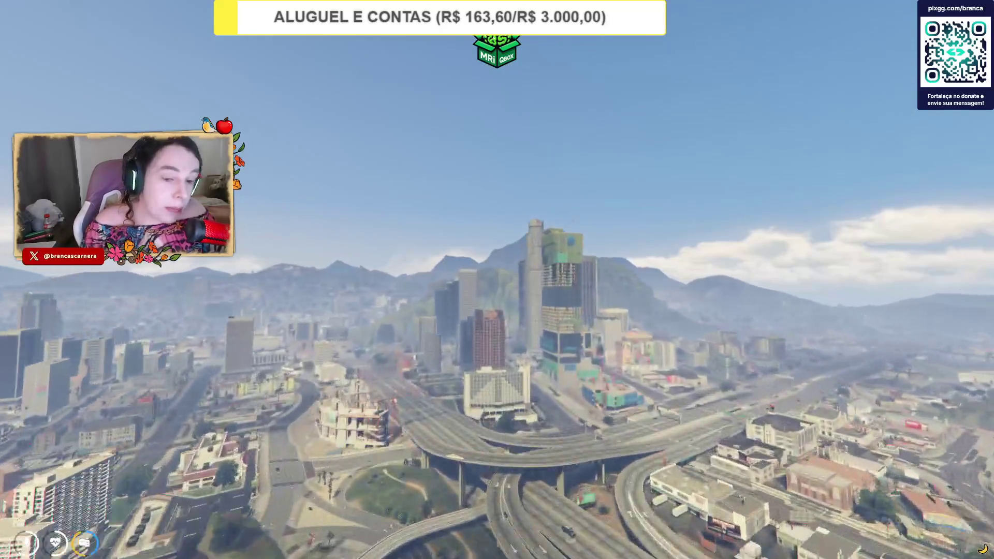
{"action": "key", "text": "w"}
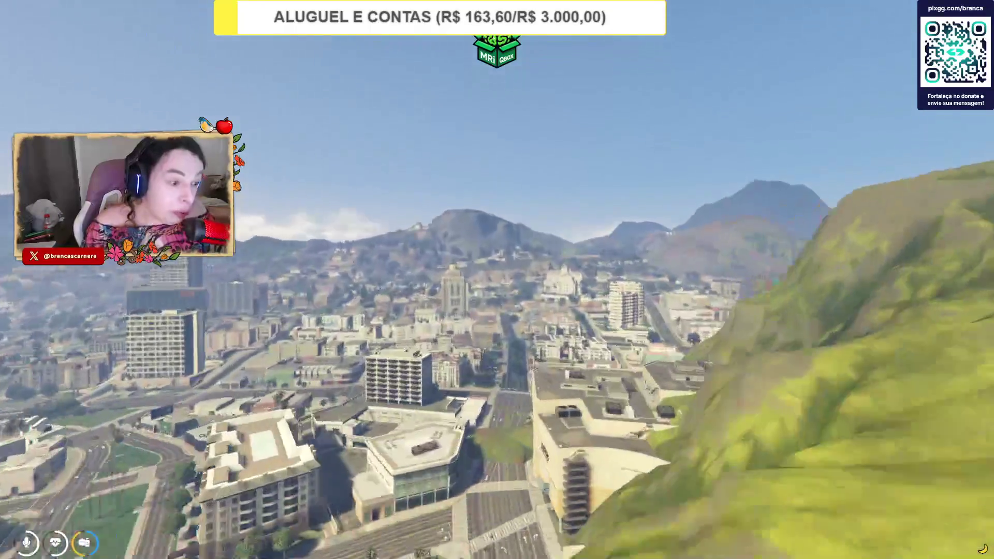
{"action": "key", "text": "w"}
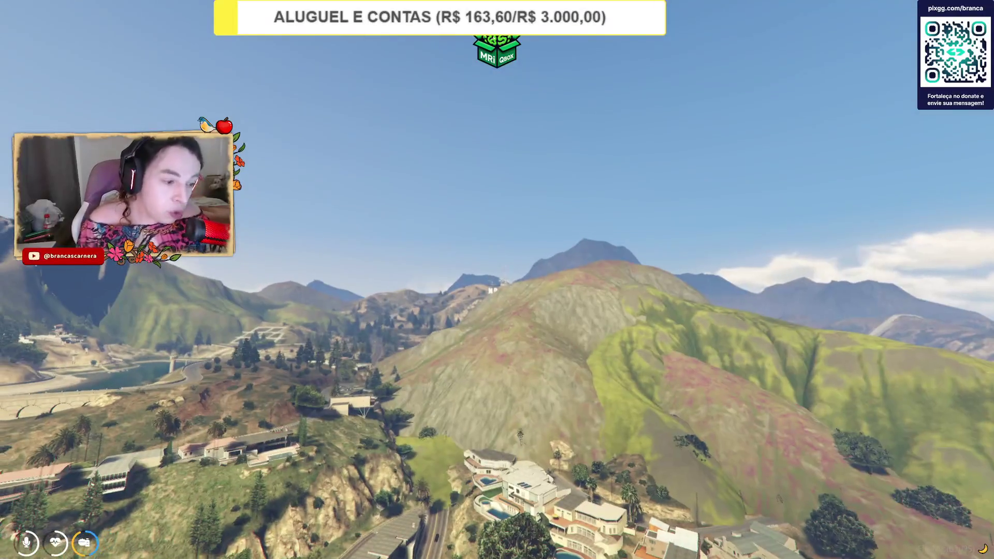
{"action": "key", "text": "w"}
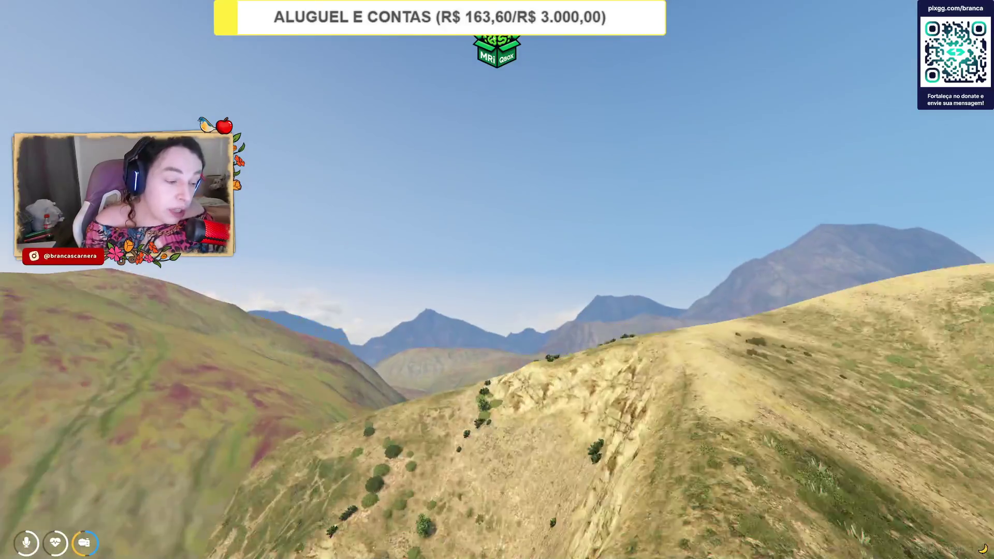
Fly over the mountains to the castle, return to the character, and reopen the F8 console.
{"action": "key", "text": "w"}
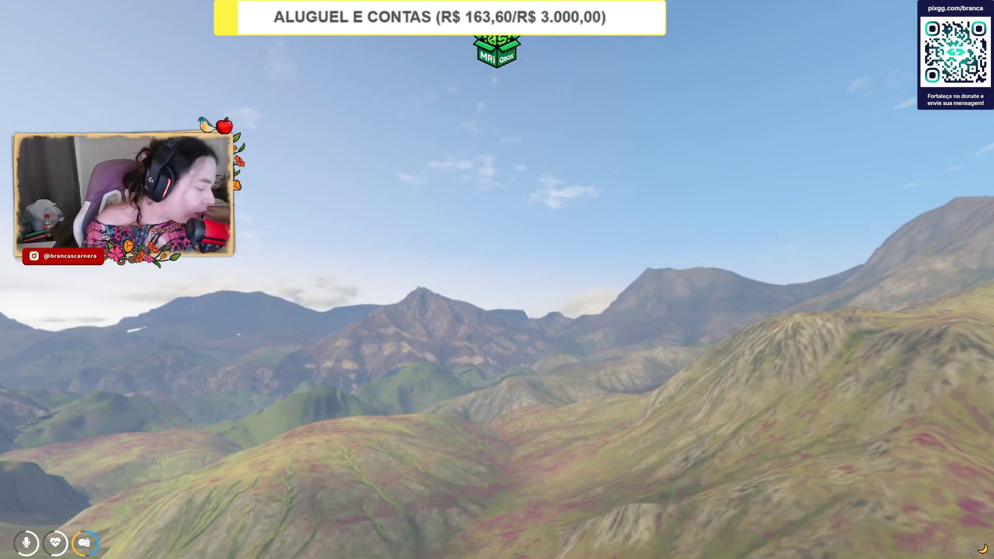
{"action": "key", "text": "w"}
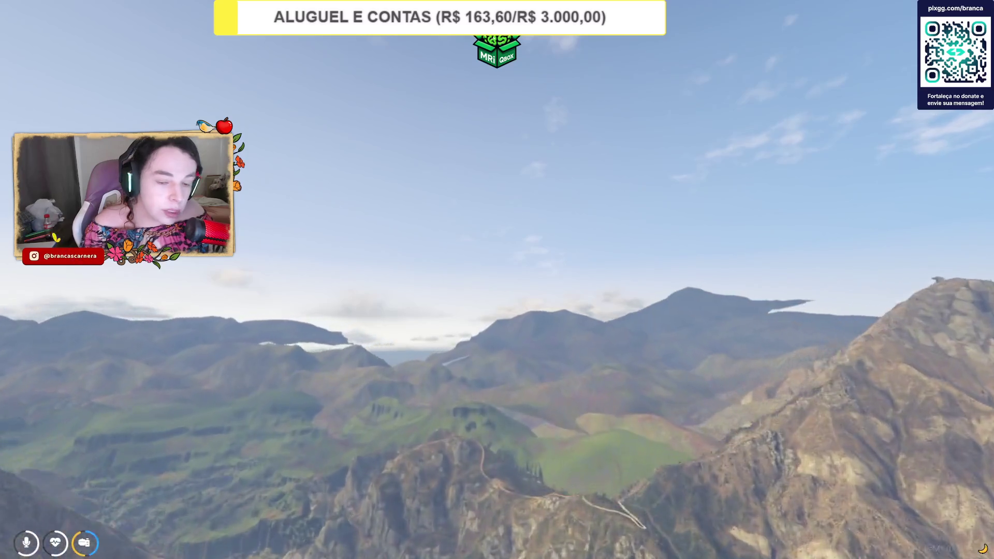
{"action": "key", "text": "w"}
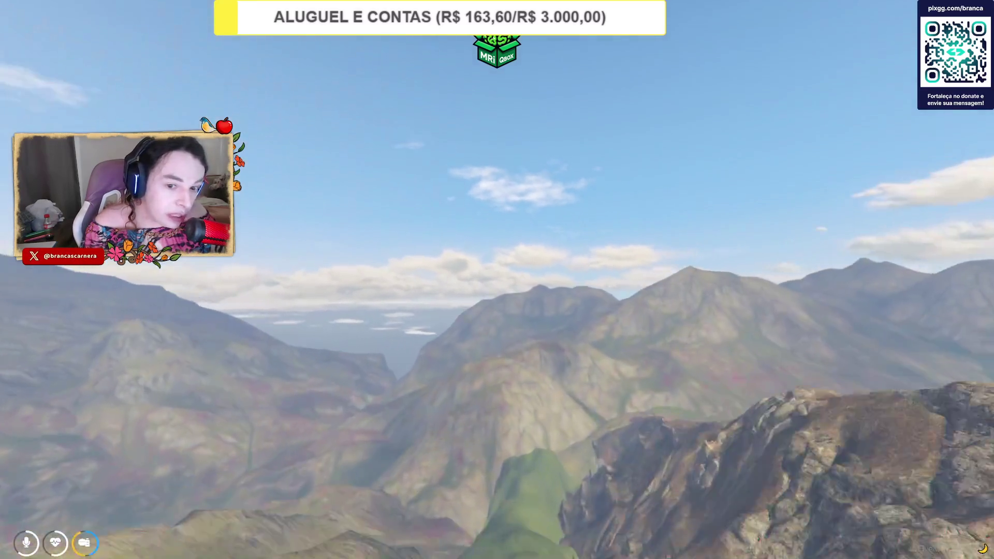
{"action": "key", "text": "w"}
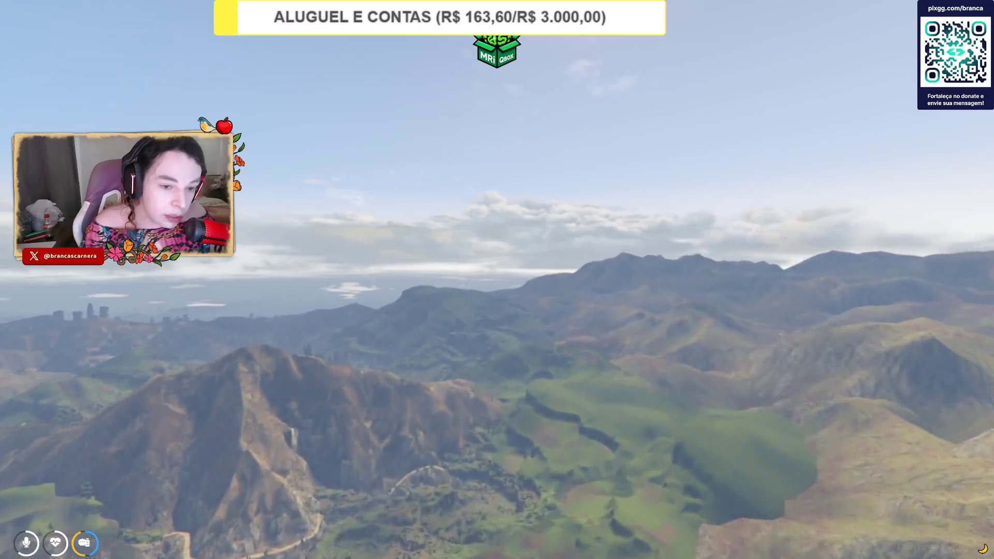
{"action": "key", "text": "w"}
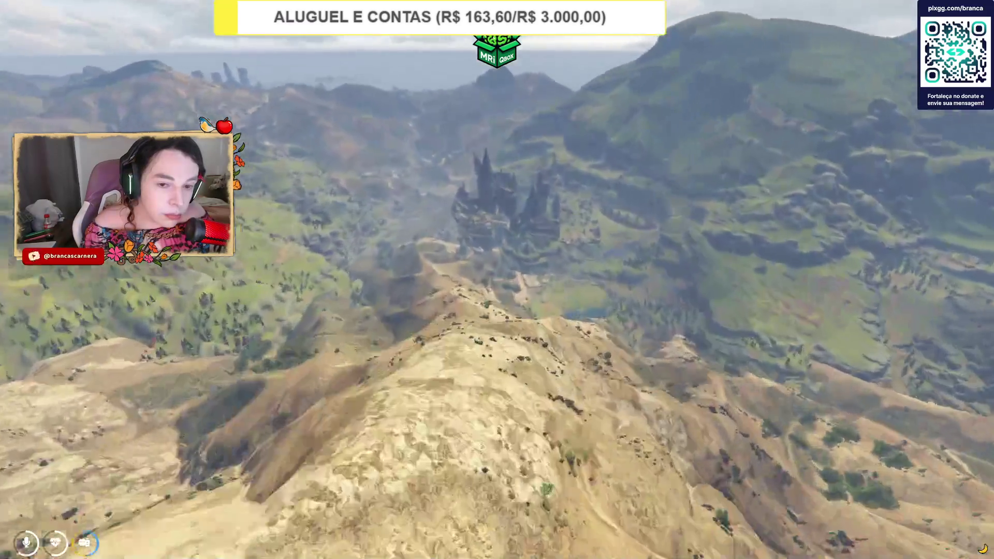
{"action": "key", "text": "w"}
{"action": "key", "text": "w"}
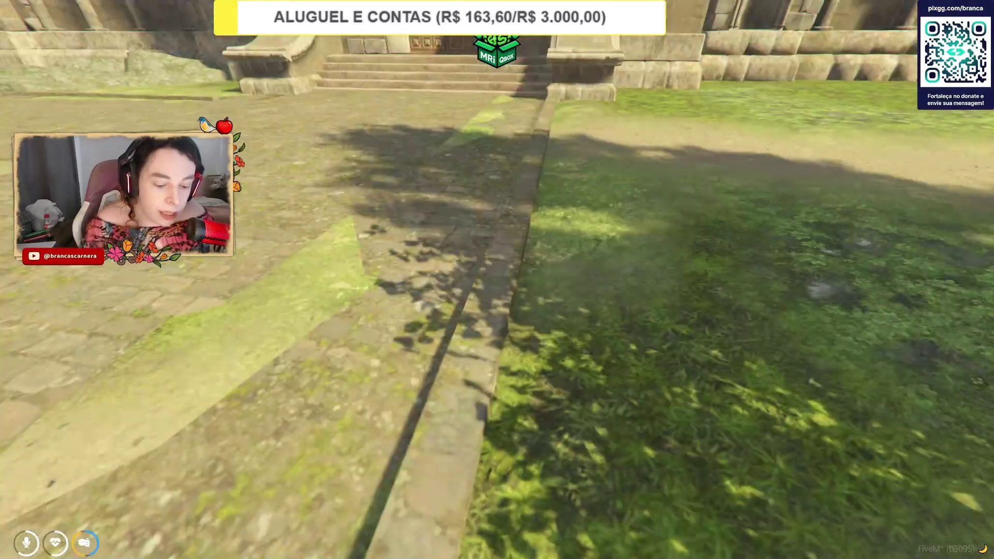
{"action": "key", "text": "w"}
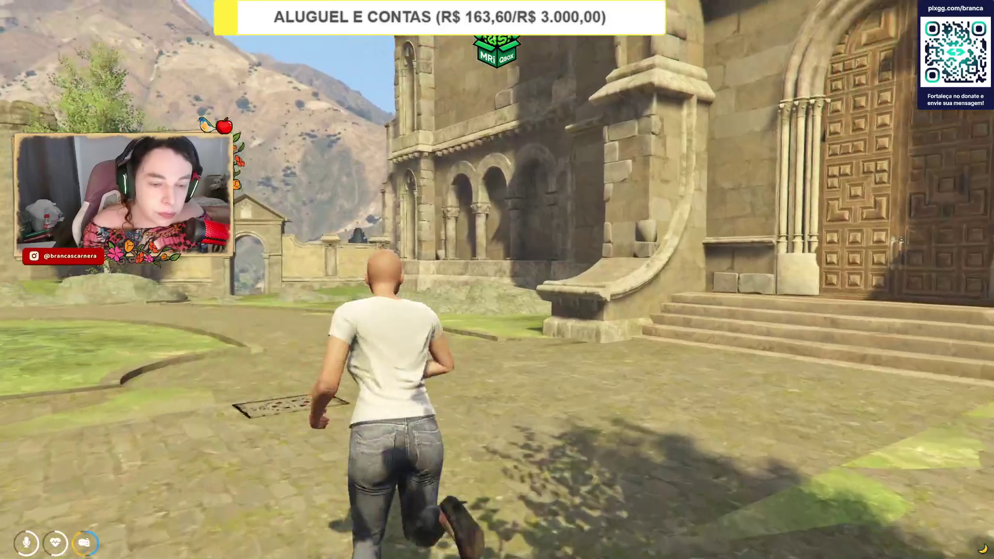
{"action": "key", "text": "F8"}
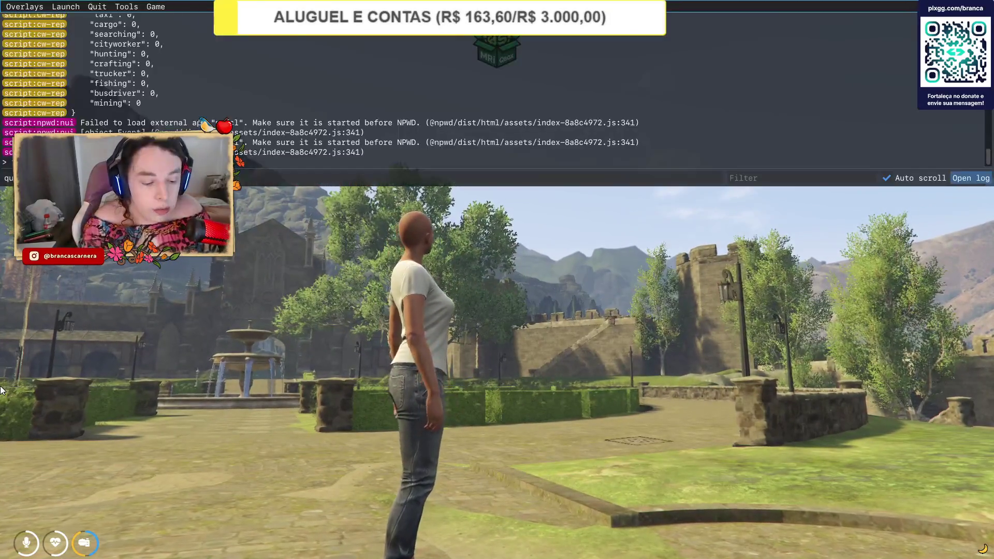
Switch from FiveM via CodeWalker and txAdmin to OBS and select the monitor capture source.
{"action": "key", "text": "alt+Tab"}
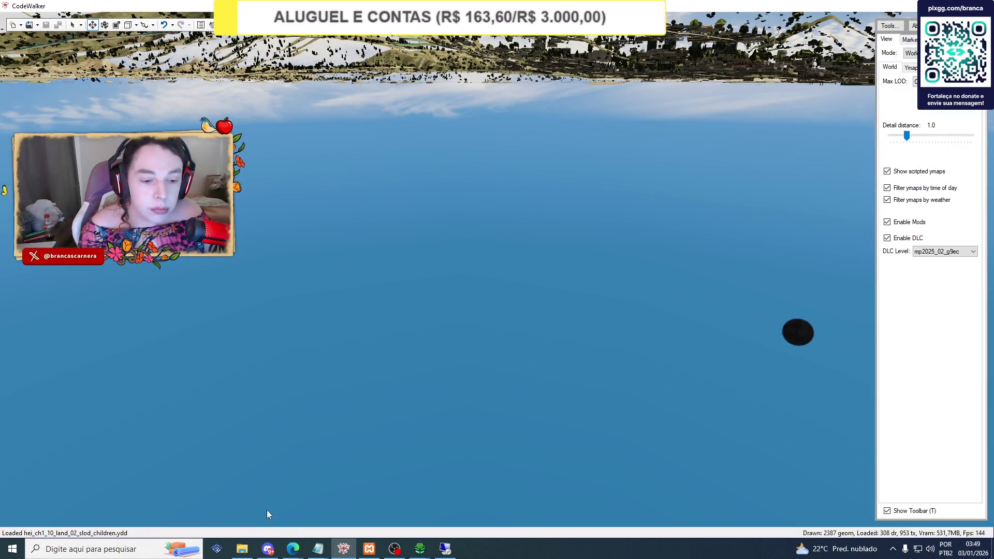
{"action": "mouse_move", "coordinate": [293, 548]}
{"action": "left_click", "coordinate": [254, 514]}
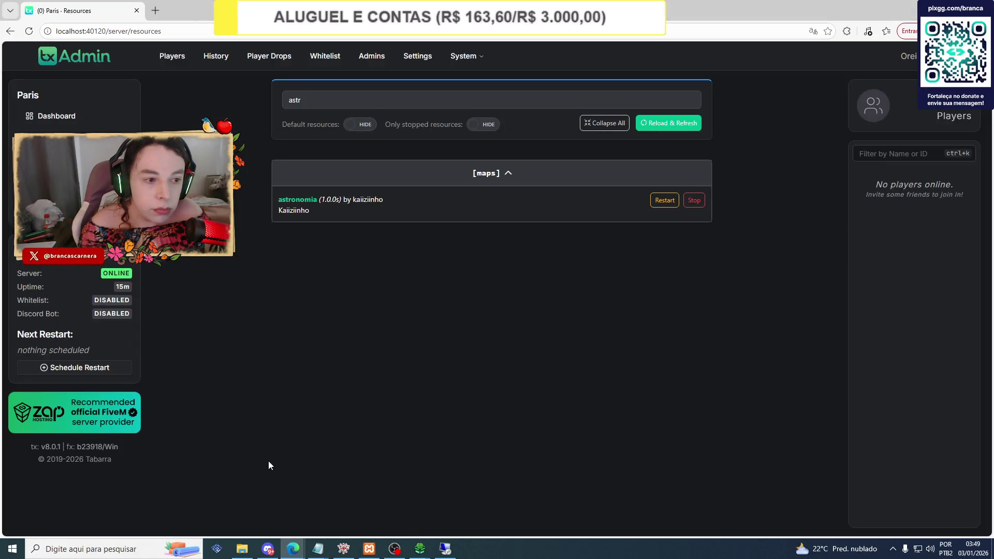
{"action": "mouse_move", "coordinate": [394, 548]}
{"action": "left_click", "coordinate": [358, 468]}
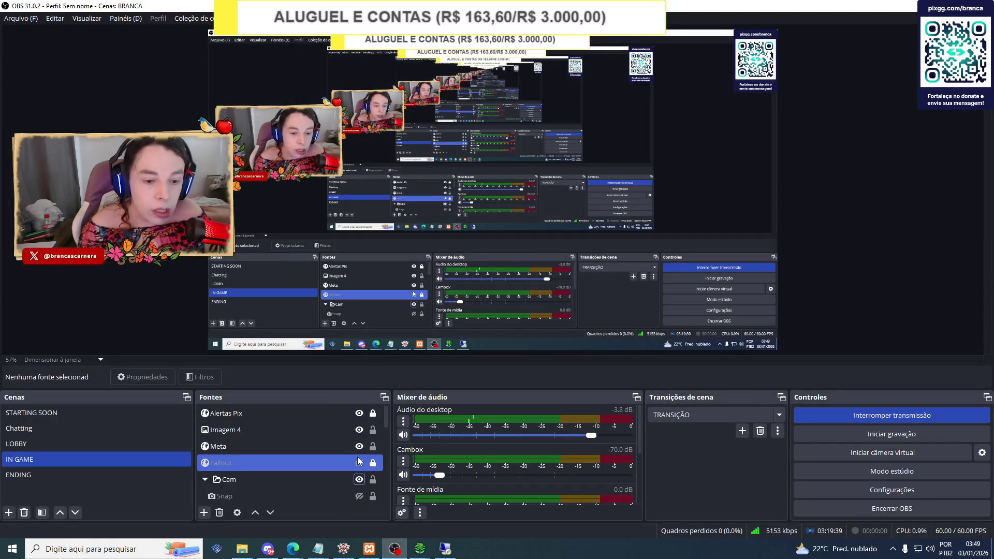
{"action": "scroll", "coordinate": [358, 461], "scroll_direction": "down", "scroll_amount": 6}
{"action": "left_click", "coordinate": [361, 428]}
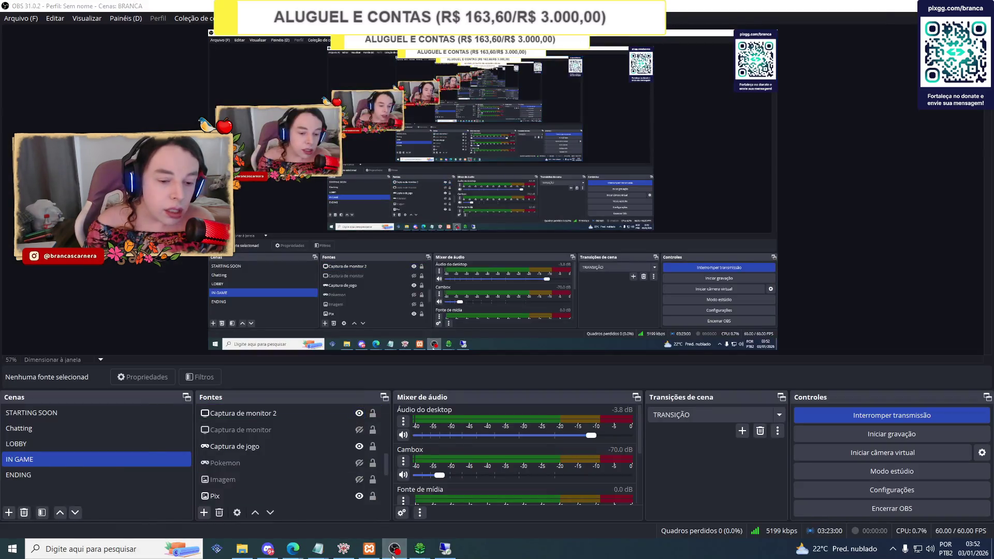
Minimize OBS to reveal Discord's private comprovantes channel.
{"action": "left_click", "coordinate": [394, 549]}
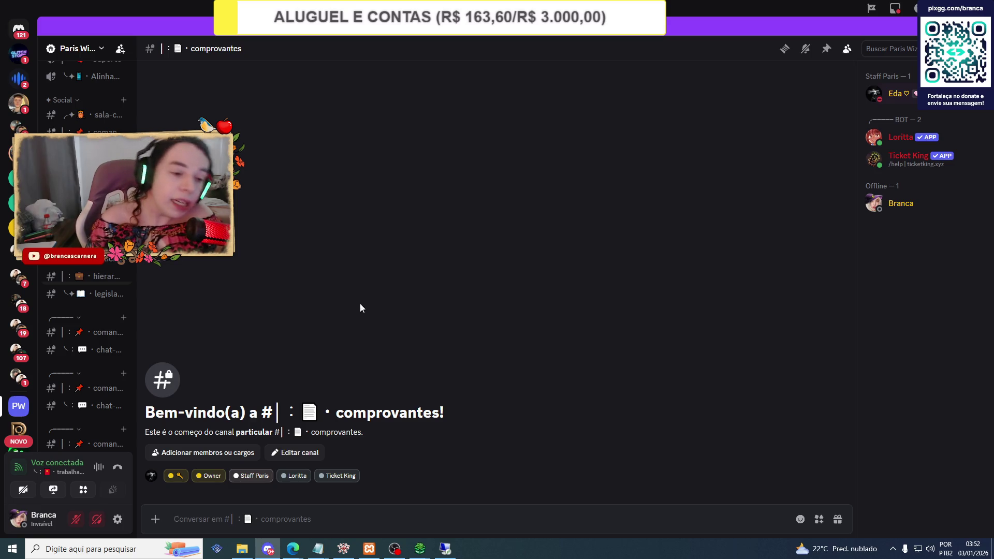
Scroll through the Discord channel, then minimize Discord to show the FXServer console.
{"action": "scroll", "coordinate": [80, 341], "scroll_direction": "up", "scroll_amount": 8}
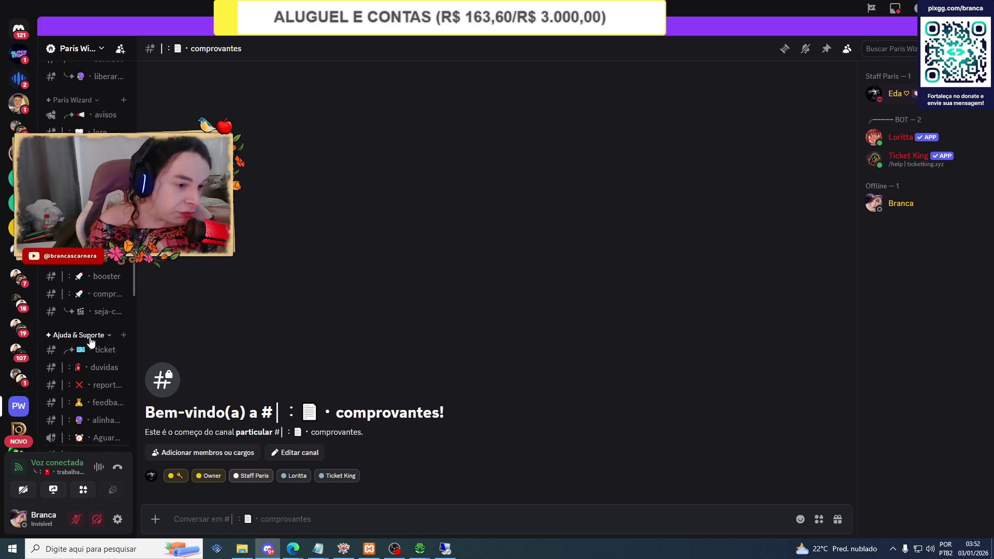
{"action": "scroll", "coordinate": [91, 338], "scroll_direction": "up", "scroll_amount": 10}
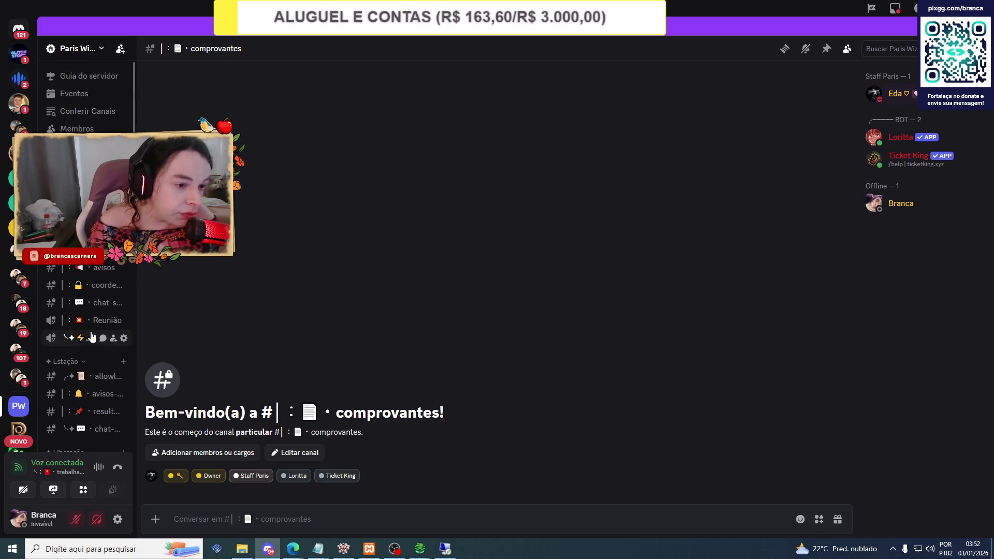
{"action": "scroll", "coordinate": [91, 336], "scroll_direction": "down", "scroll_amount": 10}
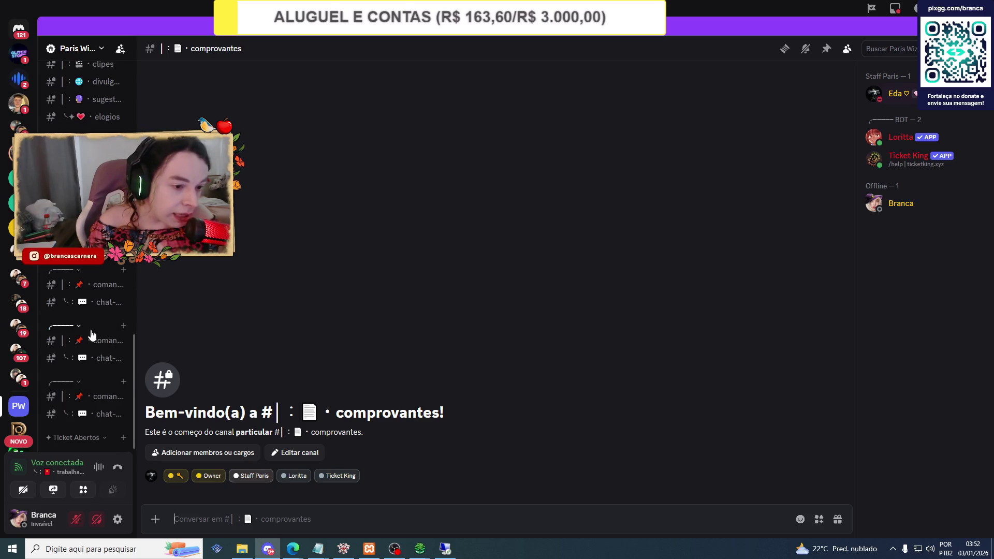
{"action": "scroll", "coordinate": [91, 335], "scroll_direction": "up", "scroll_amount": 6}
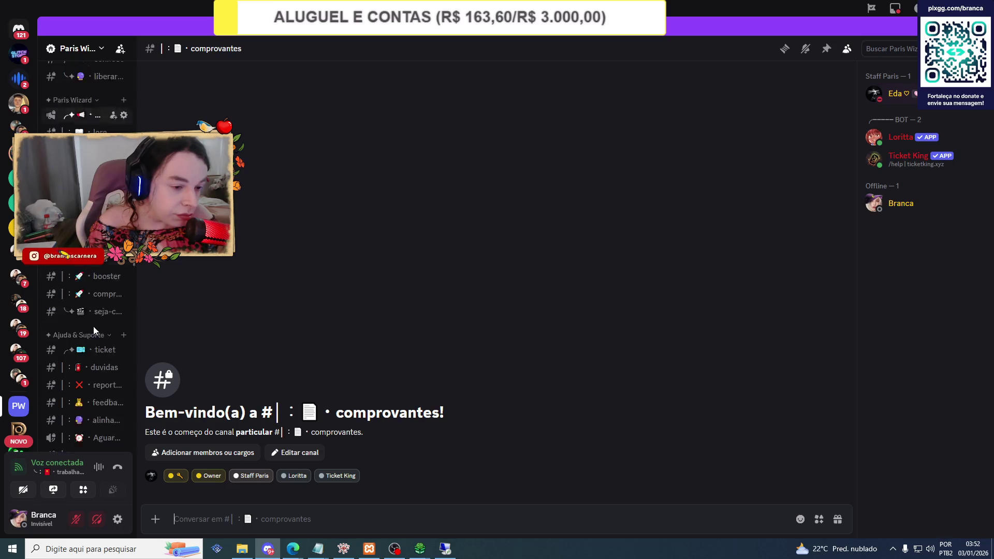
{"action": "scroll", "coordinate": [95, 331], "scroll_direction": "up", "scroll_amount": 7}
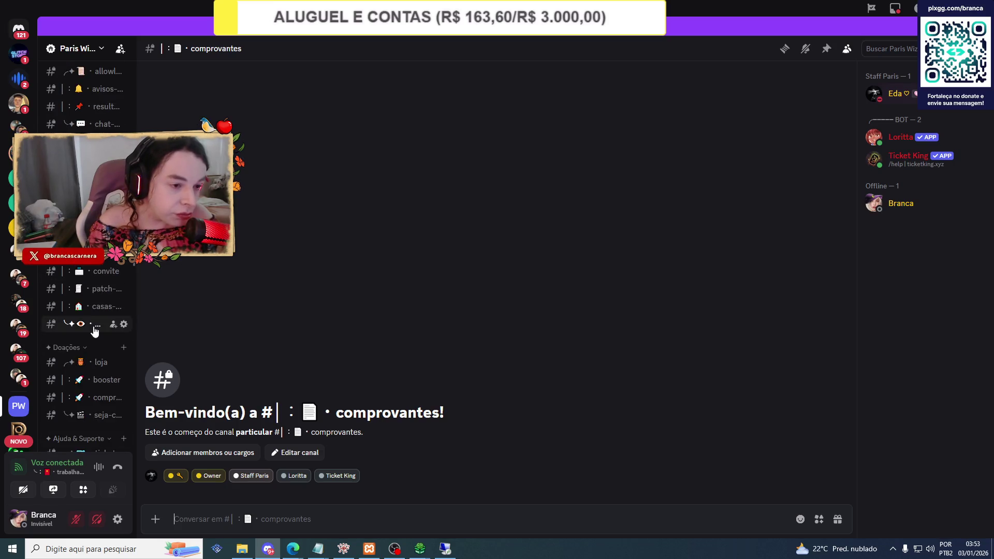
{"action": "scroll", "coordinate": [94, 331], "scroll_direction": "up", "scroll_amount": 3}
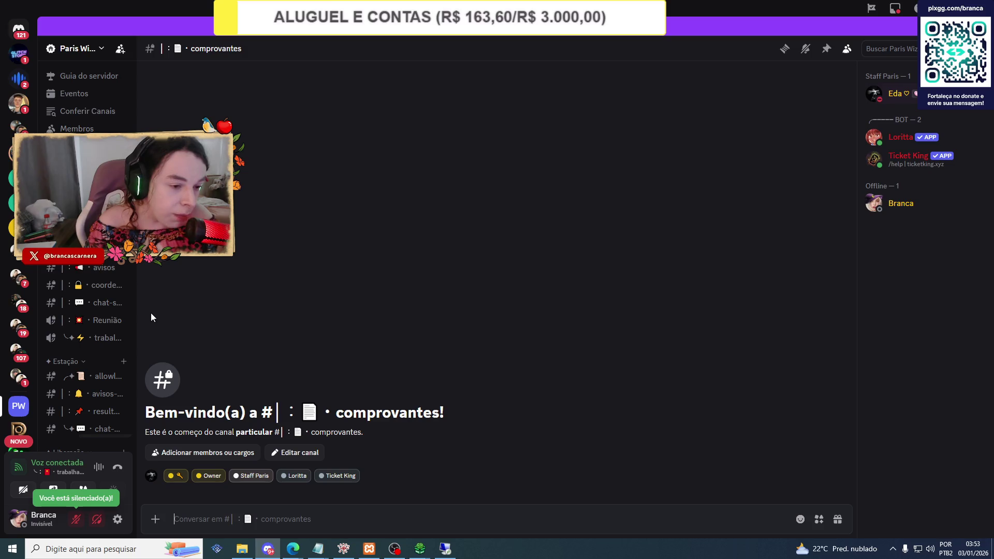
{"action": "scroll", "coordinate": [104, 305], "scroll_direction": "down", "scroll_amount": 8}
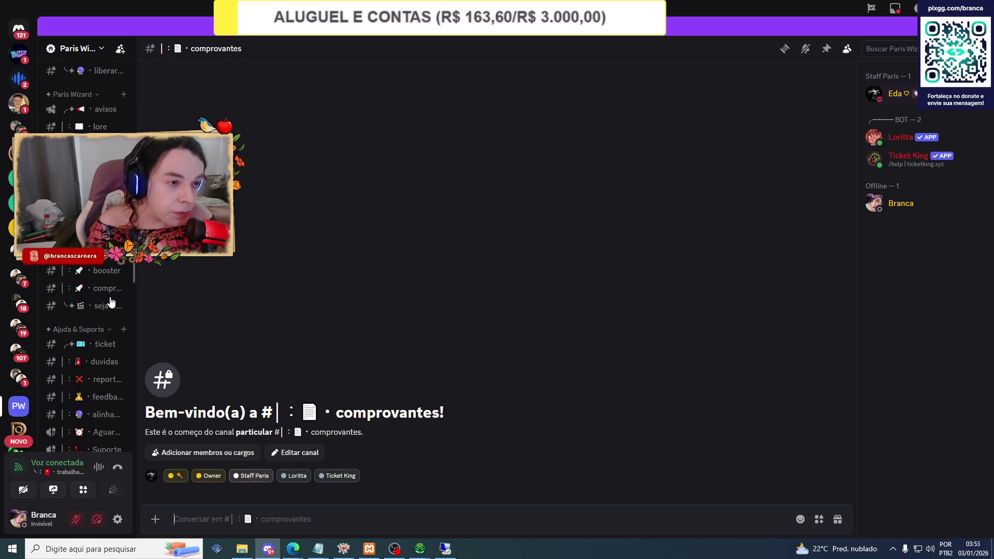
{"action": "scroll", "coordinate": [111, 302], "scroll_direction": "down", "scroll_amount": 5}
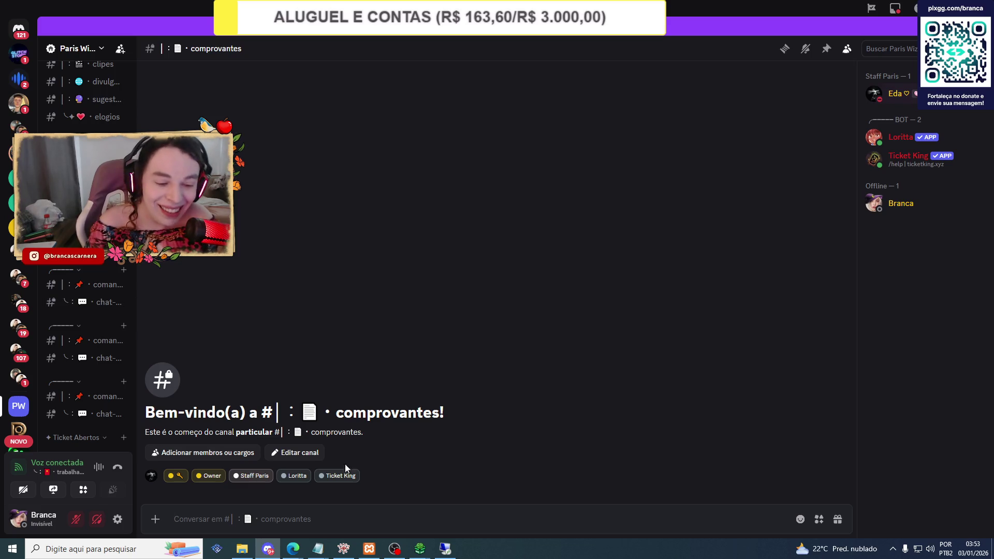
{"action": "left_click", "coordinate": [273, 553]}
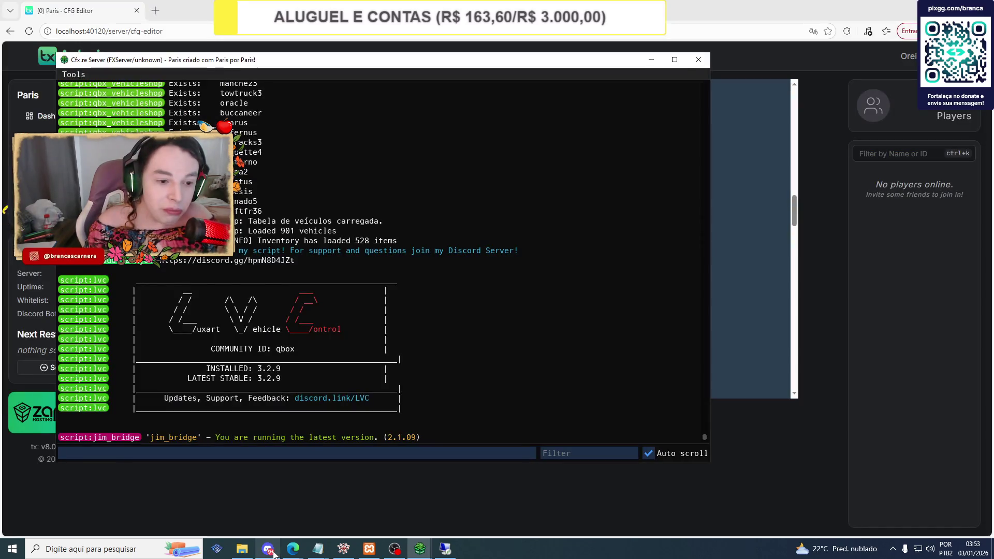
Launch the FiveM client by searching 'five' in the taskbar search.
{"action": "left_click", "coordinate": [291, 496]}
{"action": "left_click", "coordinate": [123, 551]}
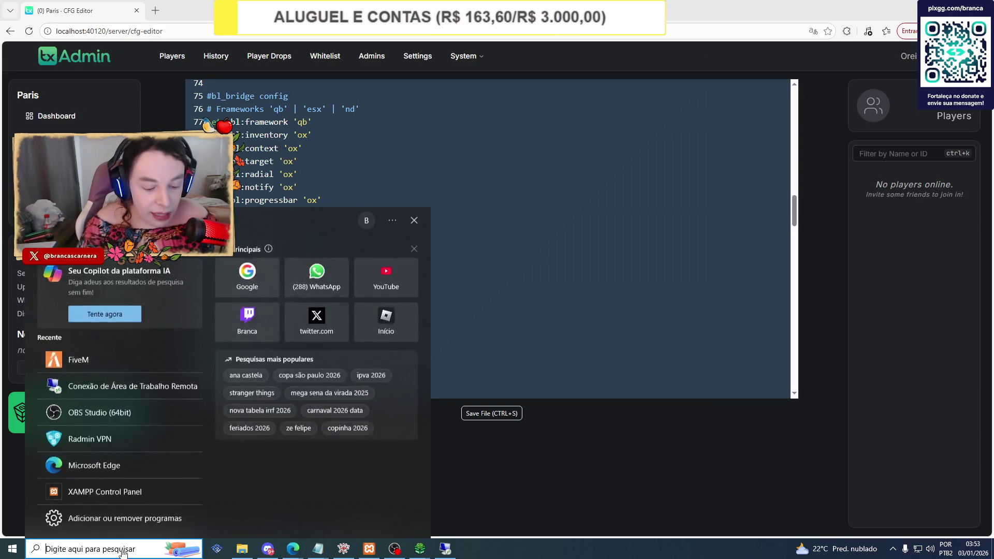
{"action": "type", "text": "five"}
{"action": "left_click", "coordinate": [98, 283]}
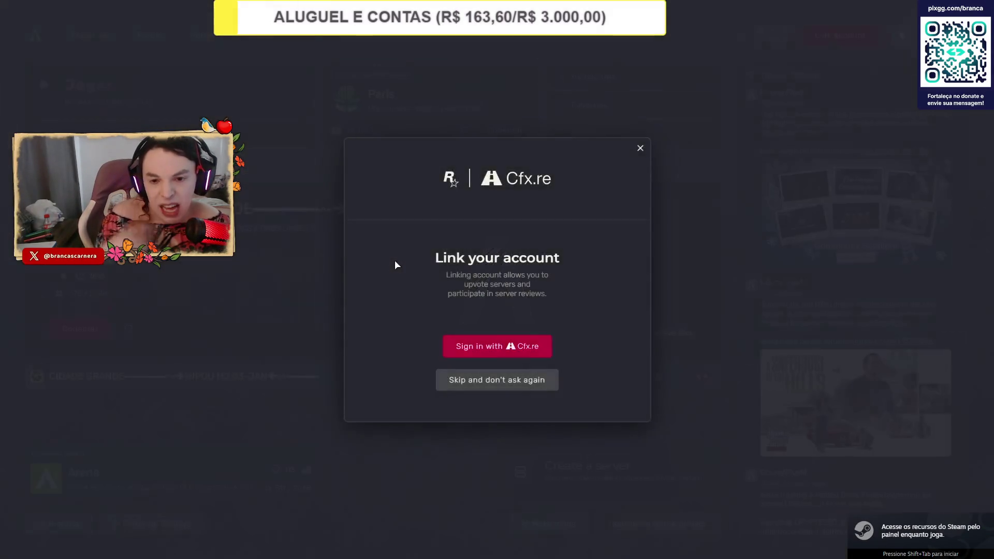
Connect to the Paris server, mute the loading music, and play the existing character until the crash.
{"action": "left_click", "coordinate": [640, 148]}
{"action": "left_click", "coordinate": [504, 131]}
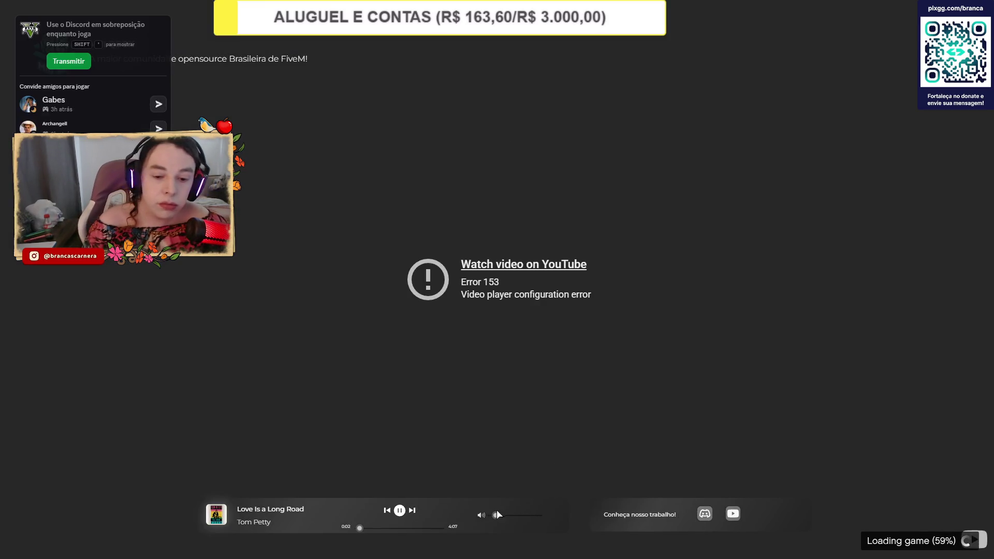
{"action": "left_click_drag", "start_coordinate": [498, 521], "coordinate": [480, 517]}
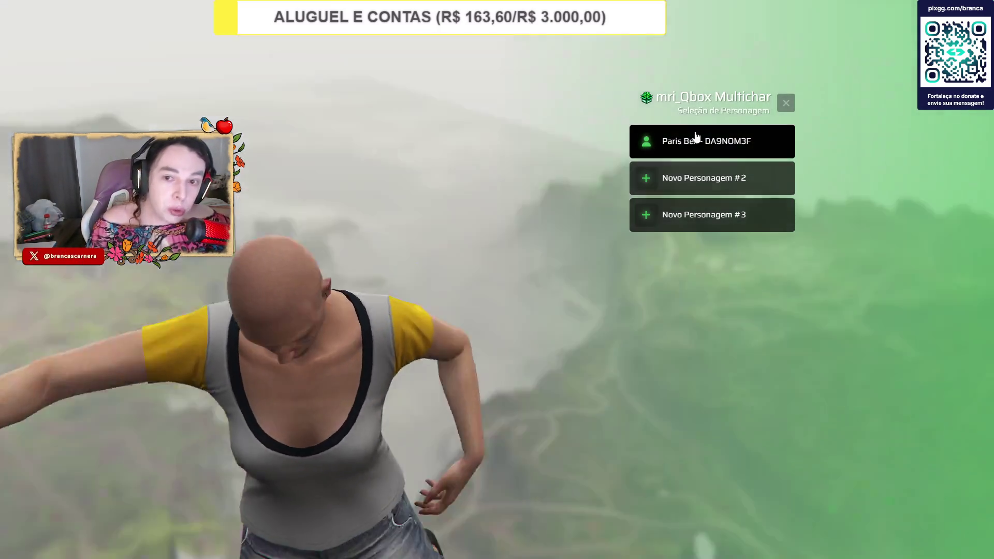
{"action": "left_click", "coordinate": [682, 153]}
{"action": "left_click", "coordinate": [681, 153]}
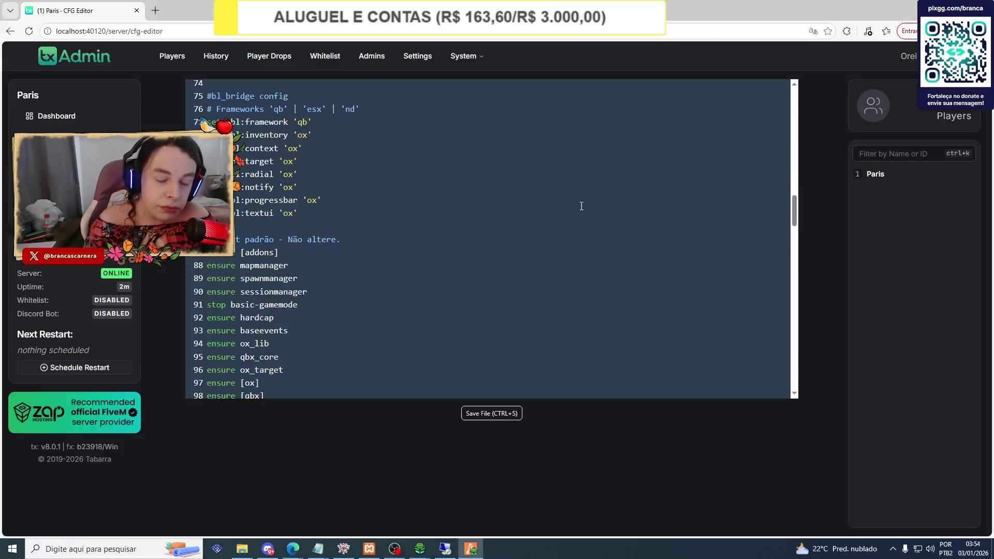
{"action": "left_click", "coordinate": [471, 550]}
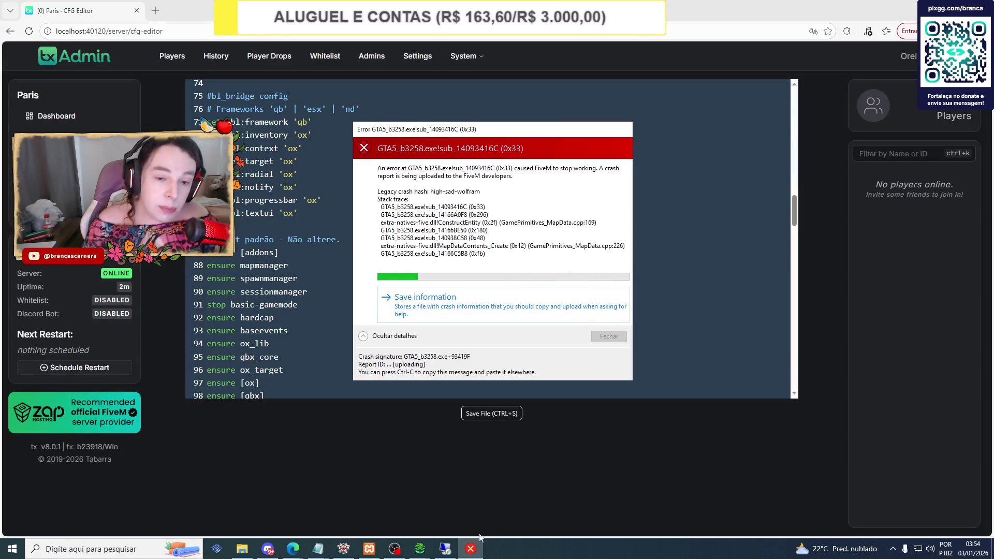
Close the crash report, relaunch FiveM.exe via Windows search, and dismiss the Link account prompt.
{"action": "left_click", "coordinate": [606, 336]}
{"action": "left_click", "coordinate": [130, 549]}
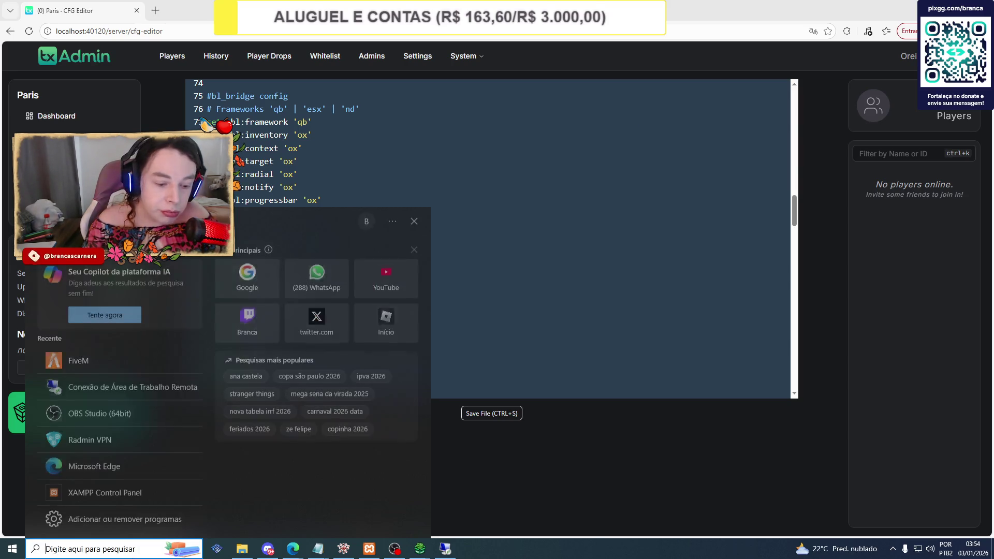
{"action": "type", "text": "five"}
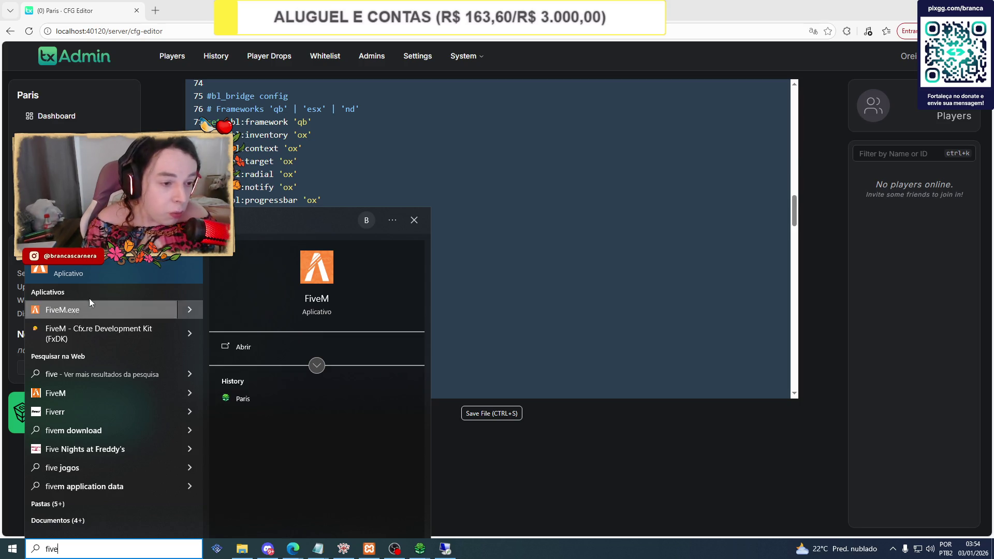
{"action": "left_click", "coordinate": [77, 309]}
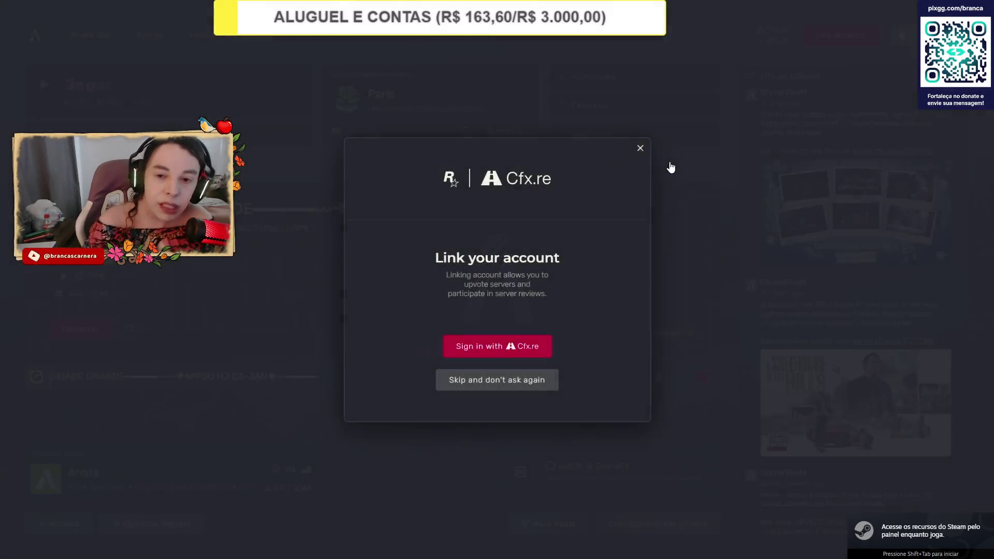
{"action": "left_click", "coordinate": [641, 149]}
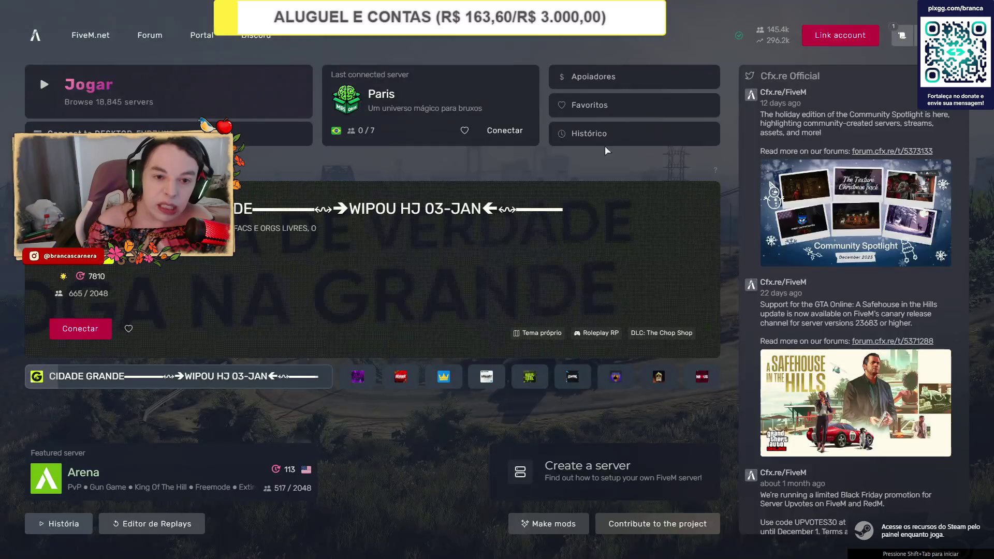
Connect to the Paris server, play as the existing character, then Alt+Tab to the desktop.
{"action": "left_click", "coordinate": [509, 138]}
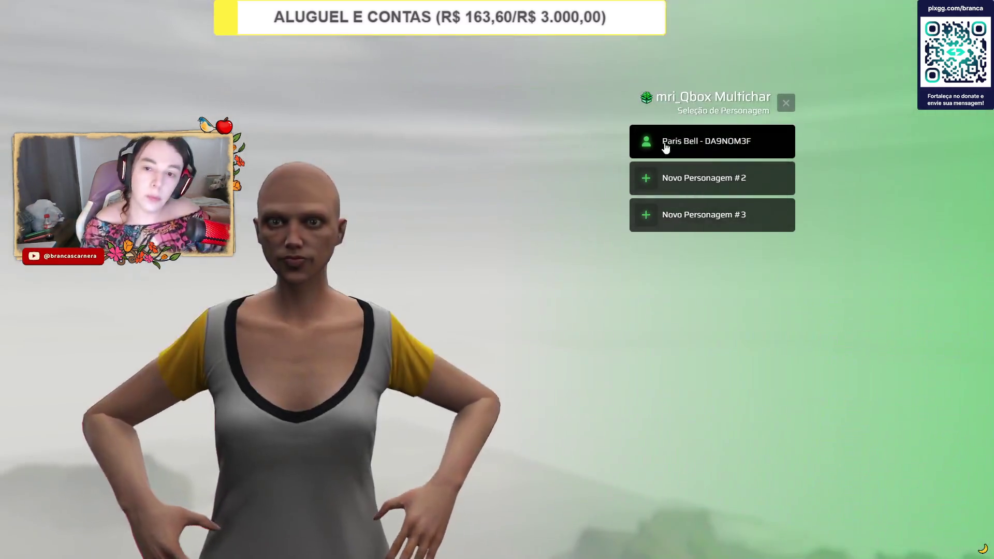
{"action": "left_click", "coordinate": [666, 148]}
{"action": "left_click", "coordinate": [684, 149]}
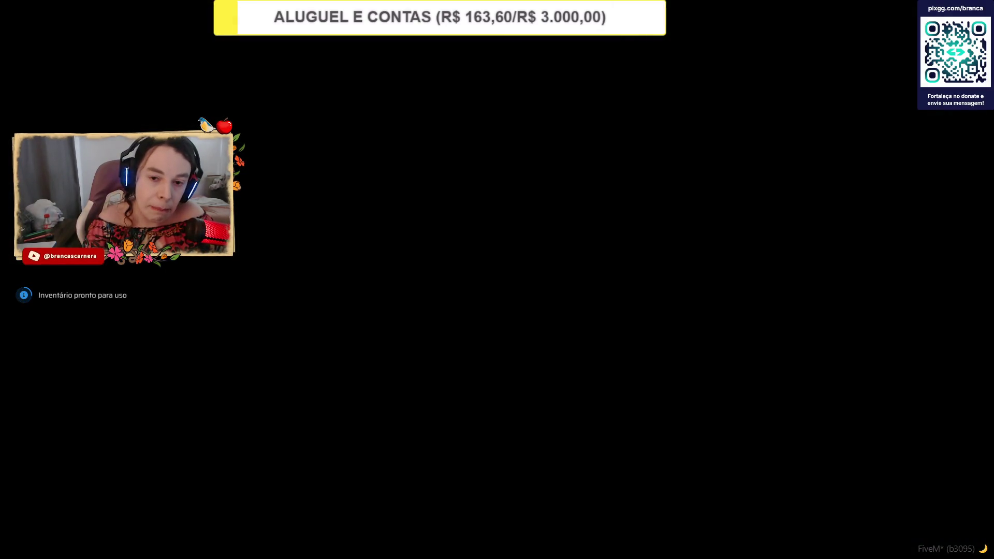
{"action": "key", "text": "alt+Tab"}
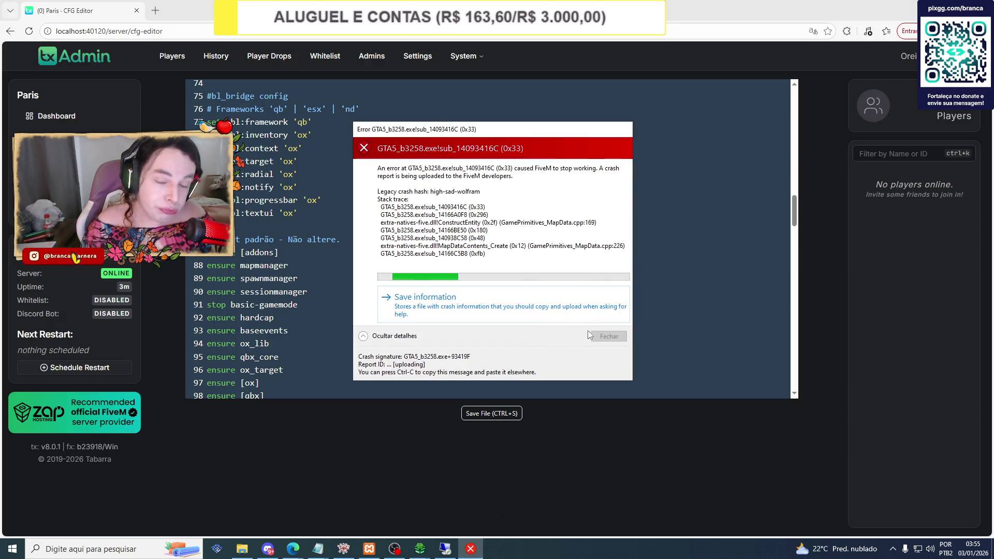
Comment out 'ensure LosSantosRemoved' on line 106, save server.cfg, and restart the server.
{"action": "left_click", "coordinate": [608, 336]}
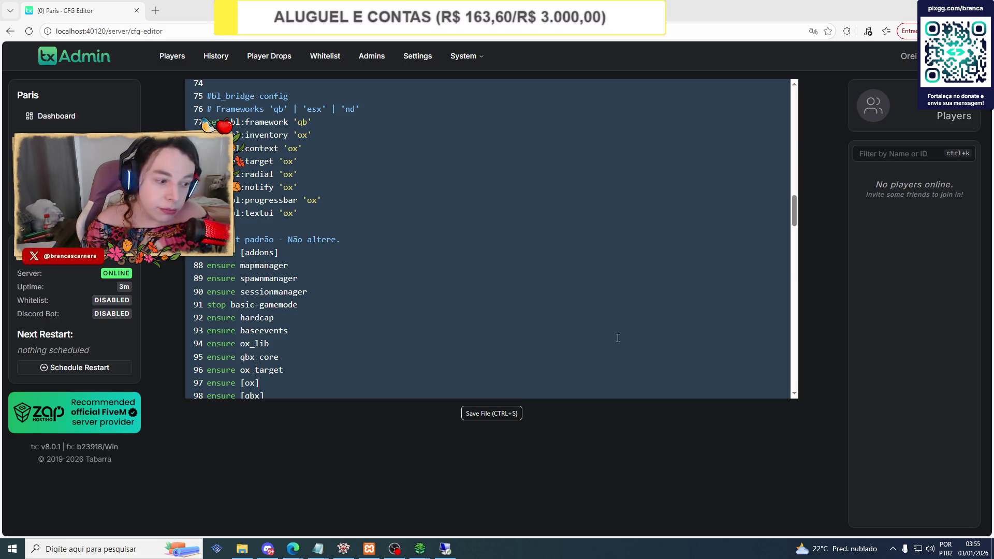
{"action": "scroll", "coordinate": [618, 338], "scroll_direction": "down", "scroll_amount": 4}
{"action": "type", "text": "#ensure LosSantosRemoved"}
{"action": "key", "text": "ctrl+s"}
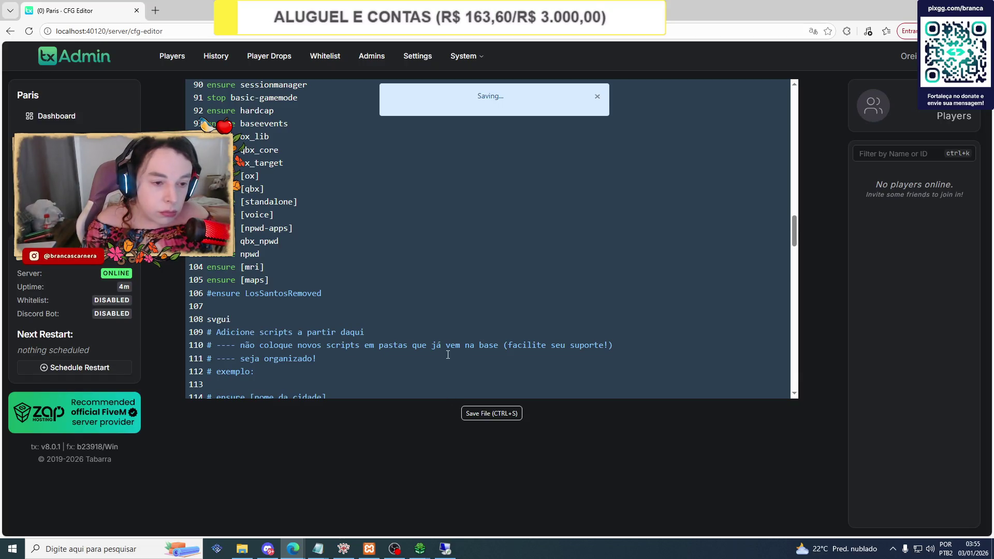
{"action": "left_click", "coordinate": [113, 273]}
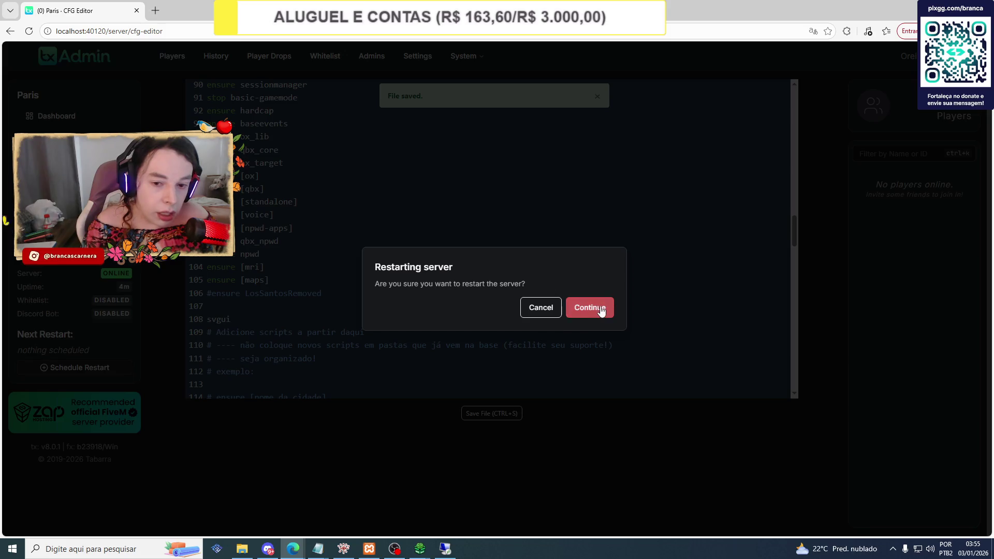
{"action": "left_click", "coordinate": [589, 308]}
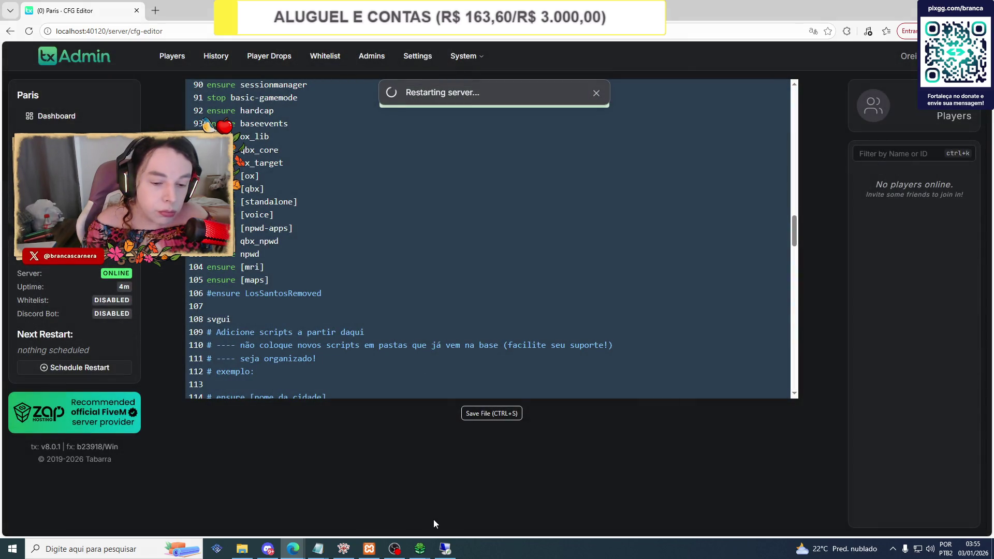
In OBS, hide the second monitor capture source.
{"action": "mouse_move", "coordinate": [398, 551]}
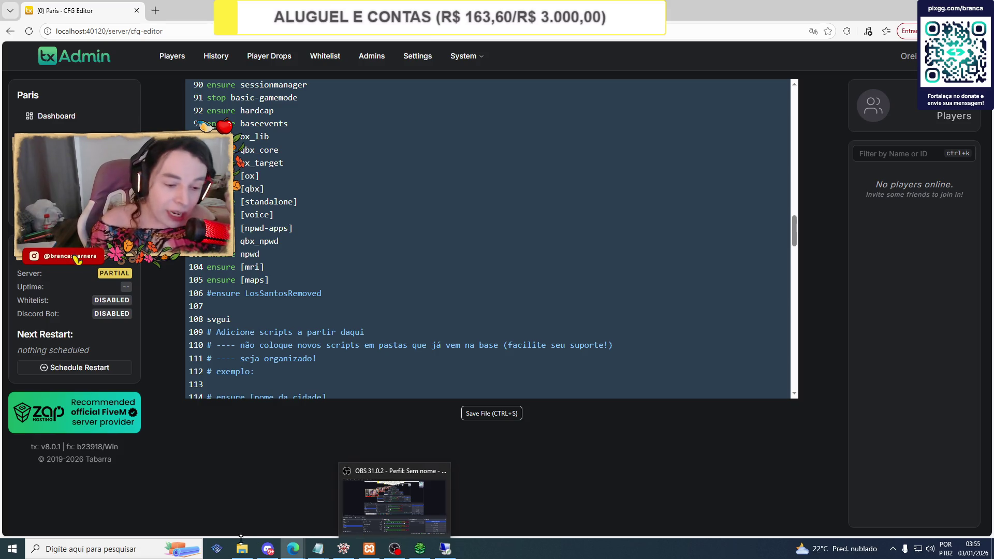
{"action": "mouse_move", "coordinate": [248, 552]}
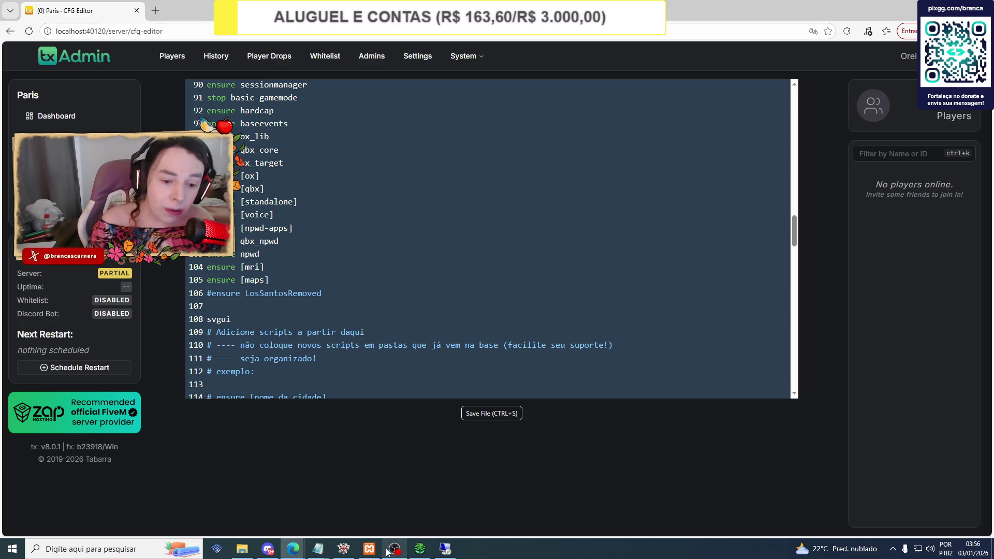
{"action": "left_click", "coordinate": [396, 499]}
{"action": "left_click", "coordinate": [349, 446]}
{"action": "left_click", "coordinate": [349, 413]}
{"action": "left_click", "coordinate": [359, 413]}
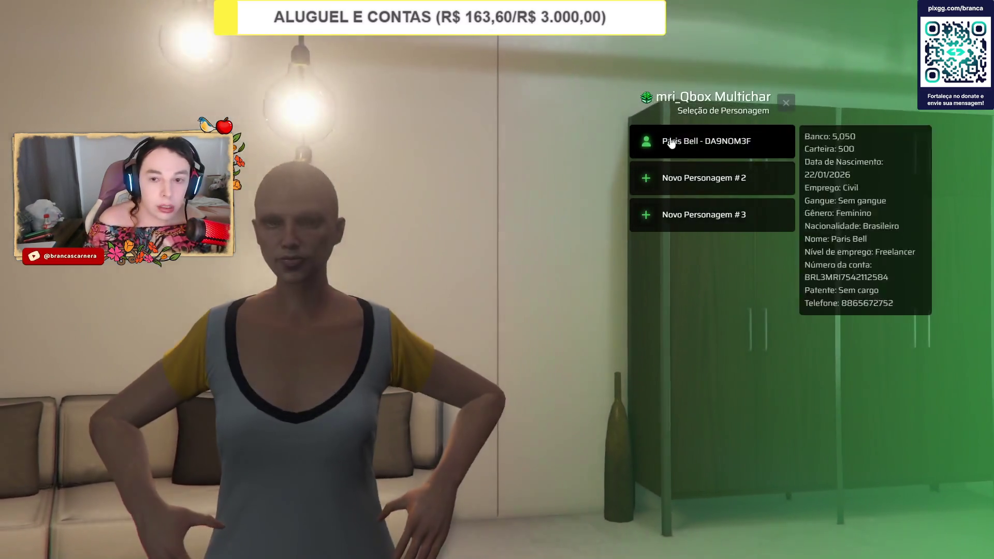
Spawn as the existing character and walk along the castle path.
{"action": "left_click", "coordinate": [705, 140]}
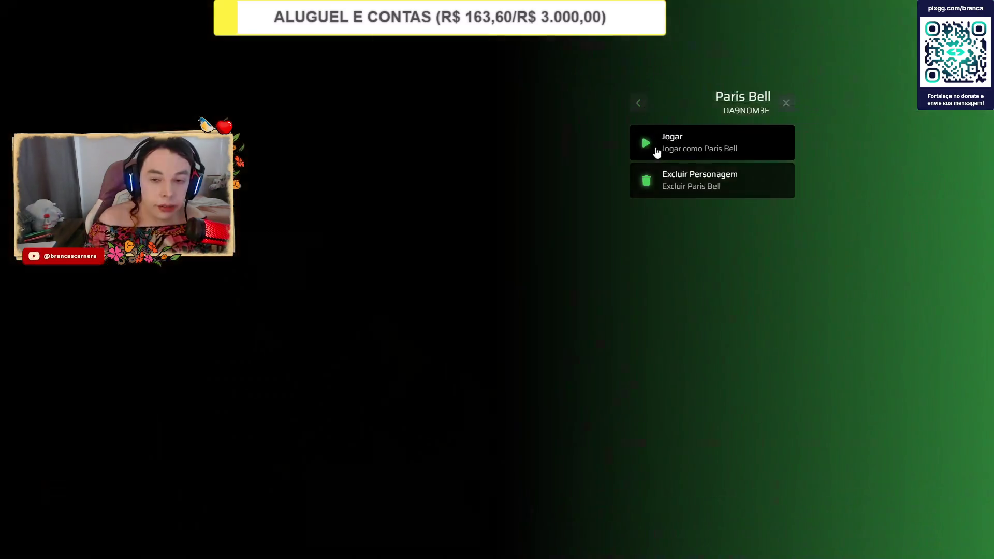
{"action": "left_click", "coordinate": [672, 138]}
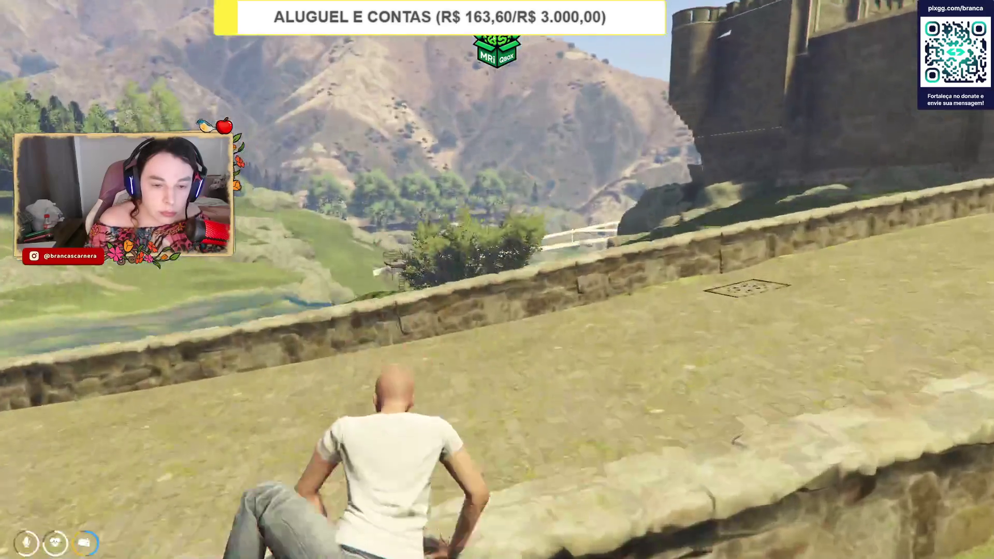
{"action": "key", "text": "w"}
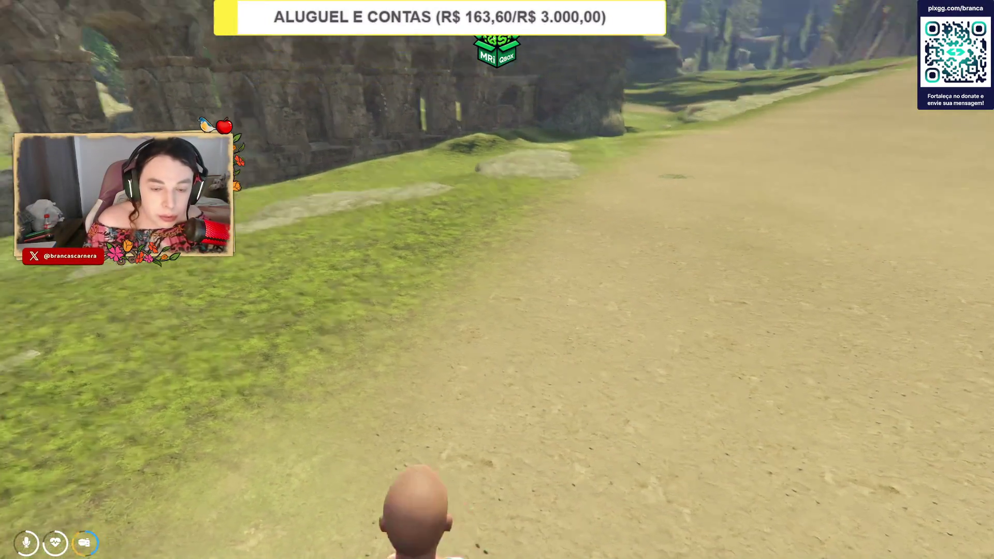
Open the admin Ações menu with F10.
{"action": "key", "text": "F10"}
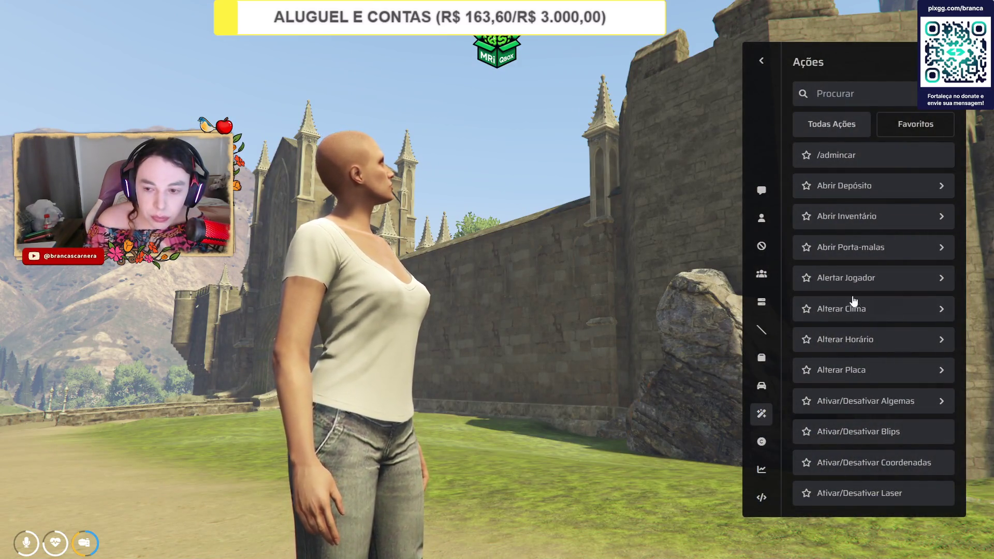
Filter the admin actions by 'coord' and copy the character's position as Vector3.
{"action": "scroll", "coordinate": [856, 297], "scroll_direction": "down", "scroll_amount": 5}
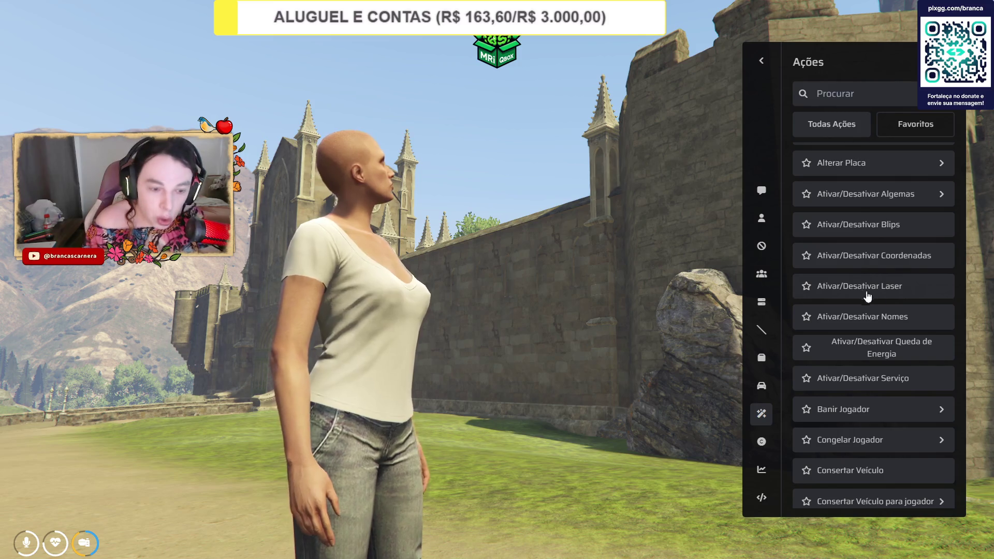
{"action": "scroll", "coordinate": [916, 316], "scroll_direction": "down", "scroll_amount": 5}
{"action": "left_click", "coordinate": [849, 92]}
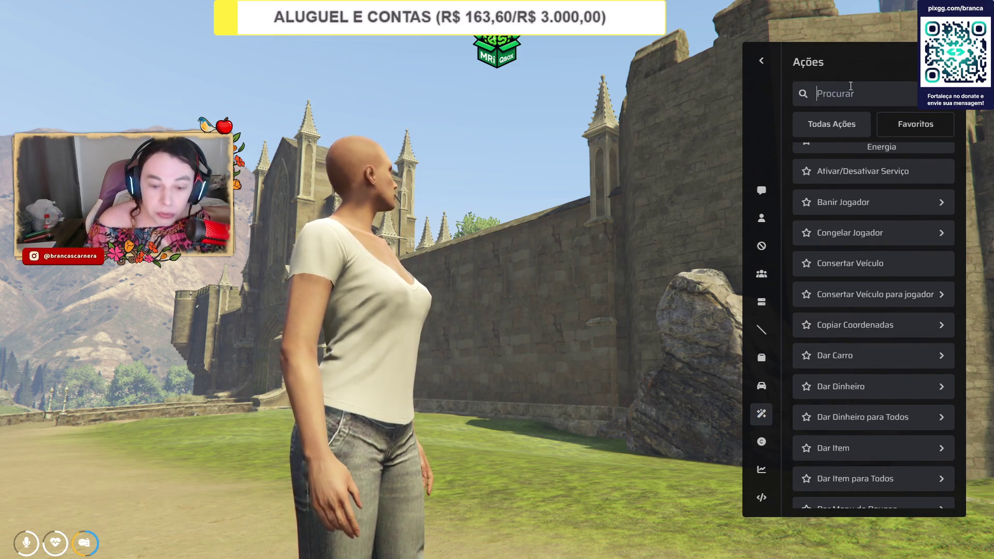
{"action": "type", "text": "coord"}
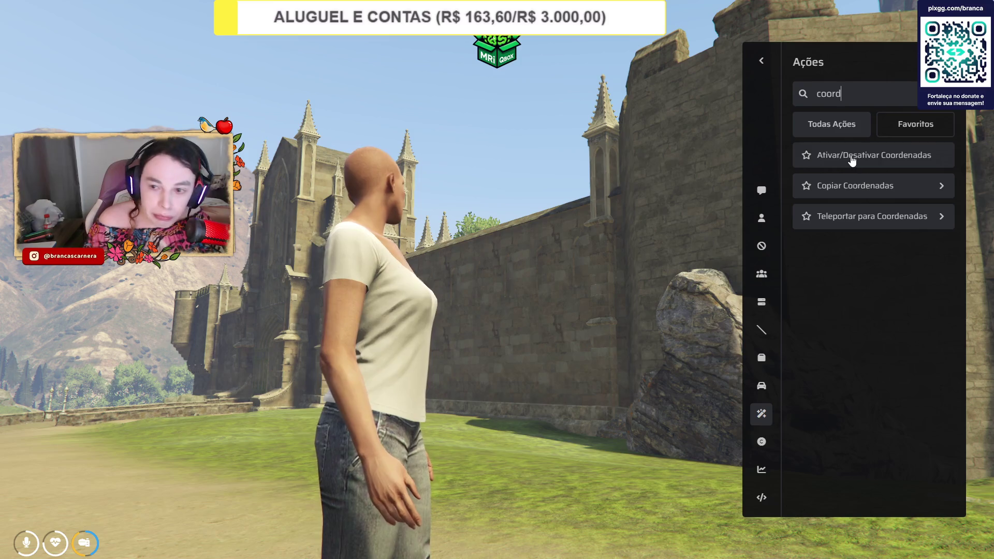
{"action": "left_click", "coordinate": [855, 187]}
{"action": "left_click", "coordinate": [854, 218]}
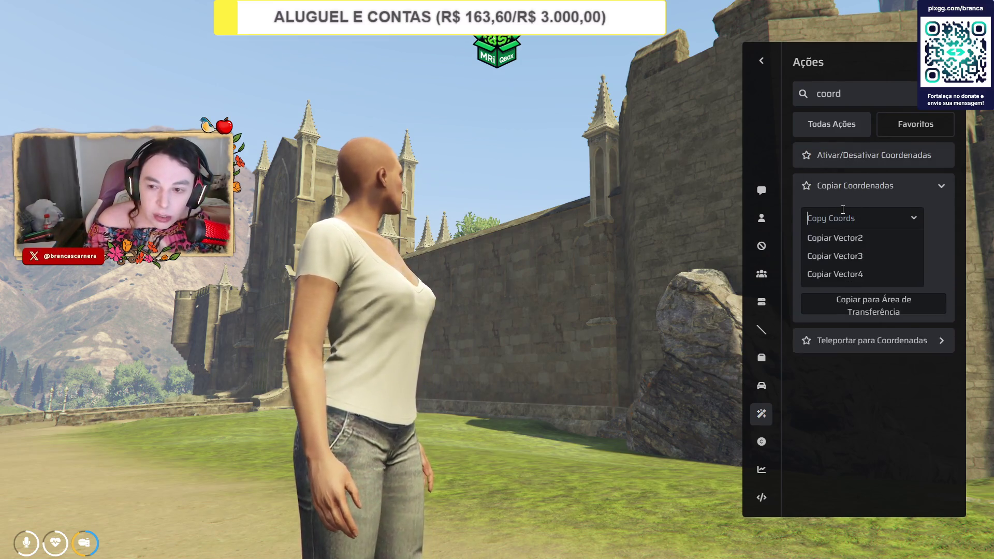
{"action": "left_click", "coordinate": [842, 255]}
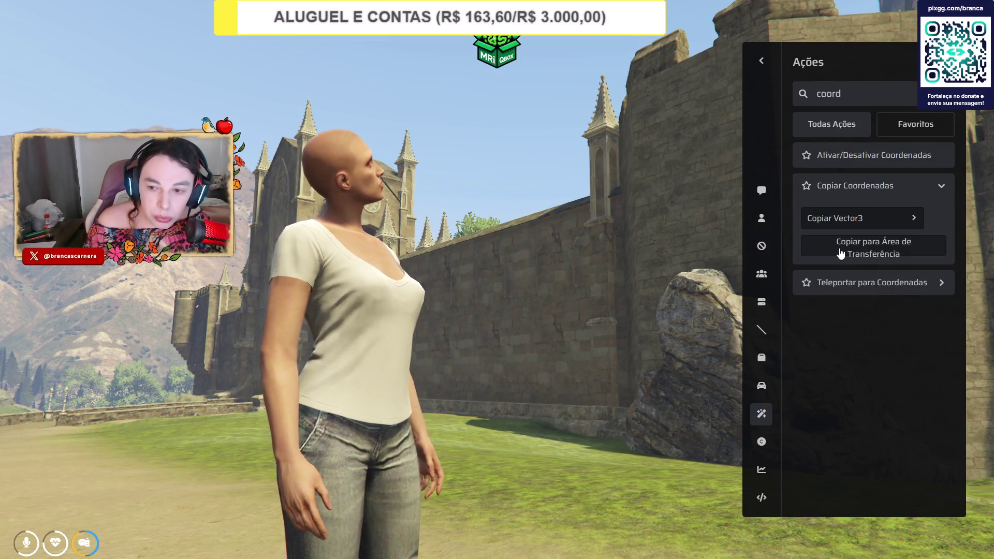
{"action": "left_click", "coordinate": [840, 253]}
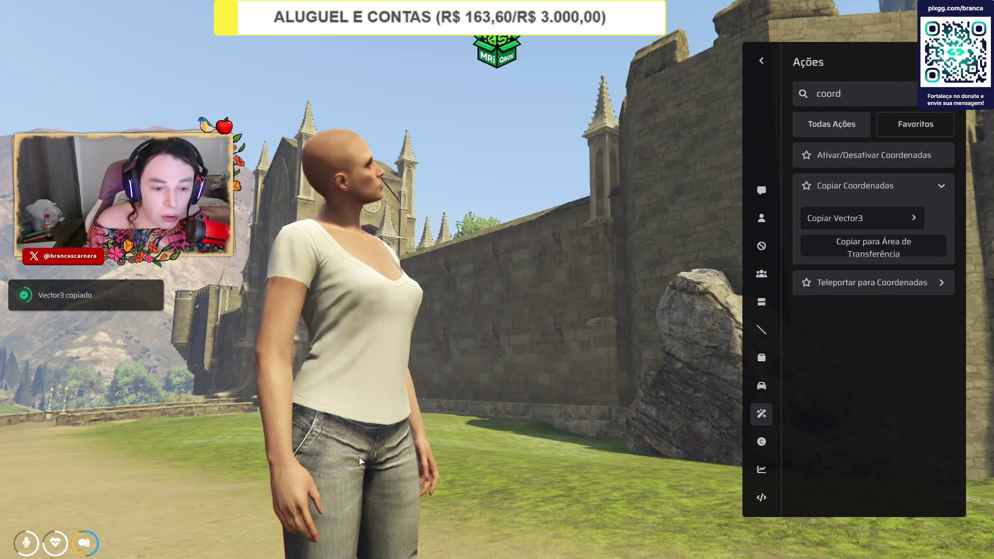
Open the [ox] folder in the server files window, then minimize it.
{"action": "key", "text": "alt+Tab"}
{"action": "left_click", "coordinate": [244, 550]}
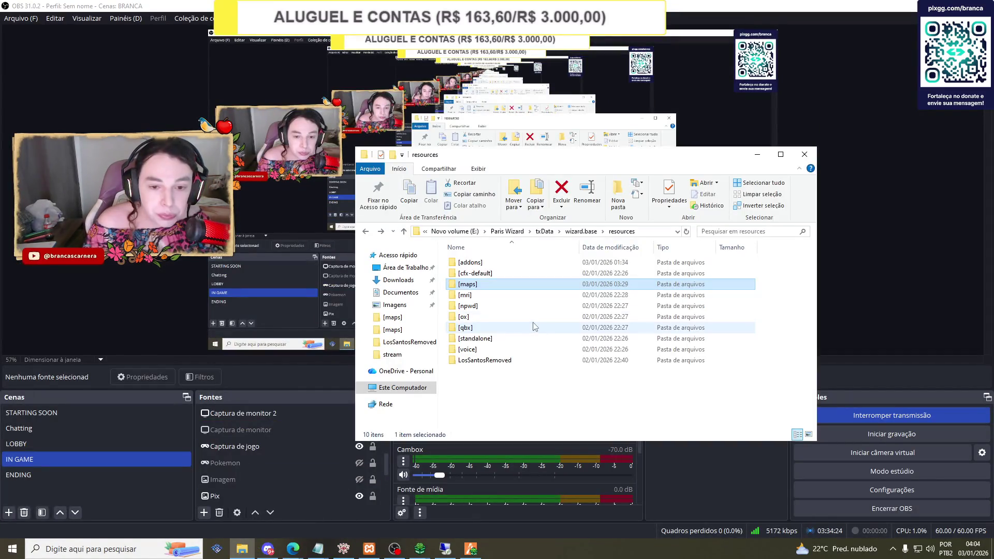
{"action": "double_click", "coordinate": [477, 317]}
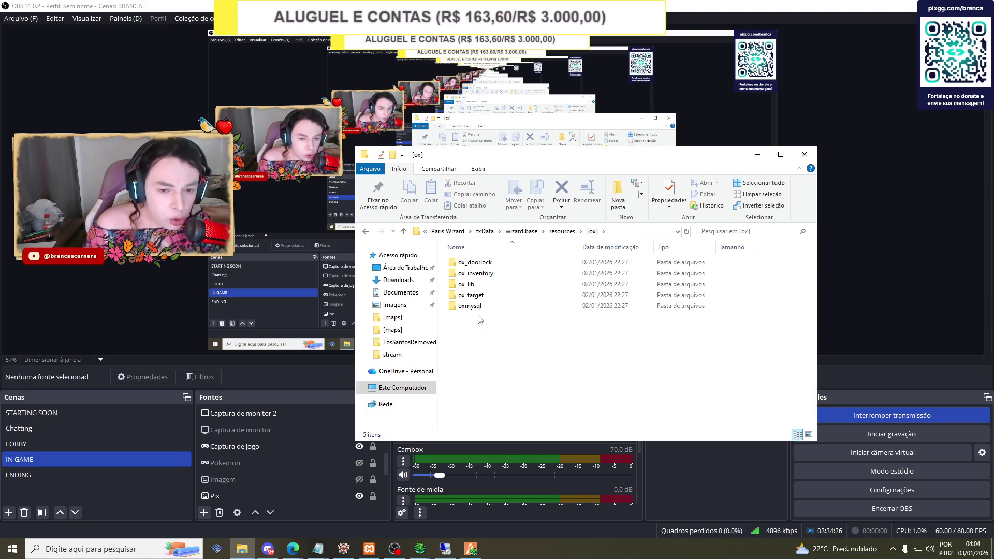
{"action": "left_click", "coordinate": [352, 367]}
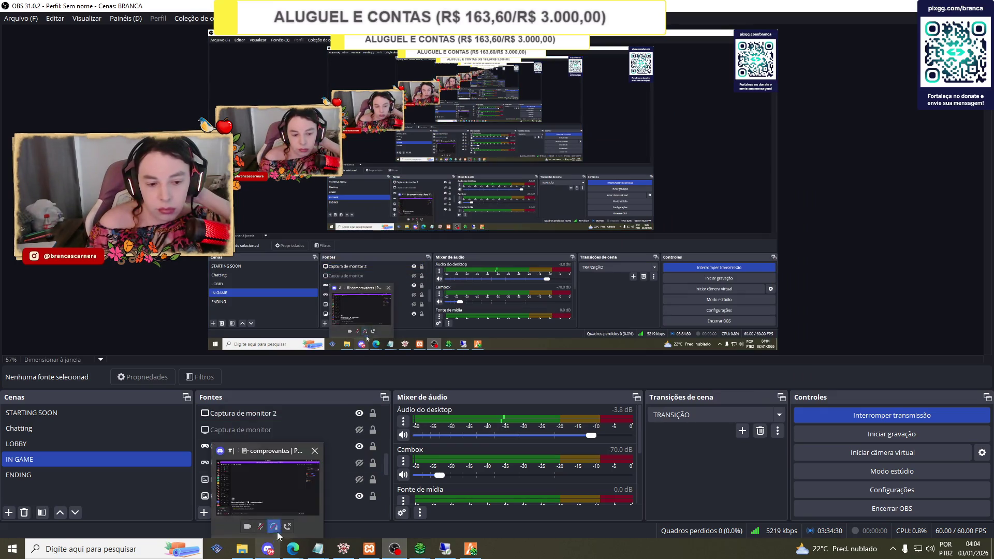
Join the Suporte voice channel in Discord, unmute, and return to the game.
{"action": "left_click", "coordinate": [267, 549]}
{"action": "scroll", "coordinate": [72, 284], "scroll_direction": "up", "scroll_amount": 5}
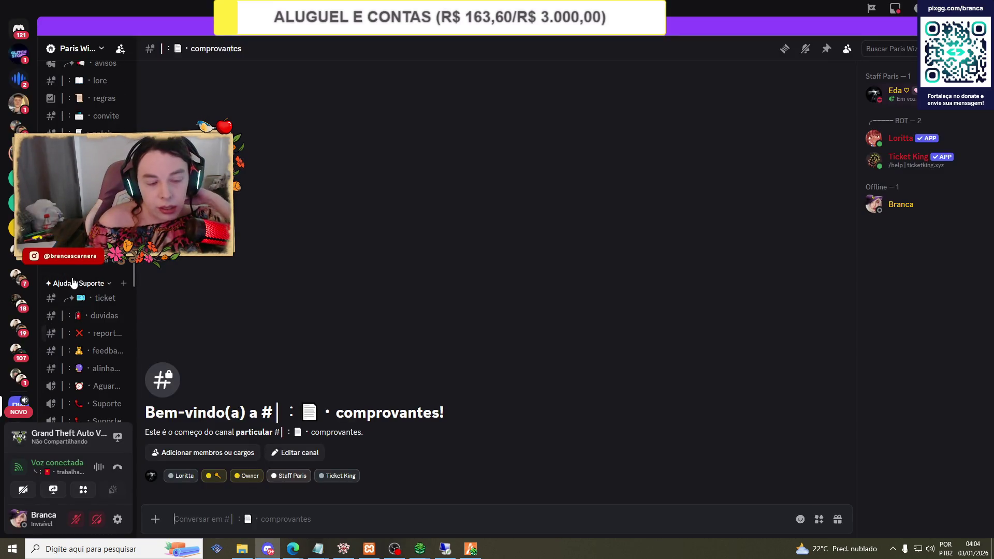
{"action": "left_click", "coordinate": [86, 357]}
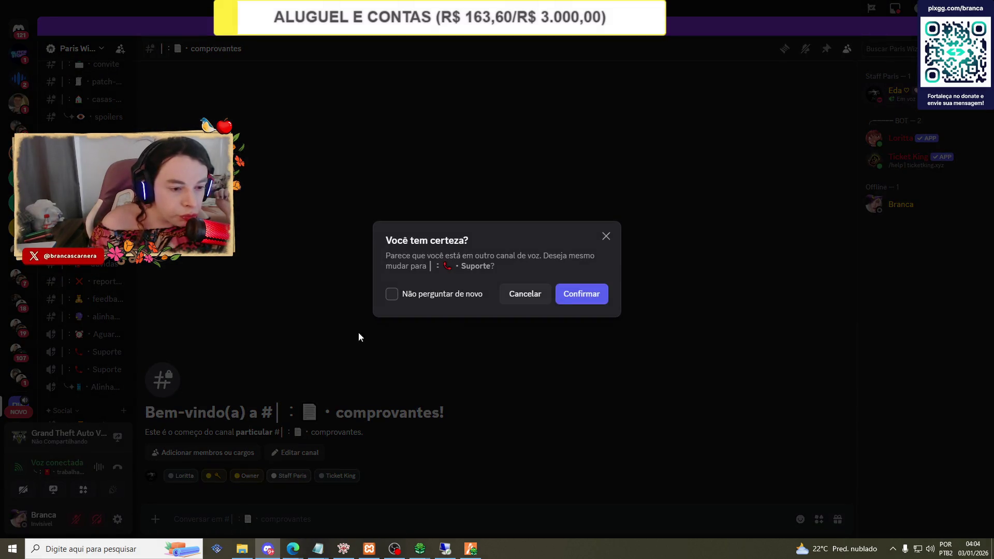
{"action": "left_click", "coordinate": [583, 292]}
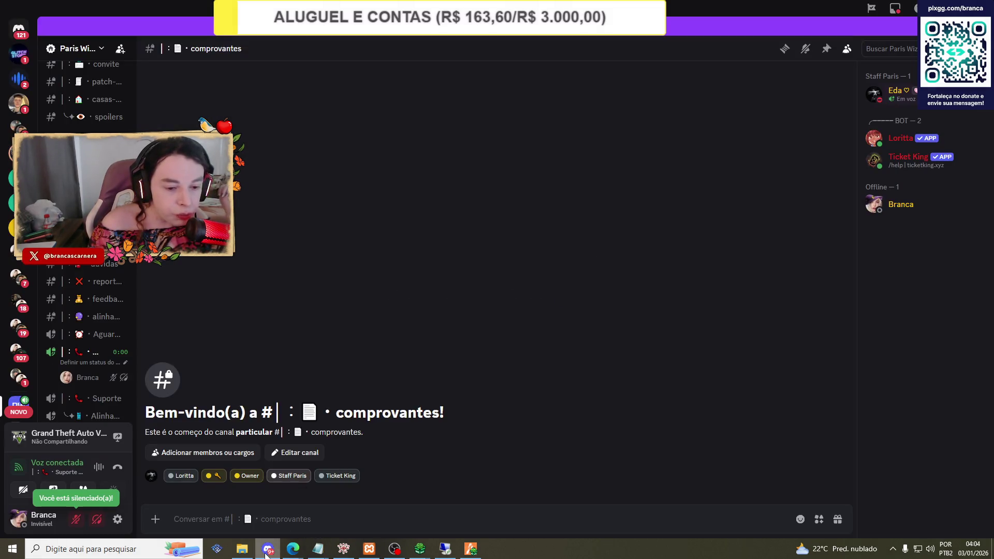
{"action": "key", "text": "ctrl+shift+d"}
{"action": "left_click", "coordinate": [471, 551]}
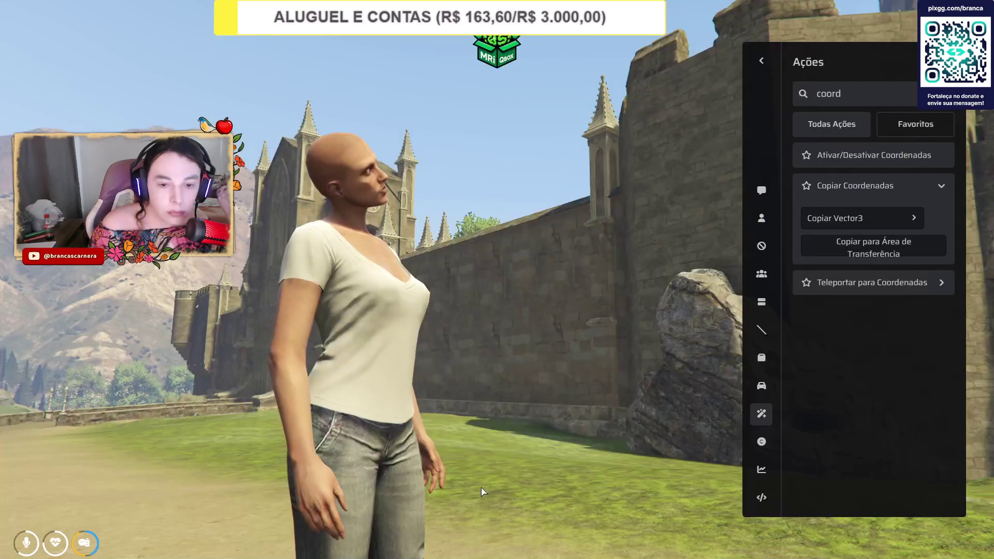
{"action": "left_click", "coordinate": [472, 549]}
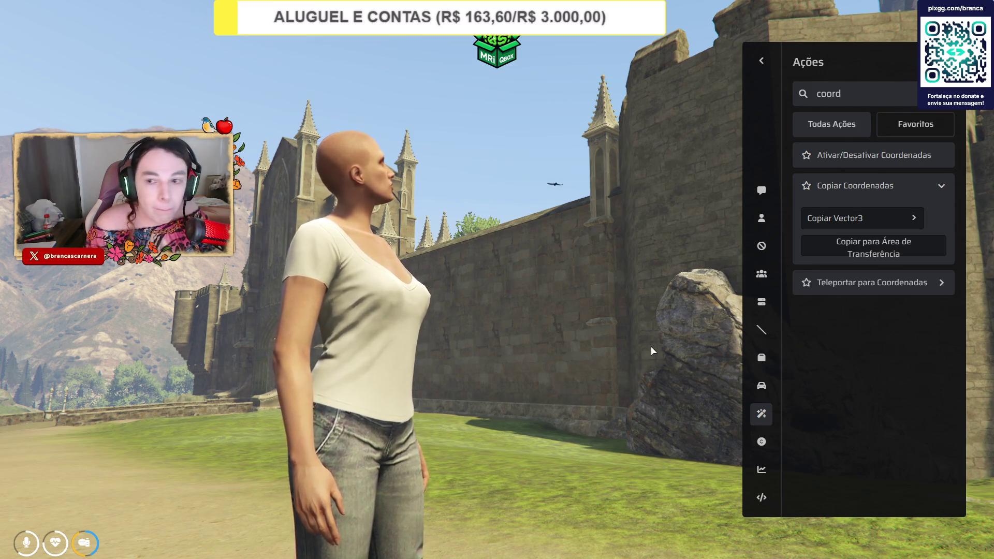
Close the Ações panel and walk the character along the dirt path toward the castle.
{"action": "left_click", "coordinate": [758, 61]}
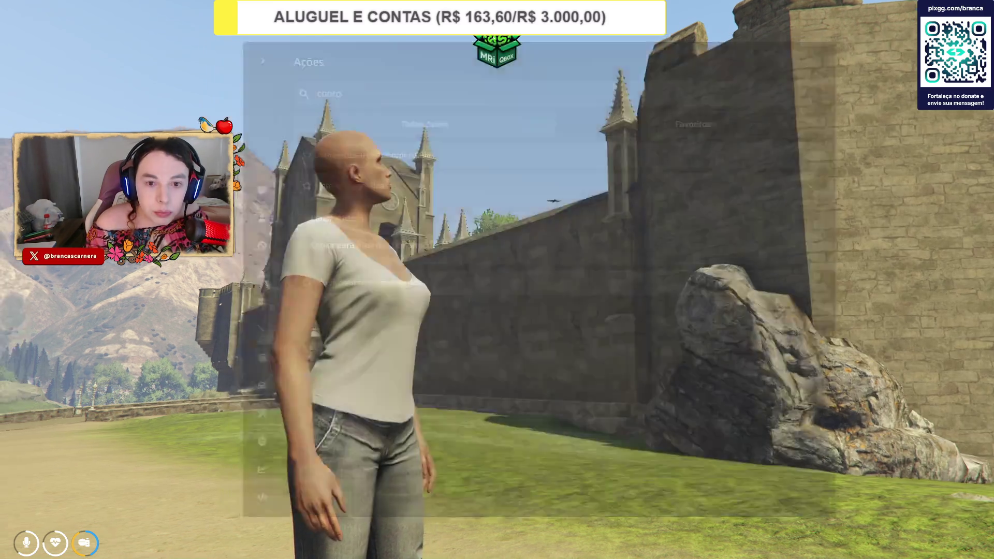
{"action": "key", "text": "w"}
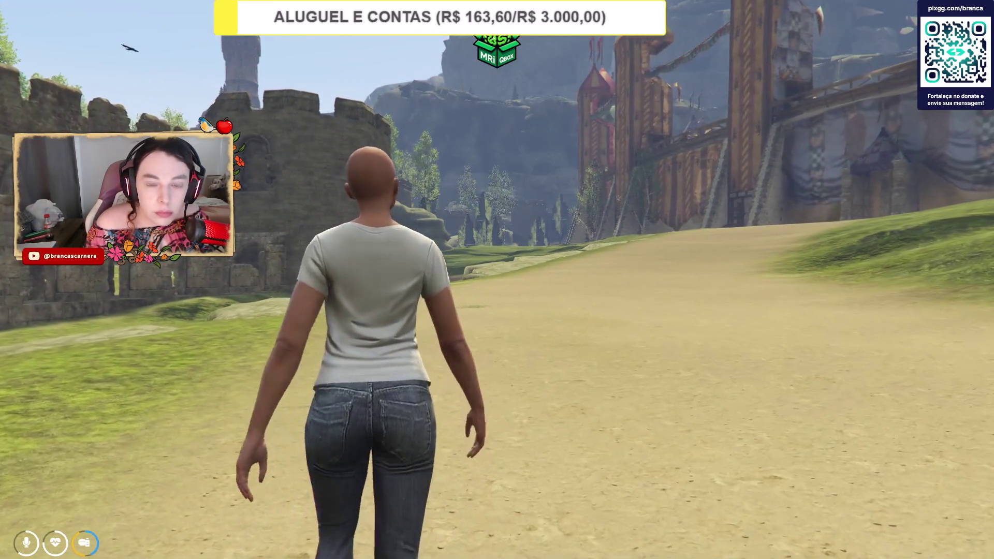
{"action": "key", "text": "w"}
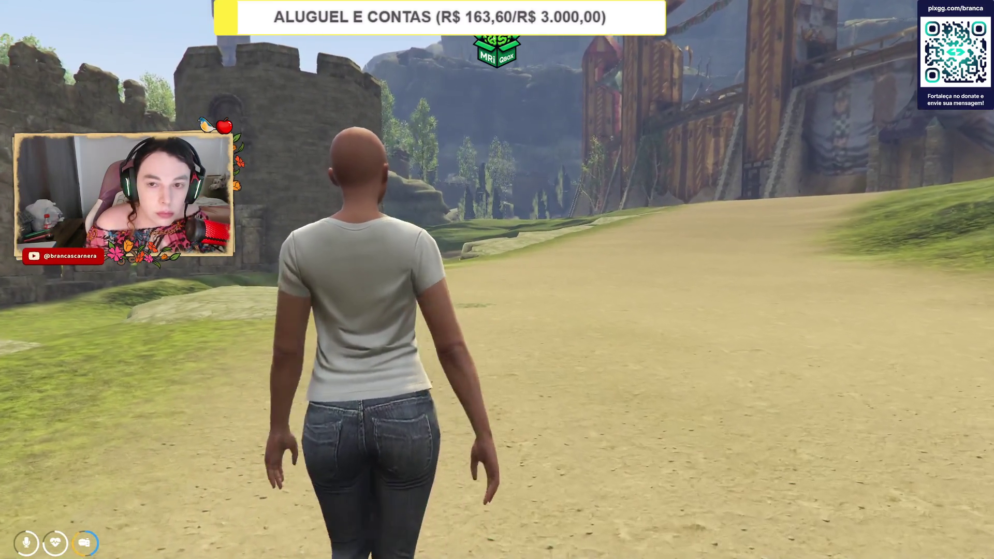
{"action": "key", "text": "alt+Tab"}
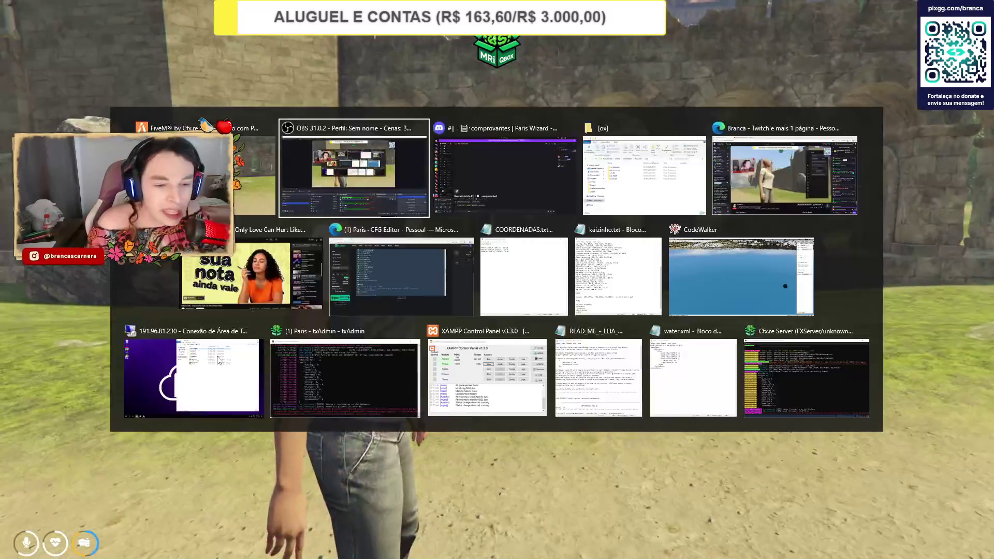
{"action": "mouse_move", "coordinate": [267, 549]}
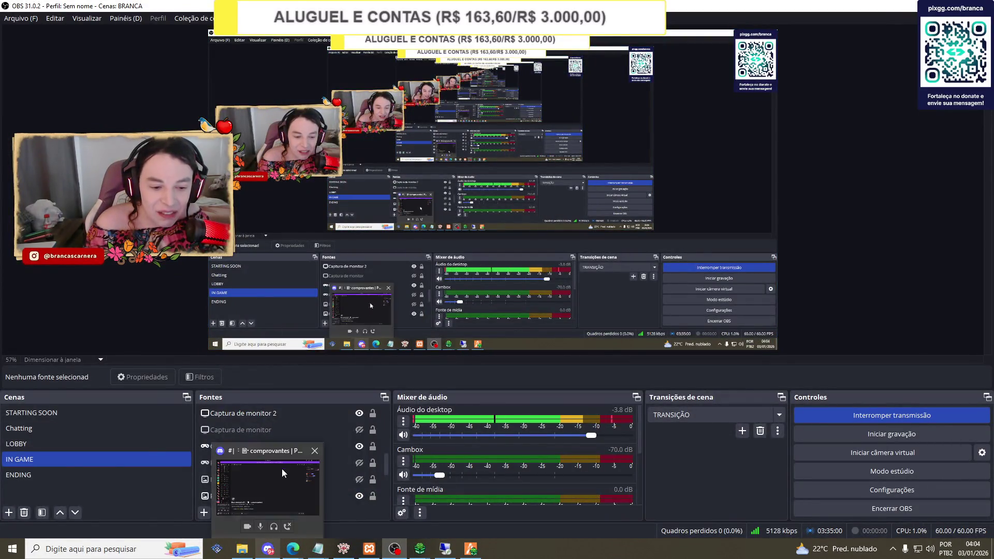
{"action": "left_click", "coordinate": [282, 478]}
{"action": "scroll", "coordinate": [112, 336], "scroll_direction": "up", "scroll_amount": 8}
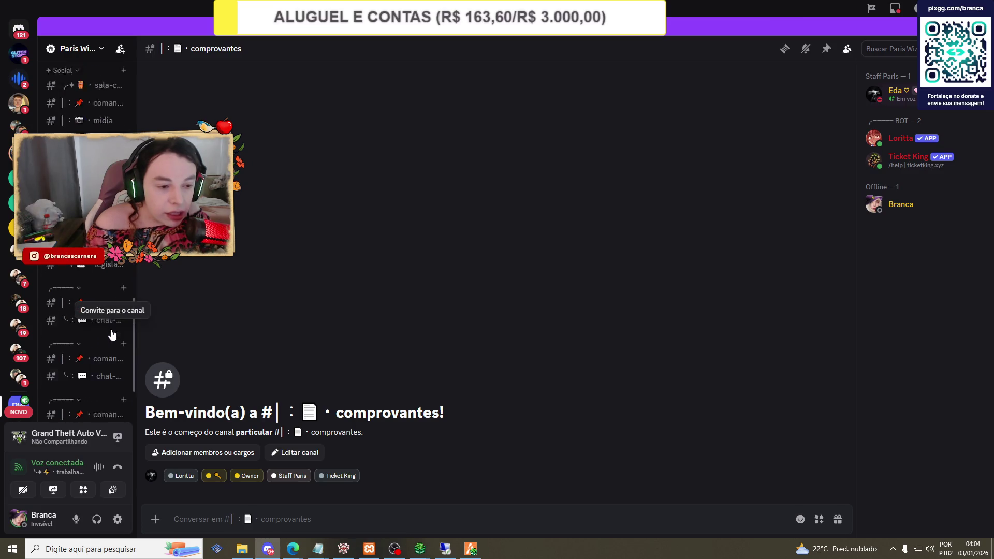
{"action": "scroll", "coordinate": [93, 272], "scroll_direction": "up", "scroll_amount": 2}
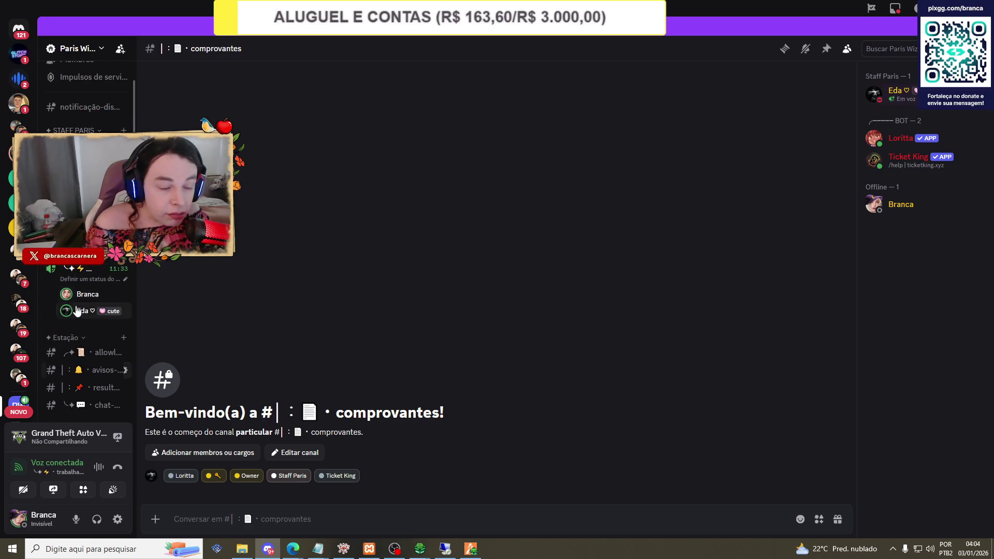
{"action": "right_click", "coordinate": [79, 311]}
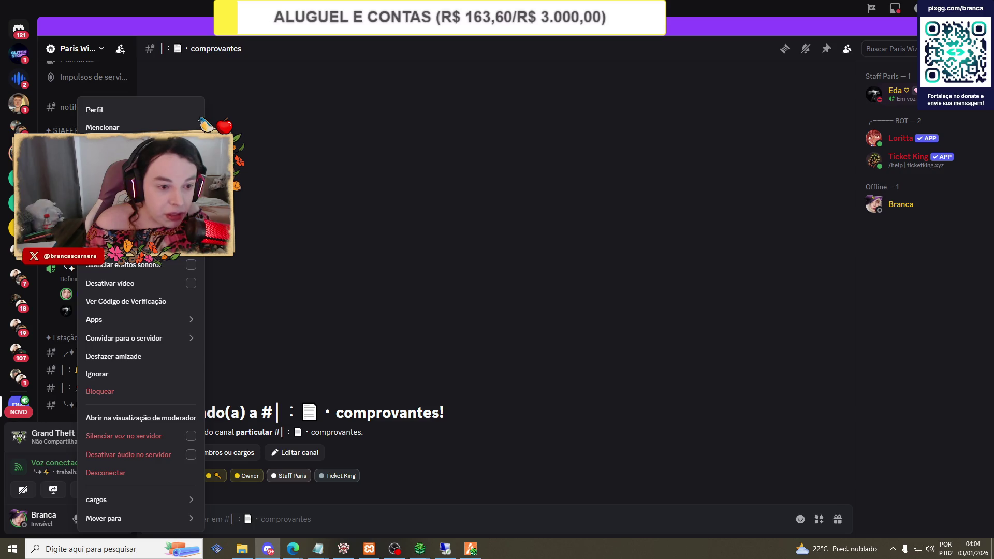
{"action": "left_click", "coordinate": [399, 532]}
{"action": "mouse_move", "coordinate": [470, 549]}
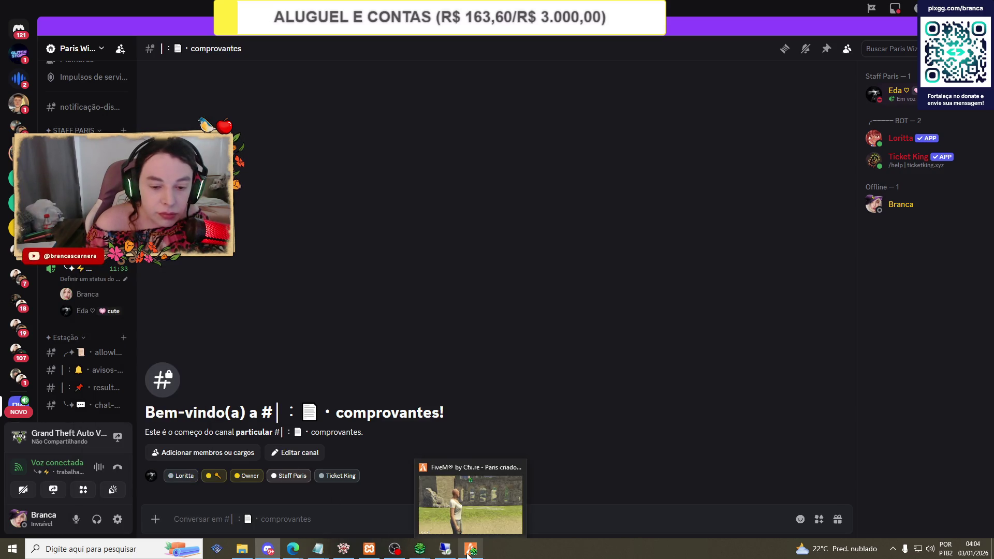
{"action": "left_click", "coordinate": [467, 474]}
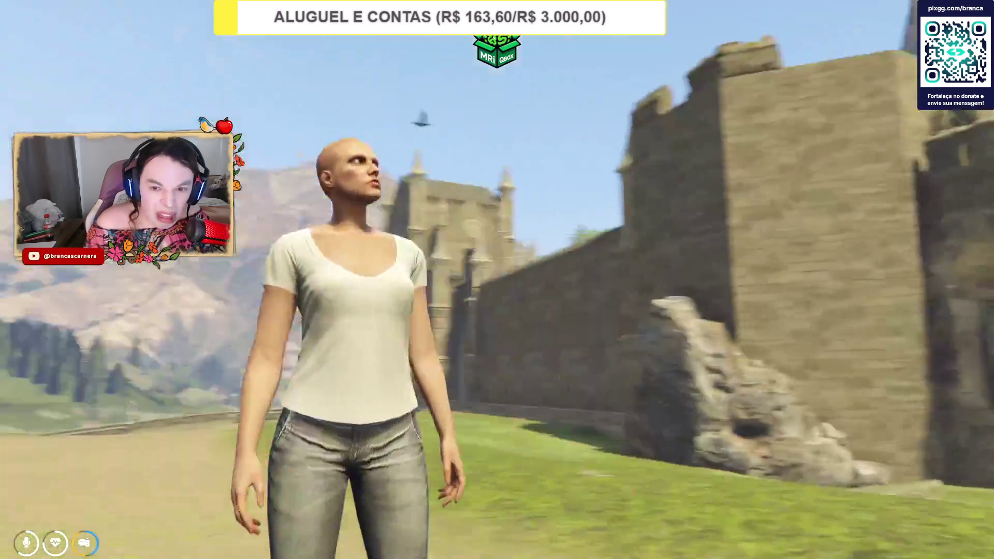
Run the character up the road to the castle gate, then bring up the server files window.
{"action": "key", "text": "w"}
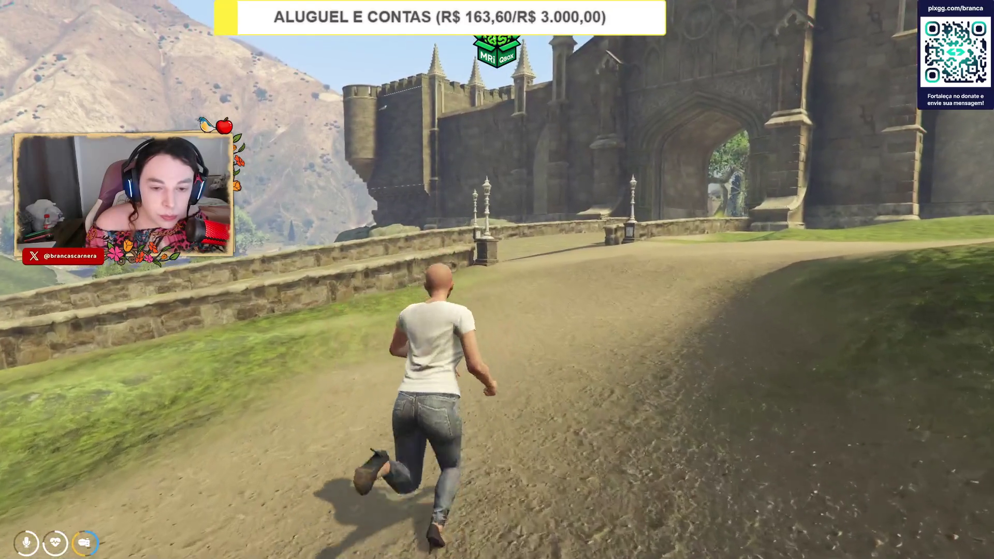
{"action": "key", "text": "alt+Tab"}
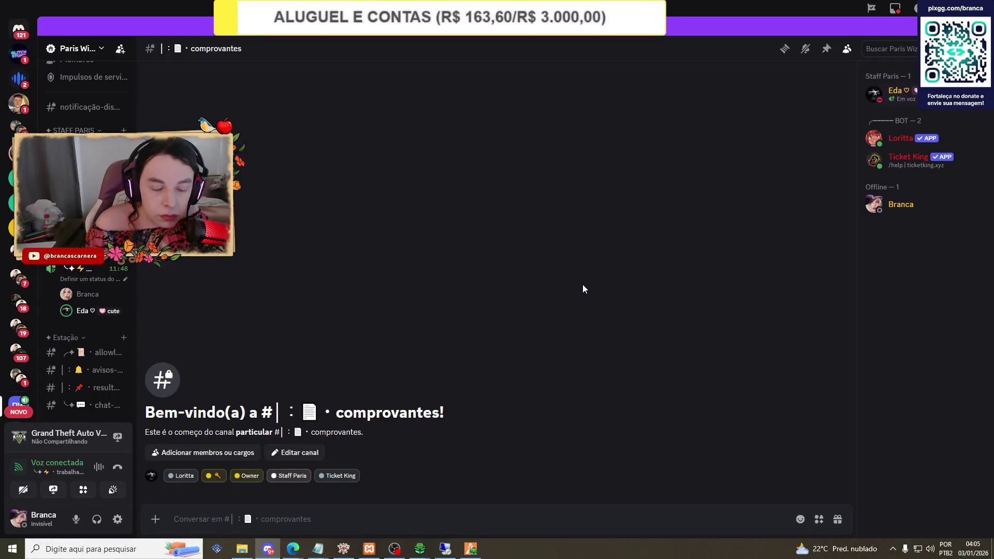
{"action": "left_click", "coordinate": [242, 549]}
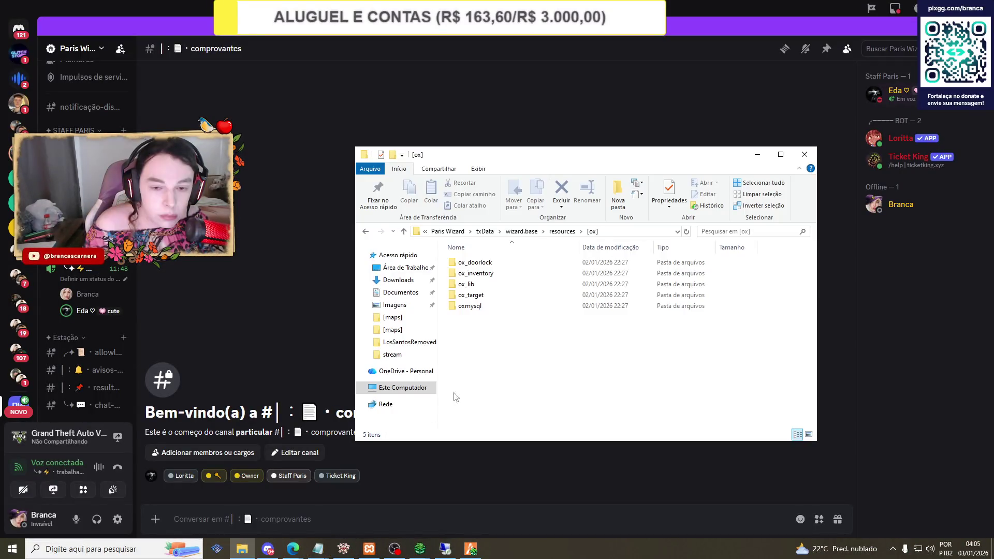
Go back to resources and open [qbx] > qbx_core > config > client.lua.
{"action": "left_click", "coordinate": [366, 232]}
{"action": "left_click", "coordinate": [472, 330]}
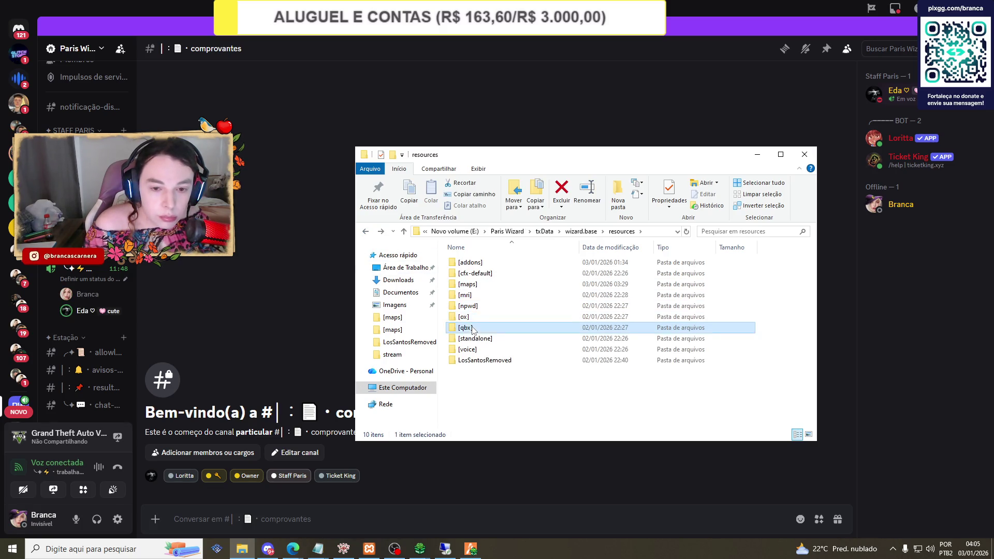
{"action": "double_click", "coordinate": [472, 330]}
{"action": "double_click", "coordinate": [497, 295]}
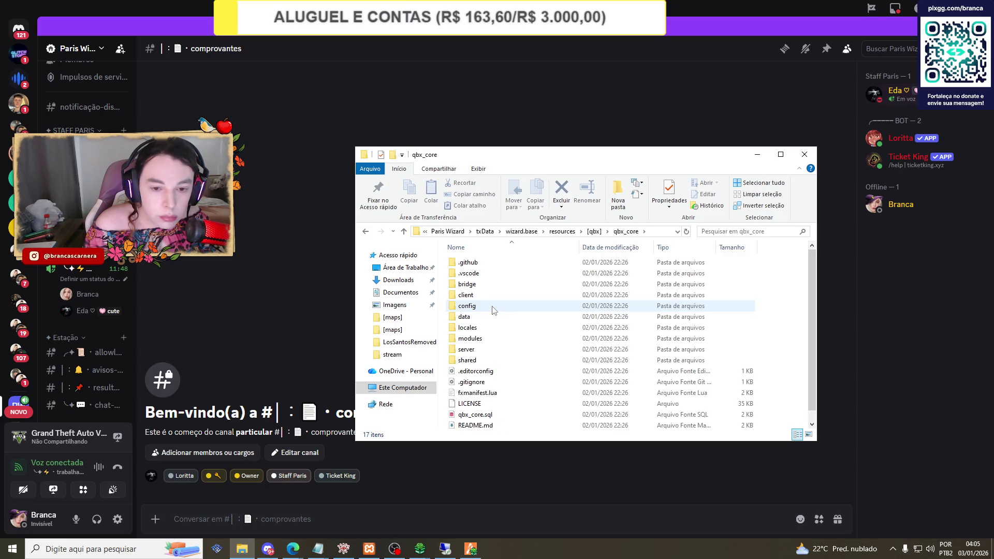
{"action": "double_click", "coordinate": [493, 310]}
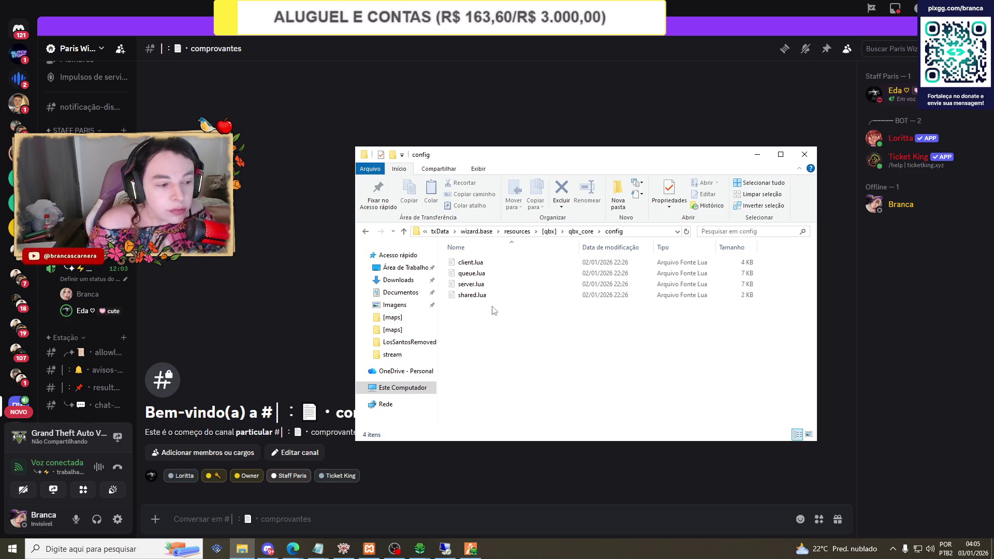
{"action": "double_click", "coordinate": [486, 266]}
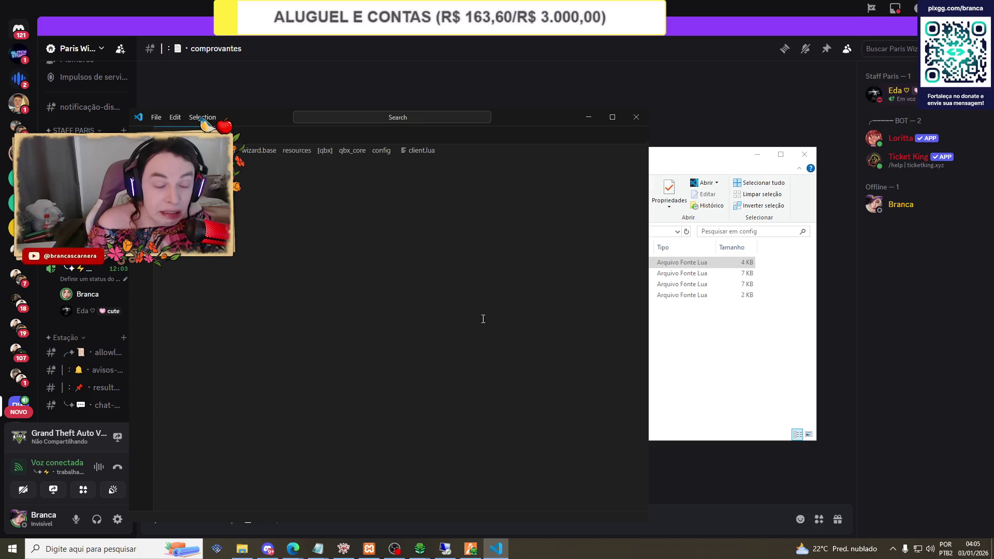
{"action": "scroll", "coordinate": [359, 248], "scroll_direction": "down", "scroll_amount": 8}
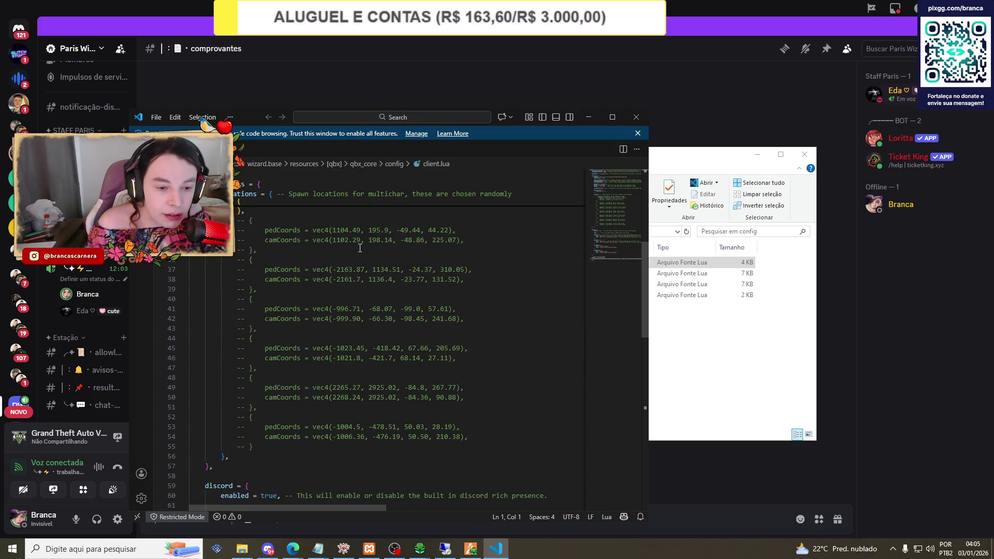
{"action": "scroll", "coordinate": [360, 248], "scroll_direction": "down", "scroll_amount": 4}
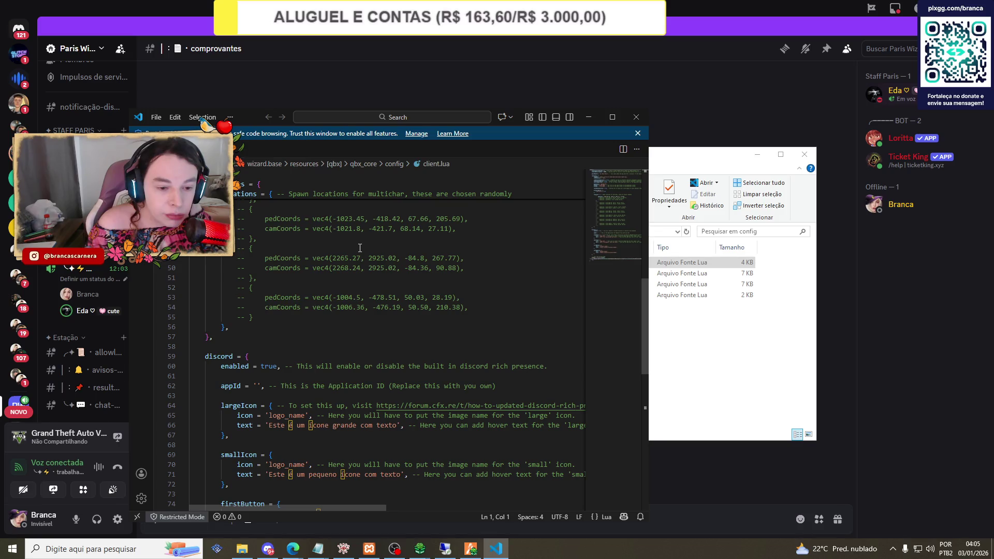
{"action": "scroll", "coordinate": [360, 248], "scroll_direction": "down", "scroll_amount": 4}
{"action": "scroll", "coordinate": [359, 248], "scroll_direction": "down", "scroll_amount": 4}
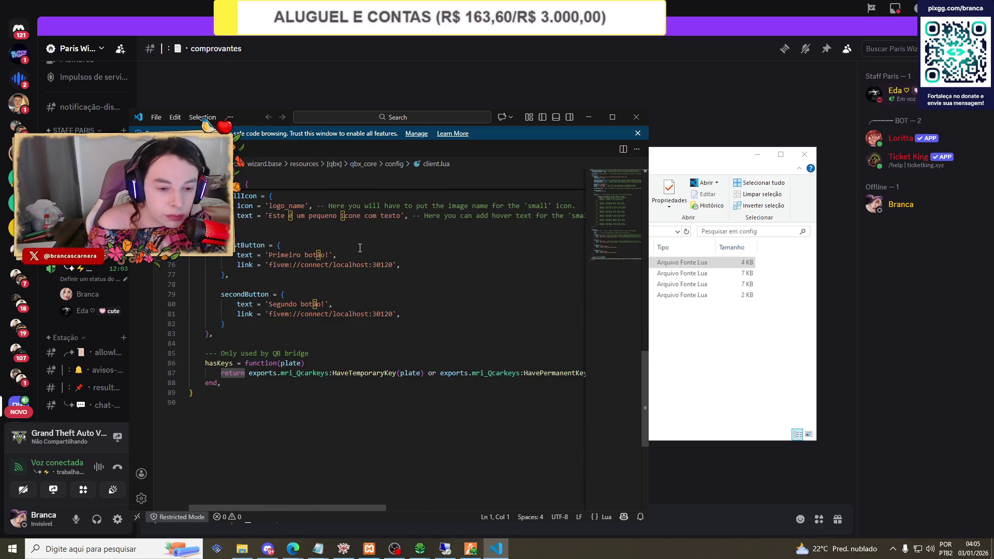
{"action": "scroll", "coordinate": [360, 248], "scroll_direction": "up", "scroll_amount": 16}
{"action": "scroll", "coordinate": [360, 248], "scroll_direction": "up", "scroll_amount": 4}
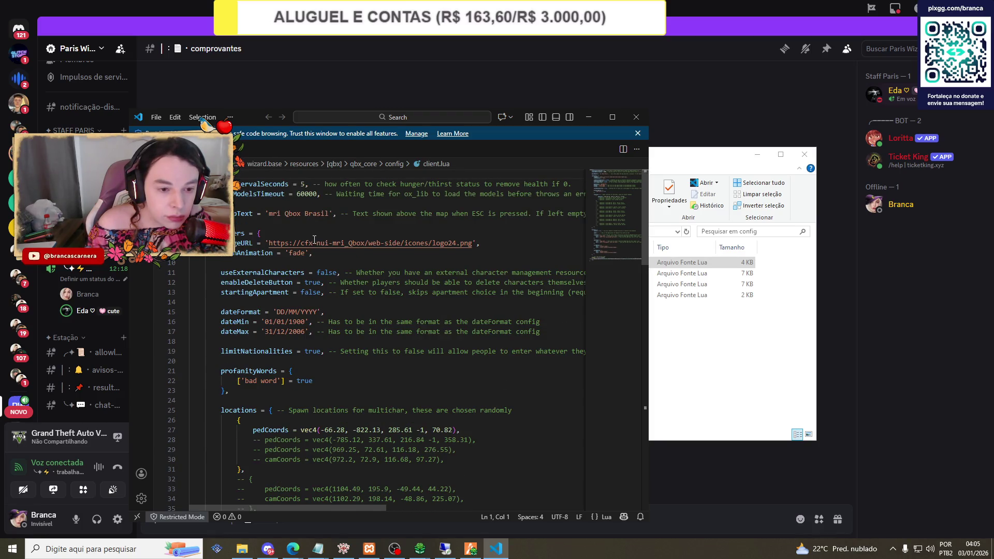
{"action": "scroll", "coordinate": [314, 239], "scroll_direction": "down", "scroll_amount": 13}
{"action": "scroll", "coordinate": [314, 240], "scroll_direction": "down", "scroll_amount": 5}
{"action": "scroll", "coordinate": [315, 240], "scroll_direction": "up", "scroll_amount": 2}
{"action": "scroll", "coordinate": [314, 240], "scroll_direction": "down", "scroll_amount": 2}
{"action": "scroll", "coordinate": [314, 241], "scroll_direction": "up", "scroll_amount": 5}
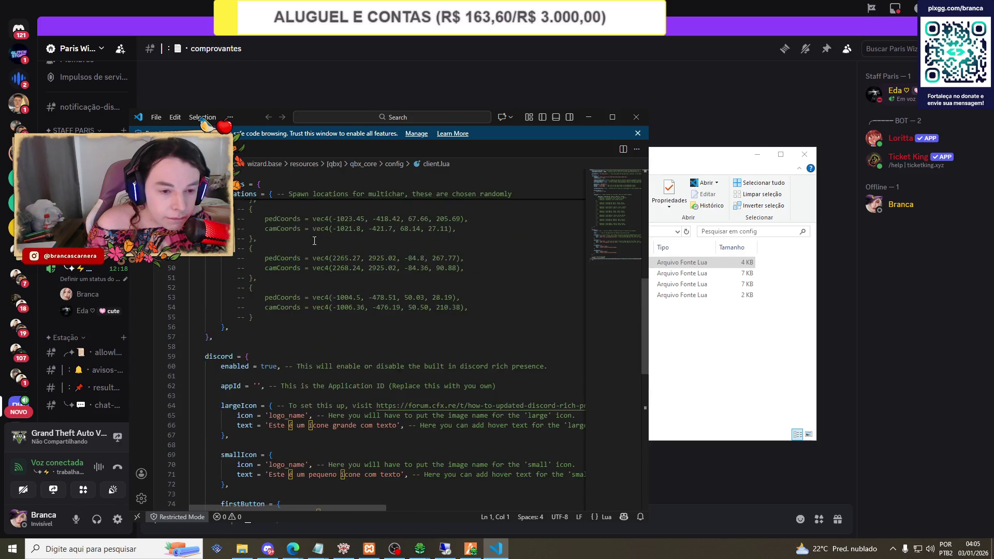
{"action": "scroll", "coordinate": [314, 241], "scroll_direction": "up", "scroll_amount": 9}
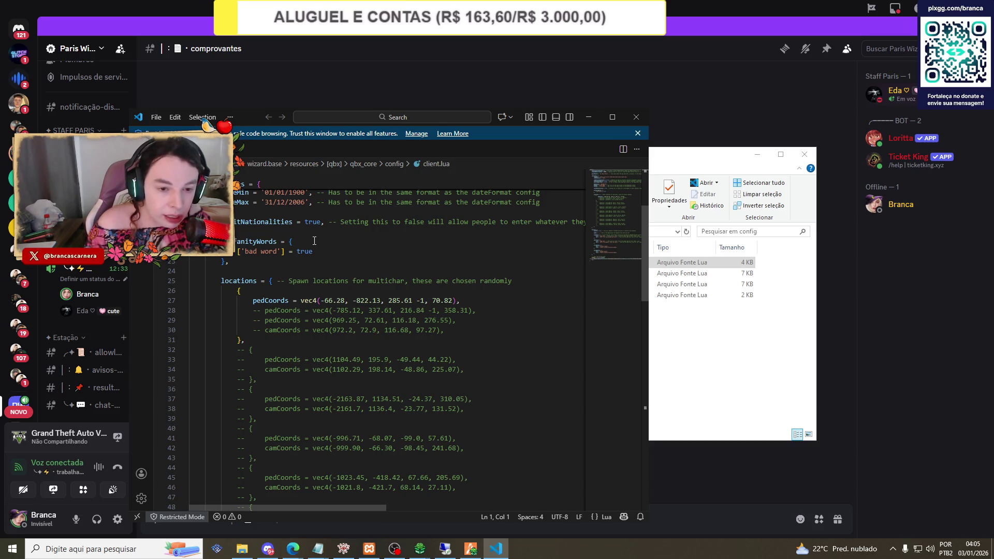
{"action": "left_click", "coordinate": [469, 550]}
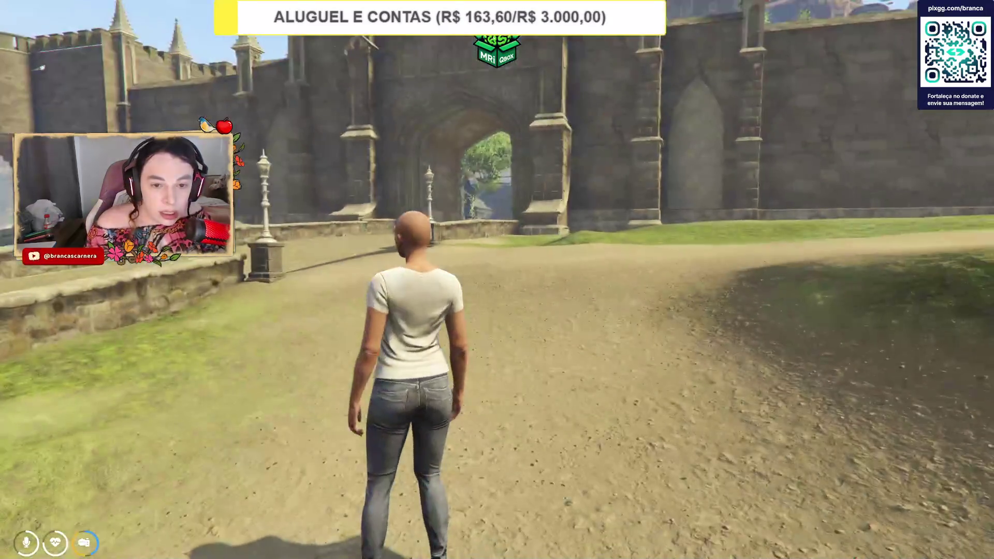
Bring up the FiveM admin menu with F9 to show the 'coord' actions in Ações.
{"action": "key", "text": "F9"}
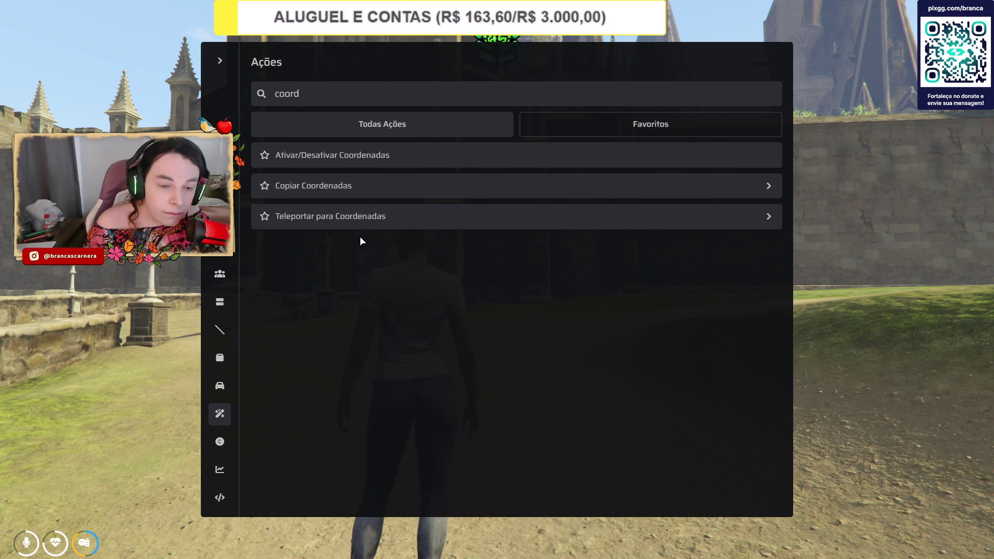
Turn on the live coordinate readout with Ativar/Desativar Coordenadas.
{"action": "left_click", "coordinate": [368, 222]}
{"action": "left_click", "coordinate": [353, 212]}
{"action": "left_click", "coordinate": [340, 195]}
{"action": "left_click", "coordinate": [339, 196]}
{"action": "left_click", "coordinate": [334, 156]}
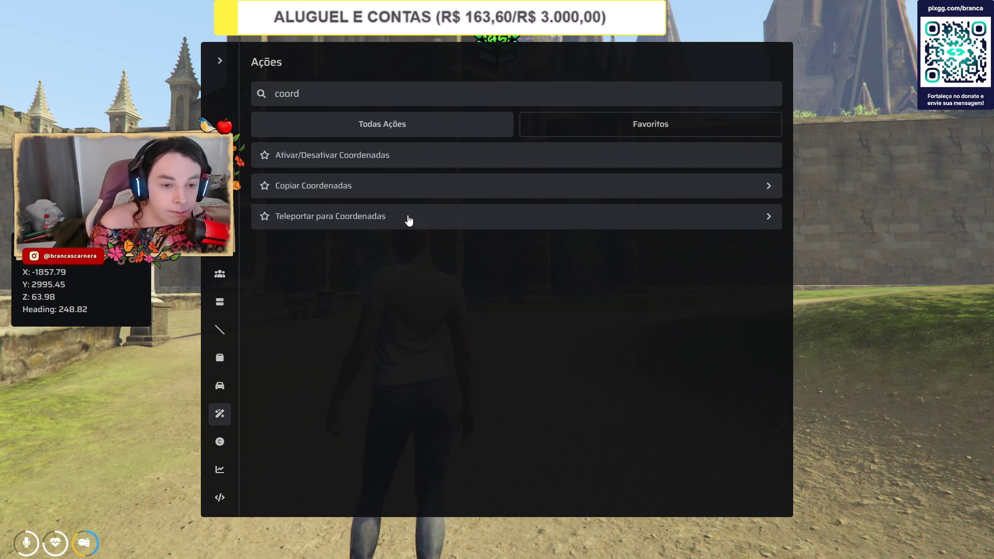
Look through the Copiar Coordenadas and Teleportar para Coordenadas options.
{"action": "left_click", "coordinate": [408, 220]}
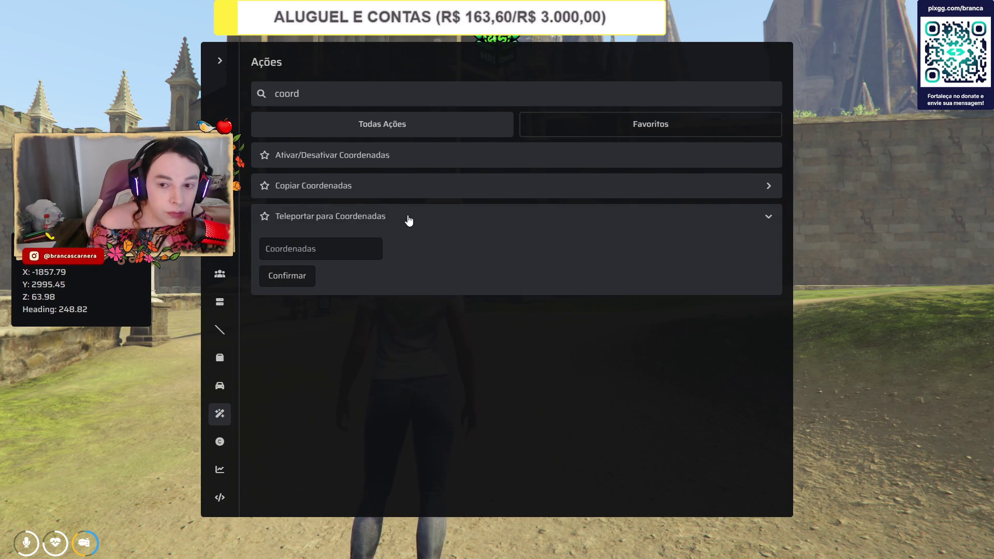
{"action": "left_click", "coordinate": [406, 217]}
{"action": "left_click", "coordinate": [369, 189]}
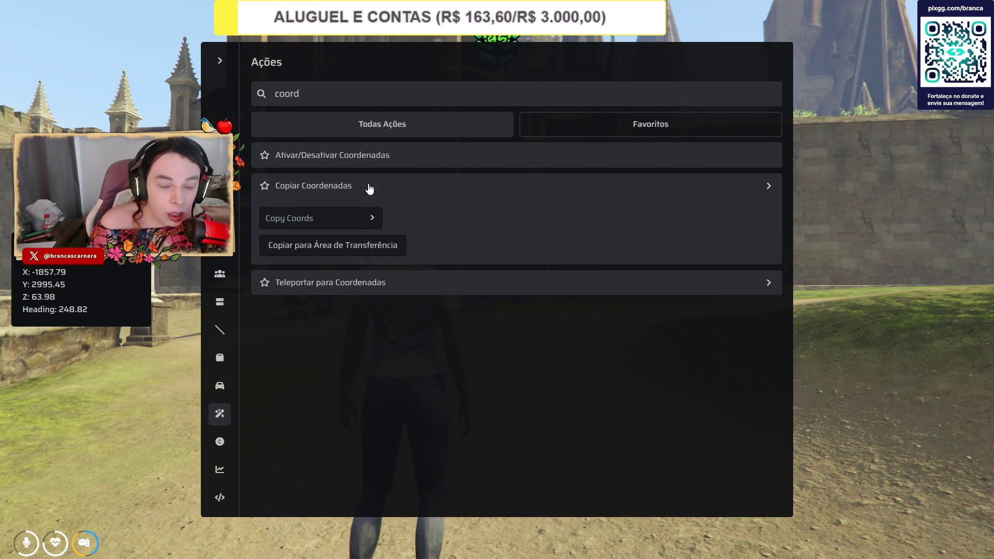
{"action": "left_click", "coordinate": [368, 189]}
{"action": "left_click", "coordinate": [373, 218]}
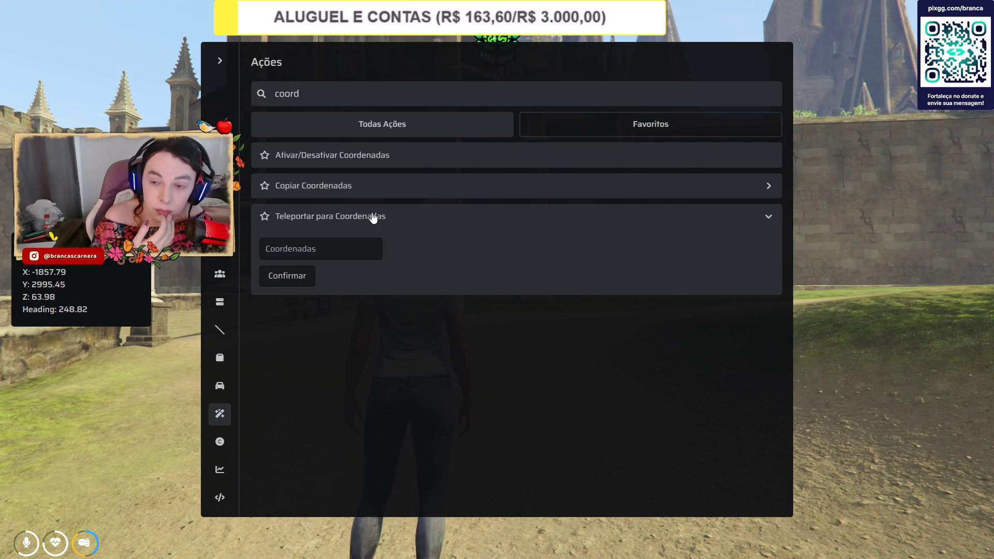
Copy the castle position to the clipboard in the Copiar Vector4 format.
{"action": "left_click", "coordinate": [423, 186]}
{"action": "left_click", "coordinate": [328, 226]}
{"action": "left_click", "coordinate": [322, 277]}
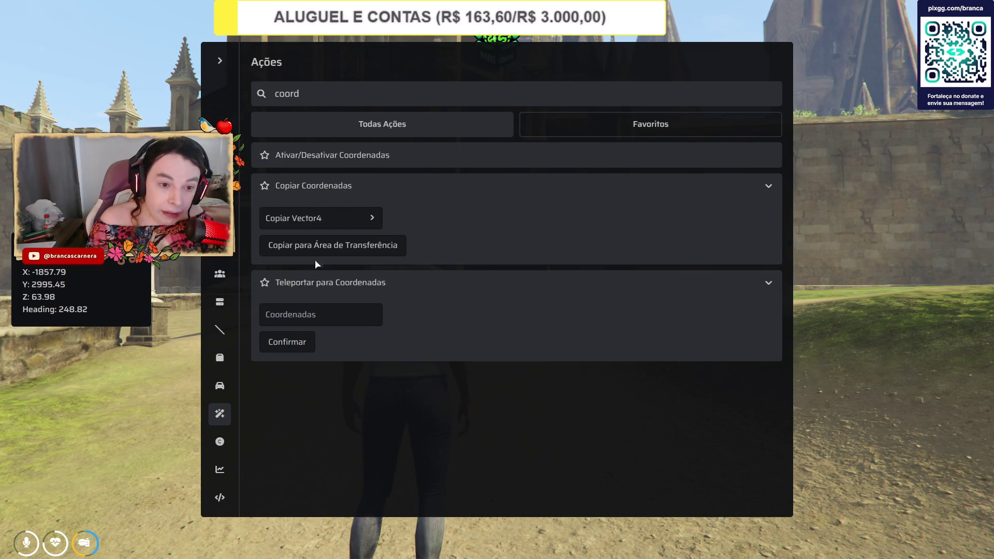
{"action": "left_click", "coordinate": [312, 255]}
{"action": "key", "text": "alt+Tab"}
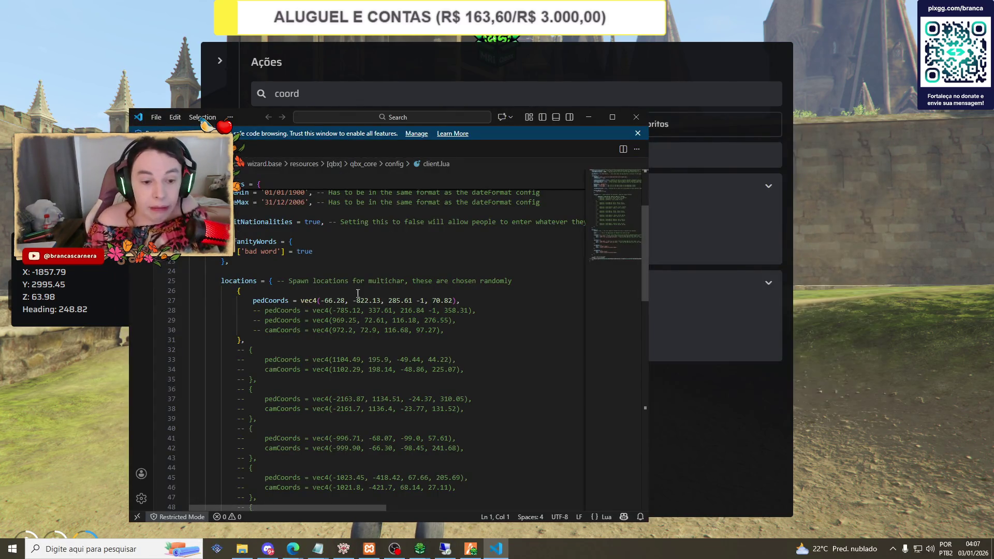
Replace line 27's vec4 with vector4(-1857.79, 2995.45, 63.98, 248.82) in client.lua.
{"action": "mouse_move", "coordinate": [300, 301]}
{"action": "left_mouse_down"}
{"action": "mouse_move", "coordinate": [408, 310]}
{"action": "mouse_move", "coordinate": [456, 300]}
{"action": "left_mouse_up"}
{"action": "key", "text": "ctrl+v"}
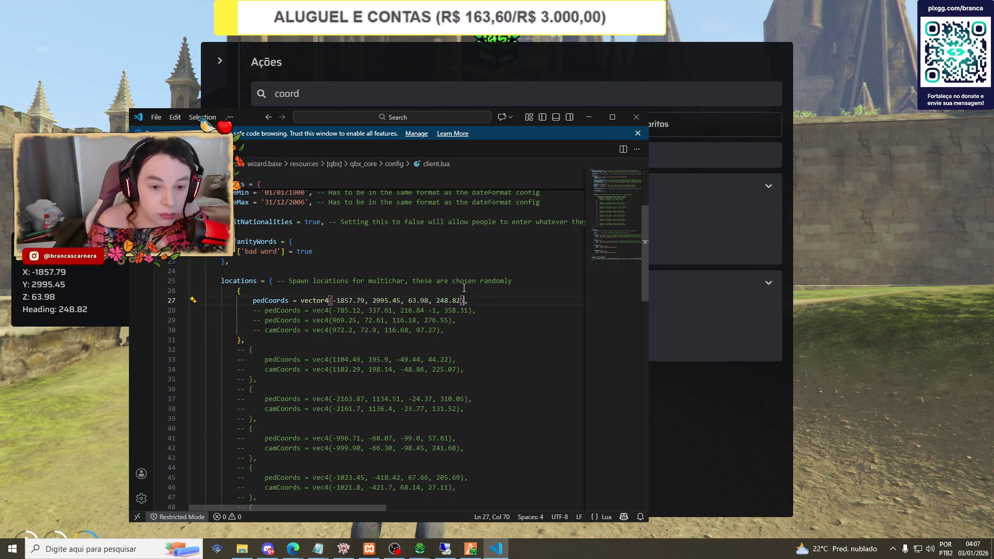
{"action": "left_click", "coordinate": [393, 257]}
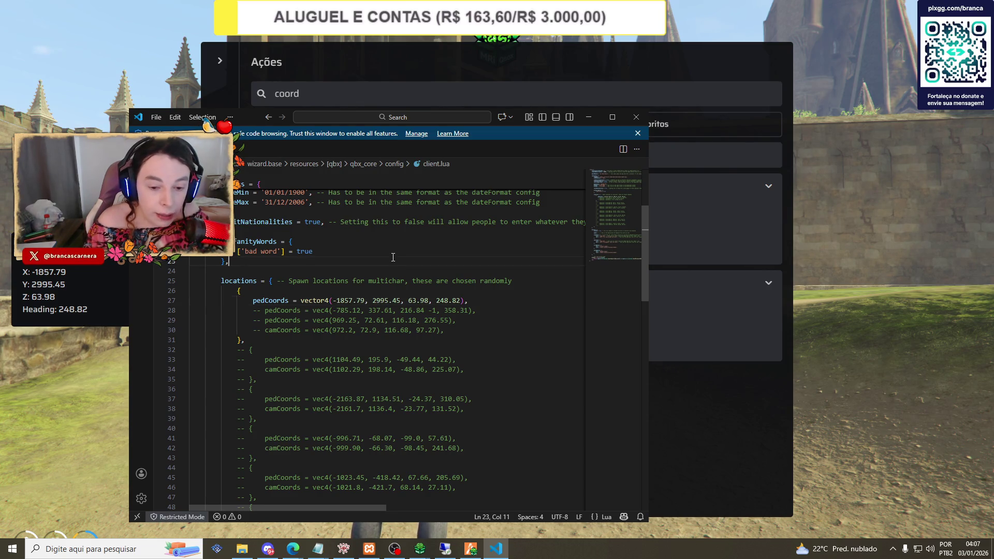
Switch to the game, open the F8 console, then leave for the desktop.
{"action": "key", "text": "alt+Tab"}
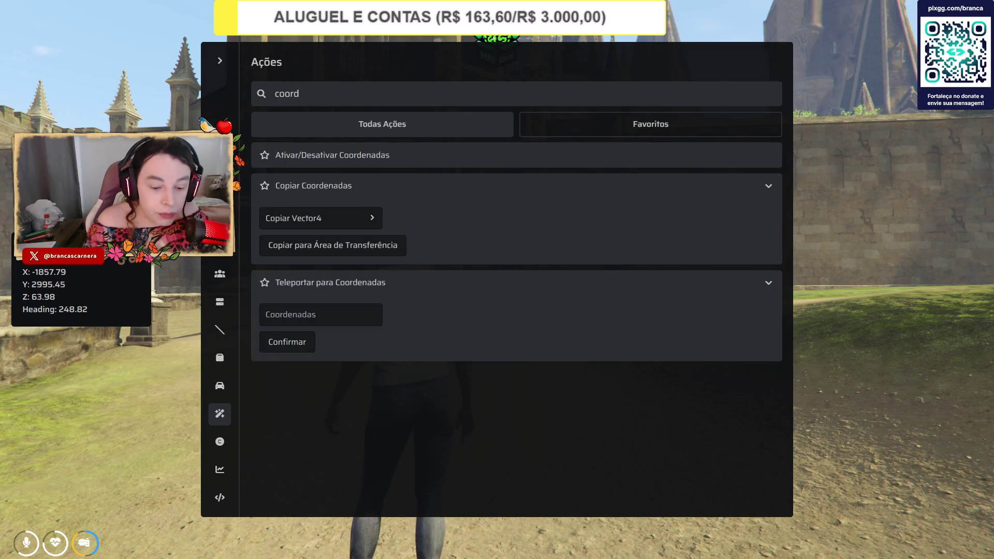
{"action": "key", "text": "F8"}
{"action": "key", "text": "alt+Tab"}
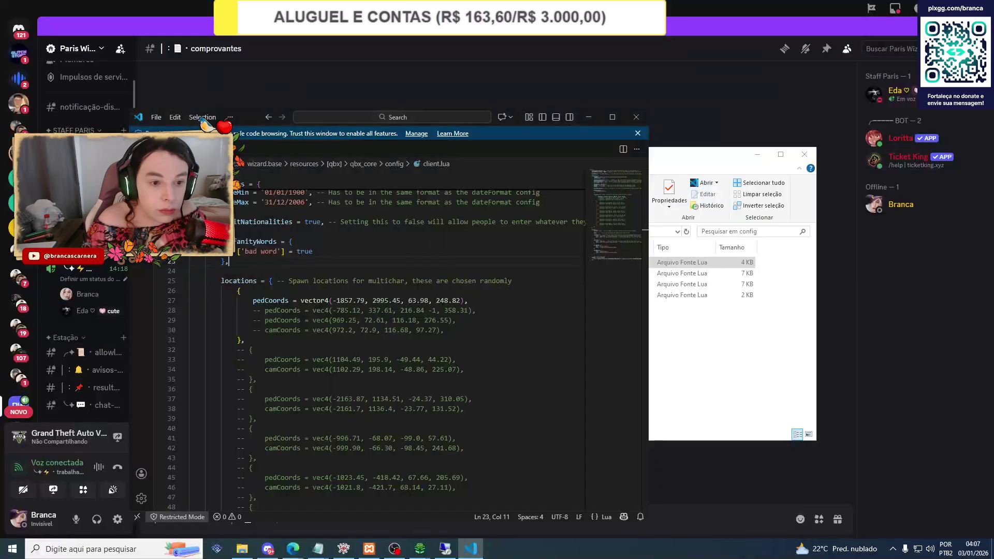
Uncomment 'ensure LosSantosRemoved' on line 106 of server.cfg, save, and restart the Paris server.
{"action": "mouse_move", "coordinate": [293, 549]}
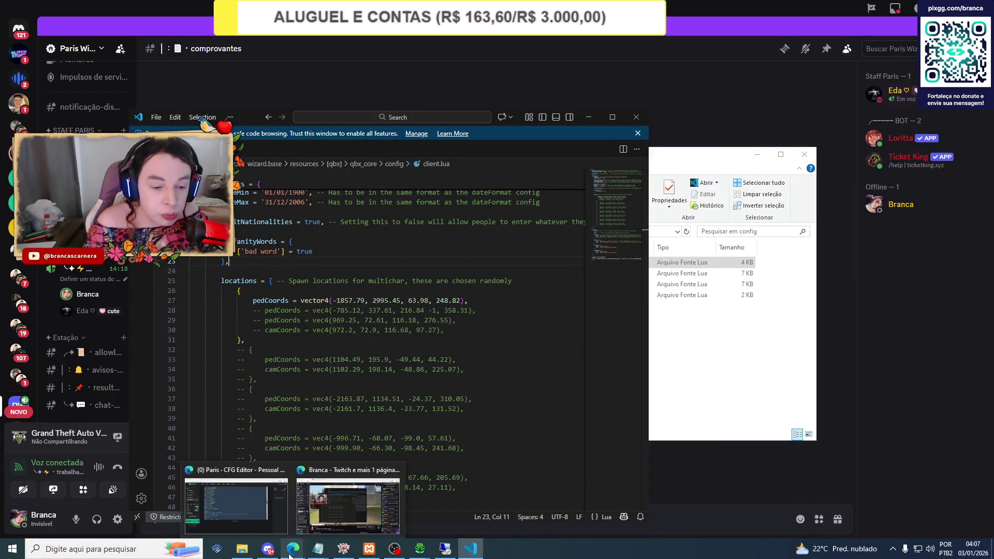
{"action": "left_click", "coordinate": [254, 489]}
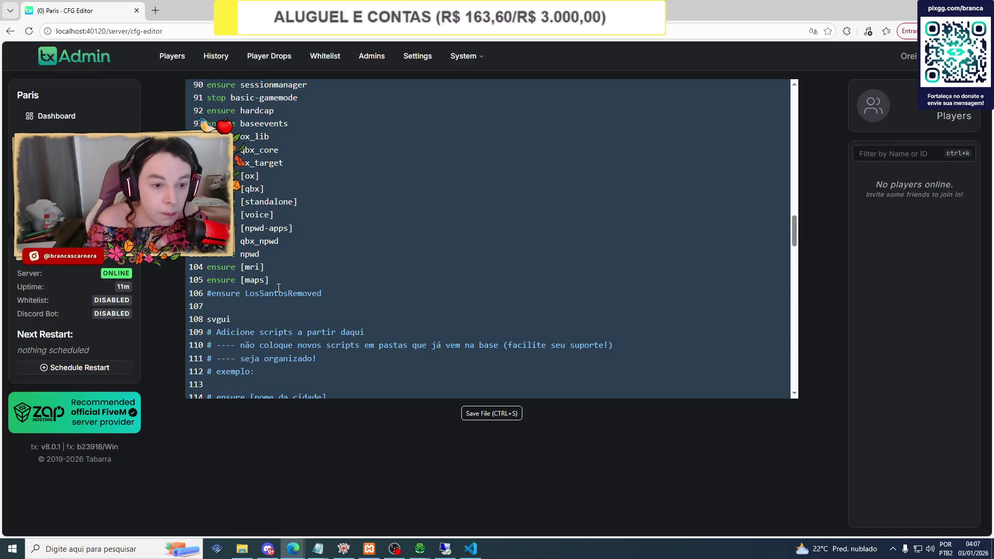
{"action": "left_click", "coordinate": [217, 291]}
{"action": "key", "text": "BackSpace"}
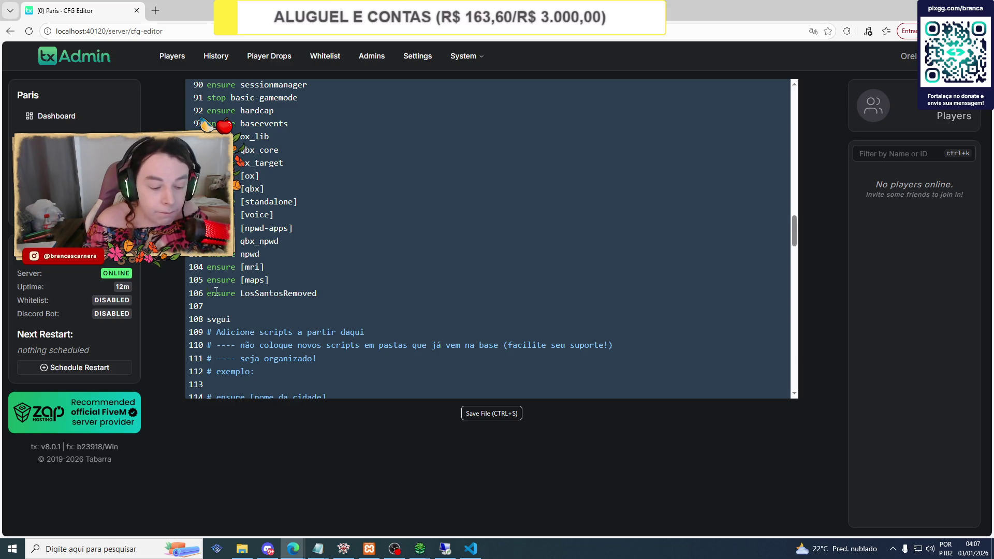
{"action": "key", "text": "ctrl+s"}
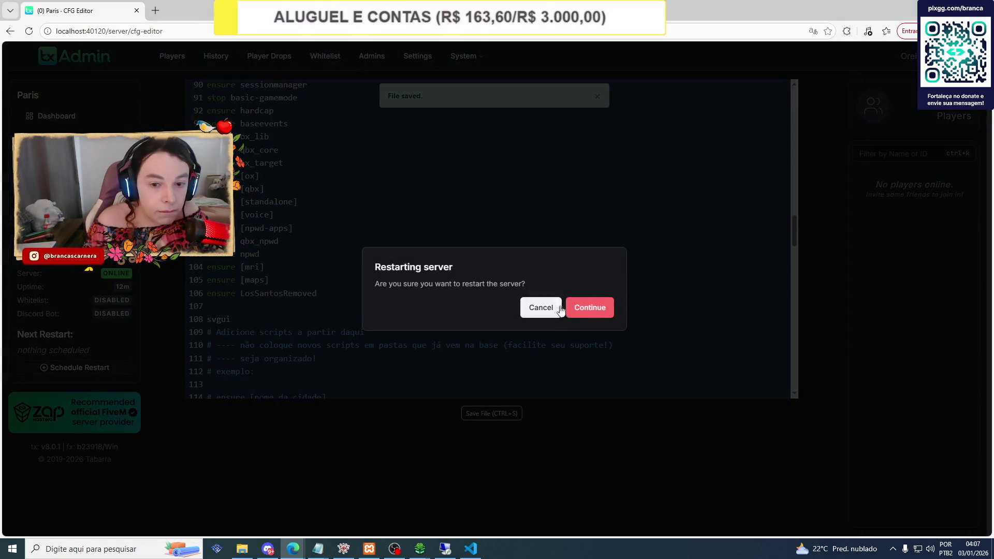
{"action": "left_click", "coordinate": [578, 304]}
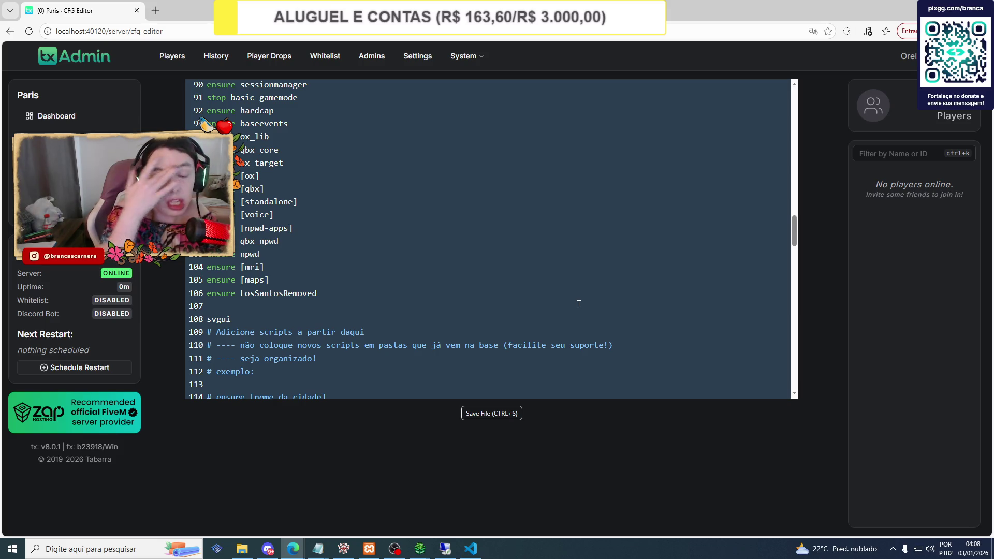
{"action": "left_click", "coordinate": [66, 552]}
Launch FiveM via Windows search 'fivem', dismiss the Link account prompt, and Conectar to Paris.
{"action": "type", "text": "fiv"}
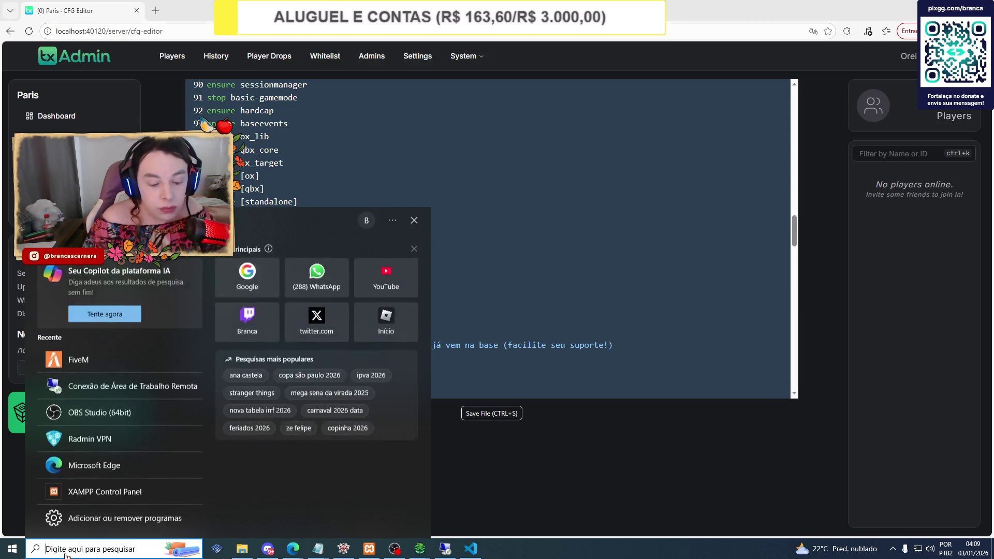
{"action": "type", "text": "em"}
{"action": "left_click", "coordinate": [77, 273]}
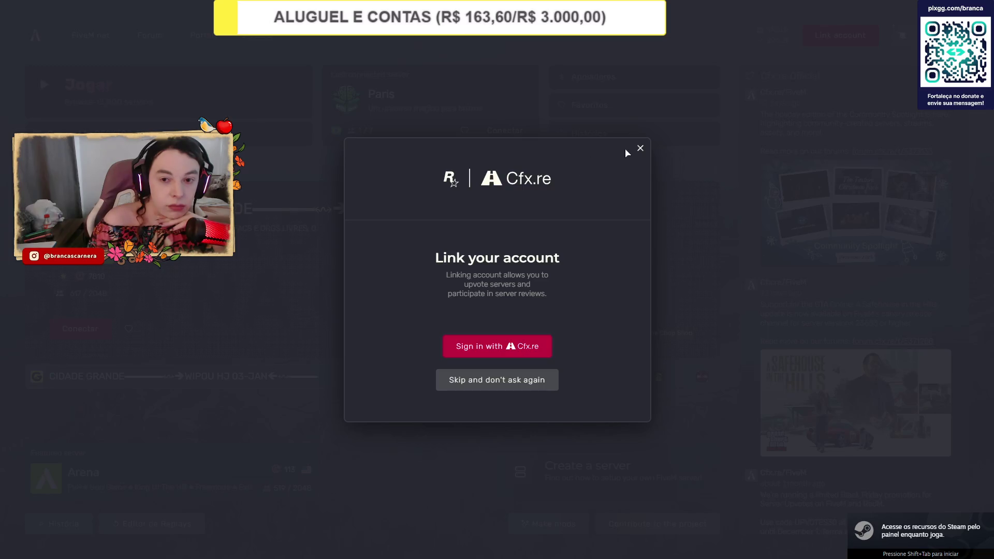
{"action": "left_click", "coordinate": [639, 149]}
{"action": "left_click", "coordinate": [521, 140]}
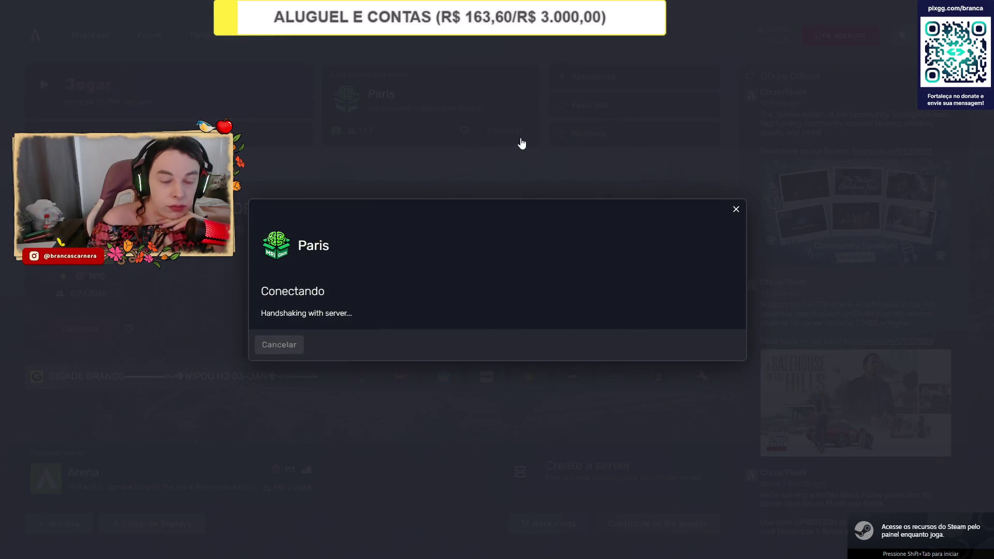